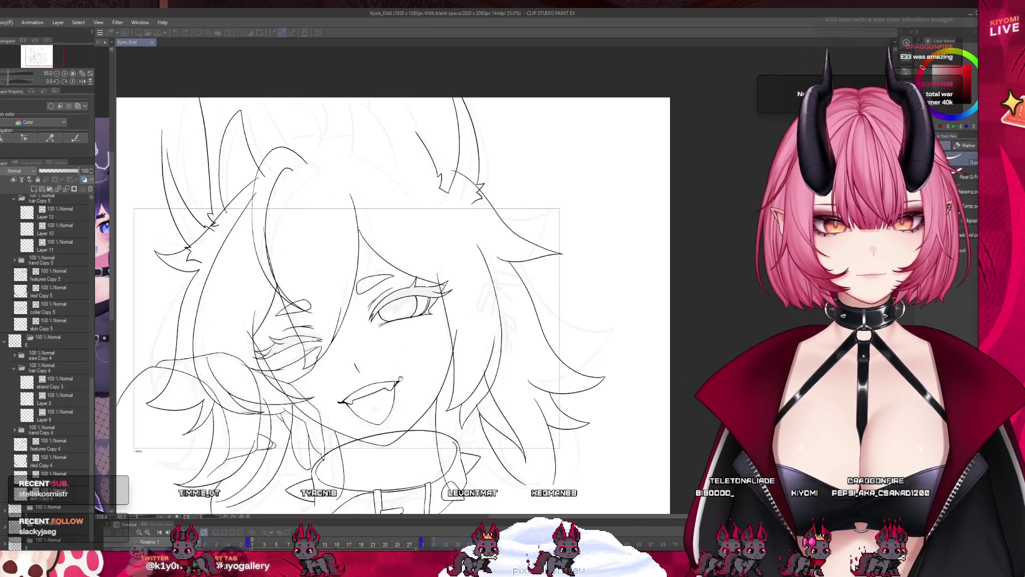
- Select the hair Copy 8 folder and collapse Folder 1 in the Layer panel
{"action": "scroll", "coordinate": [21, 365], "scroll_direction": "up", "scroll_amount": 10}
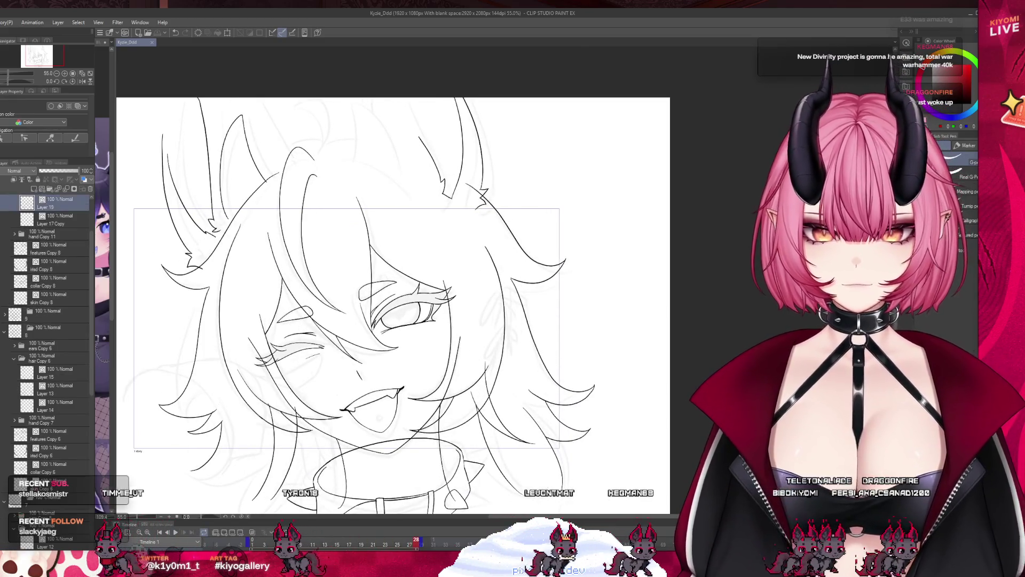
{"action": "scroll", "coordinate": [22, 365], "scroll_direction": "up", "scroll_amount": 1}
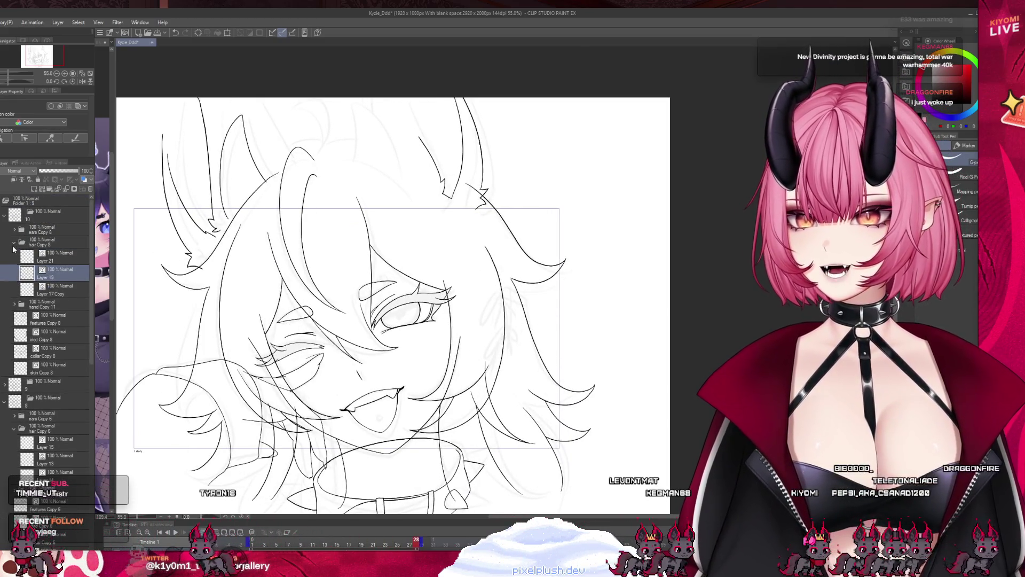
{"action": "left_click", "coordinate": [40, 242]}
{"action": "left_click", "coordinate": [4, 217]}
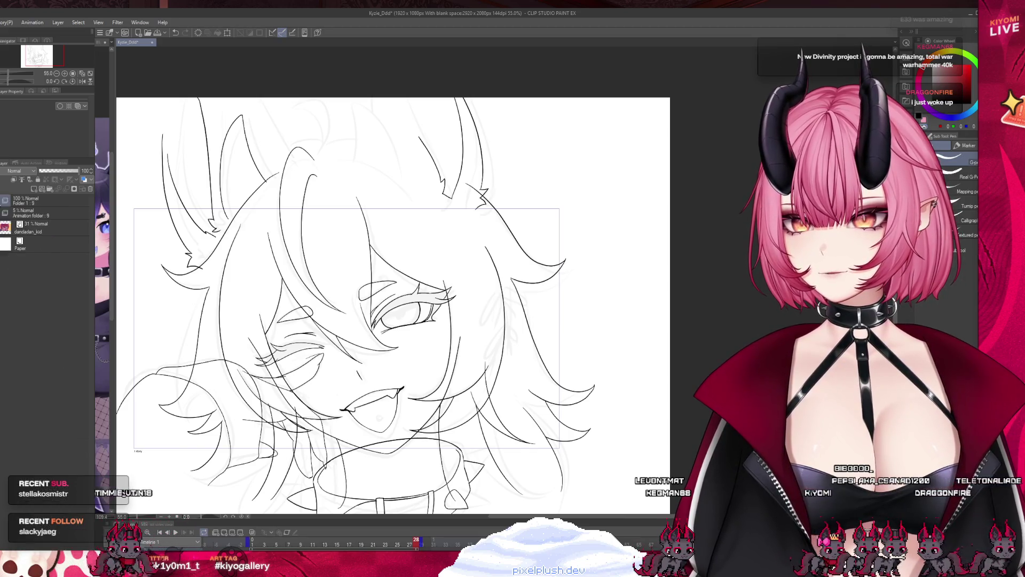
{"action": "scroll", "coordinate": [336, 353], "scroll_direction": "down", "scroll_amount": 1}
{"action": "scroll", "coordinate": [335, 353], "scroll_direction": "up", "scroll_amount": 1}
- Play the wink animation from its first frame, zoom to inspect it, then save the file
{"action": "left_click", "coordinate": [168, 532]}
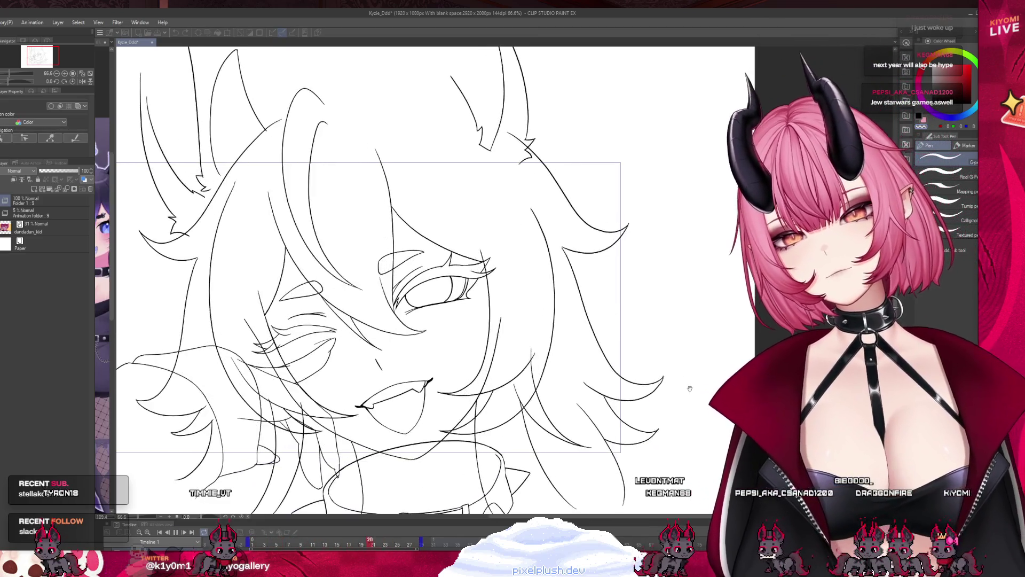
{"action": "scroll", "coordinate": [645, 343], "scroll_direction": "down", "scroll_amount": 1}
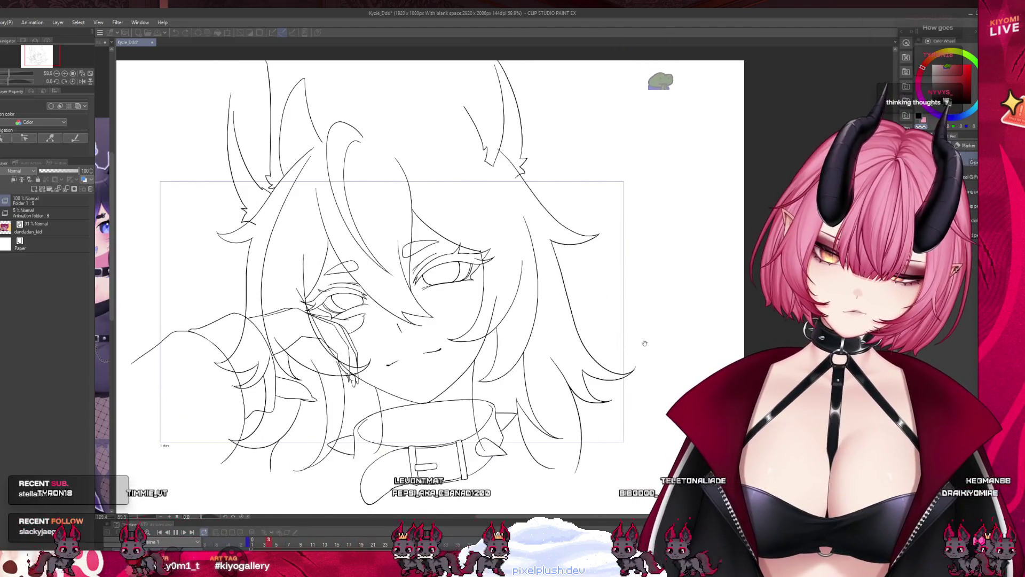
{"action": "scroll", "coordinate": [486, 396], "scroll_direction": "up", "scroll_amount": 1}
{"action": "scroll", "coordinate": [425, 372], "scroll_direction": "up", "scroll_amount": 1}
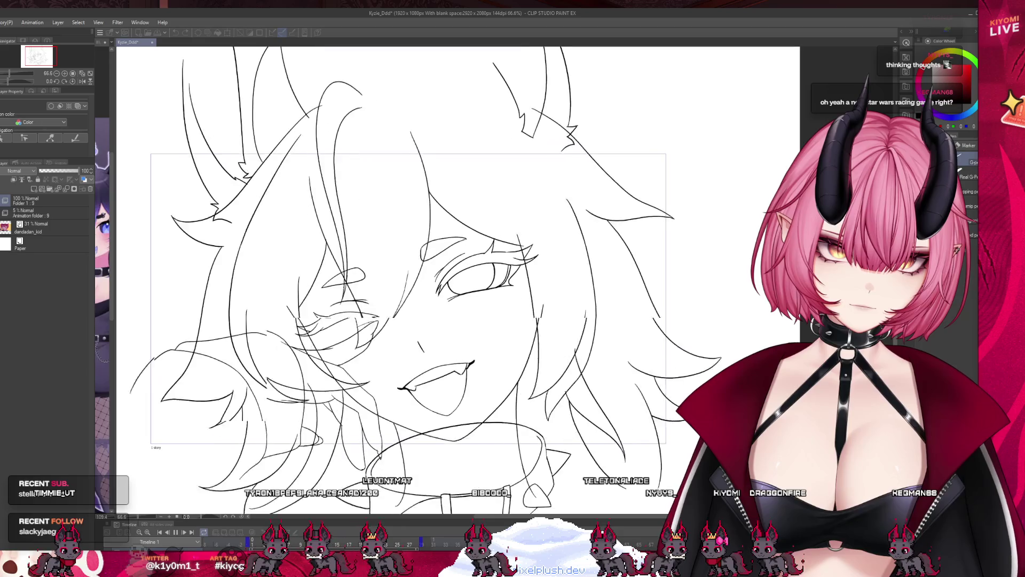
{"action": "scroll", "coordinate": [397, 388], "scroll_direction": "up", "scroll_amount": 3}
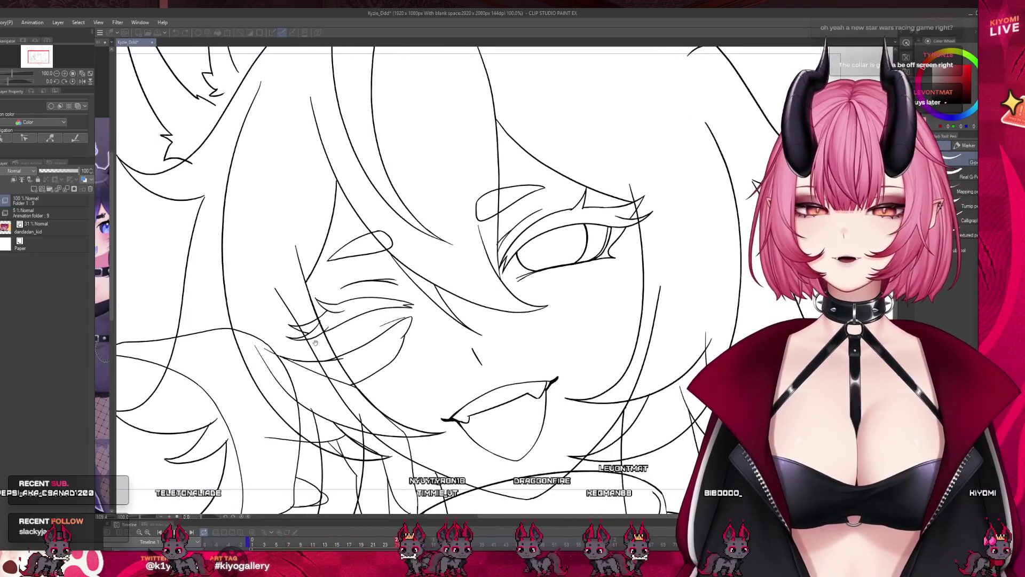
{"action": "scroll", "coordinate": [315, 343], "scroll_direction": "down", "scroll_amount": 2}
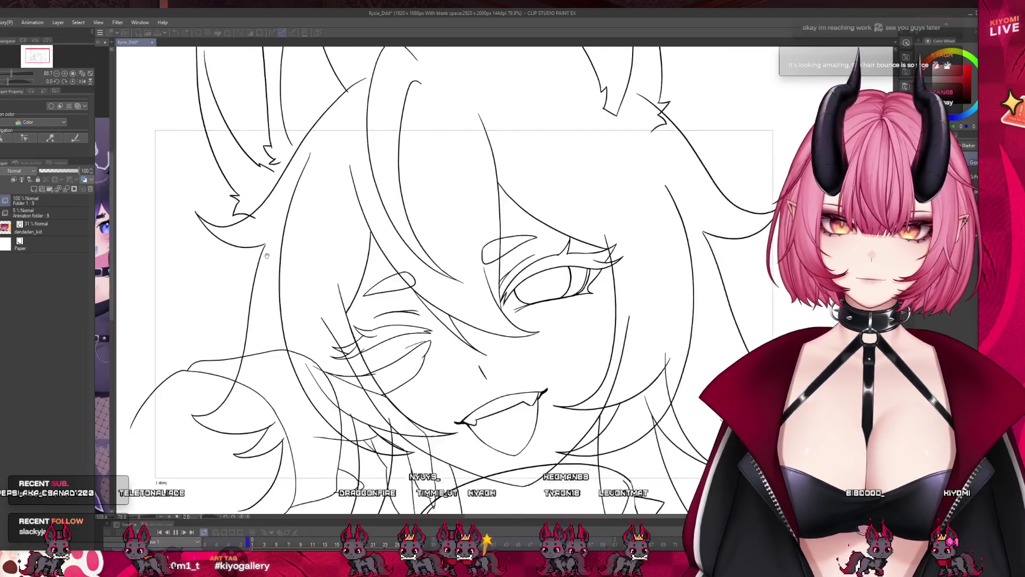
{"action": "scroll", "coordinate": [238, 257], "scroll_direction": "down", "scroll_amount": 2}
{"action": "scroll", "coordinate": [238, 256], "scroll_direction": "down", "scroll_amount": 1}
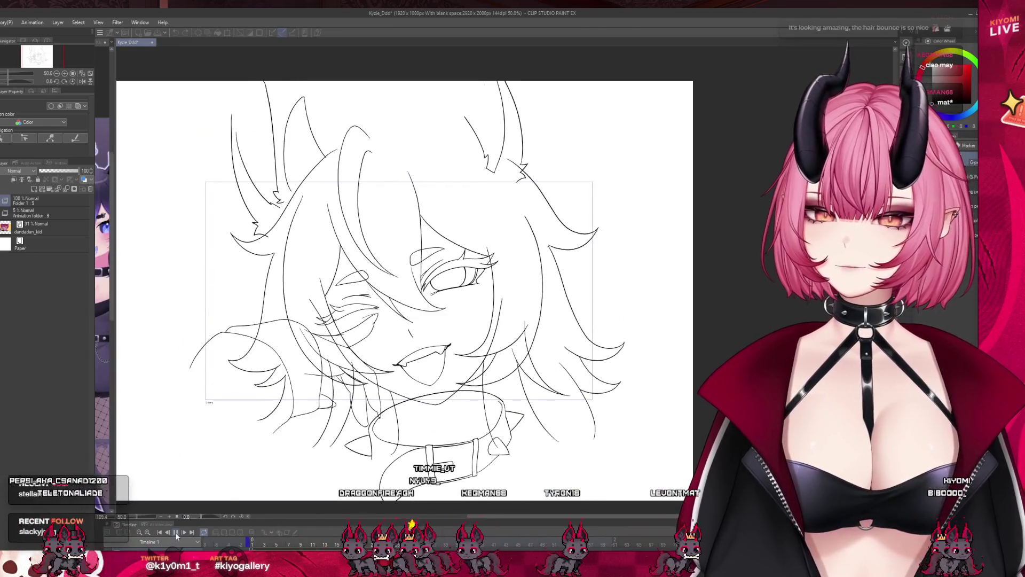
{"action": "key", "text": "ctrl+s"}
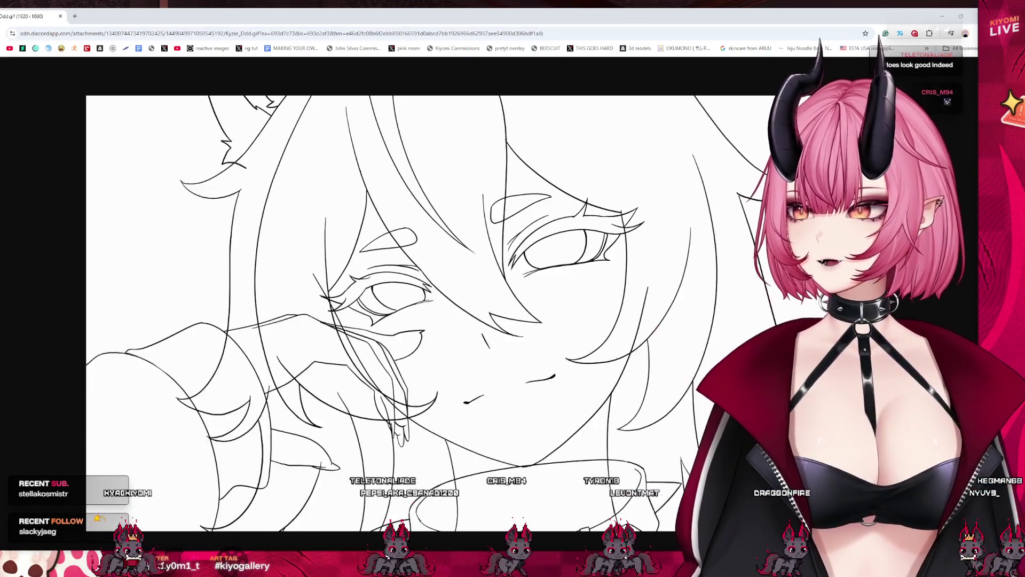
- Leave the Chrome GIF preview and return to Clip Studio Paint
{"action": "key", "text": "alt+Tab"}
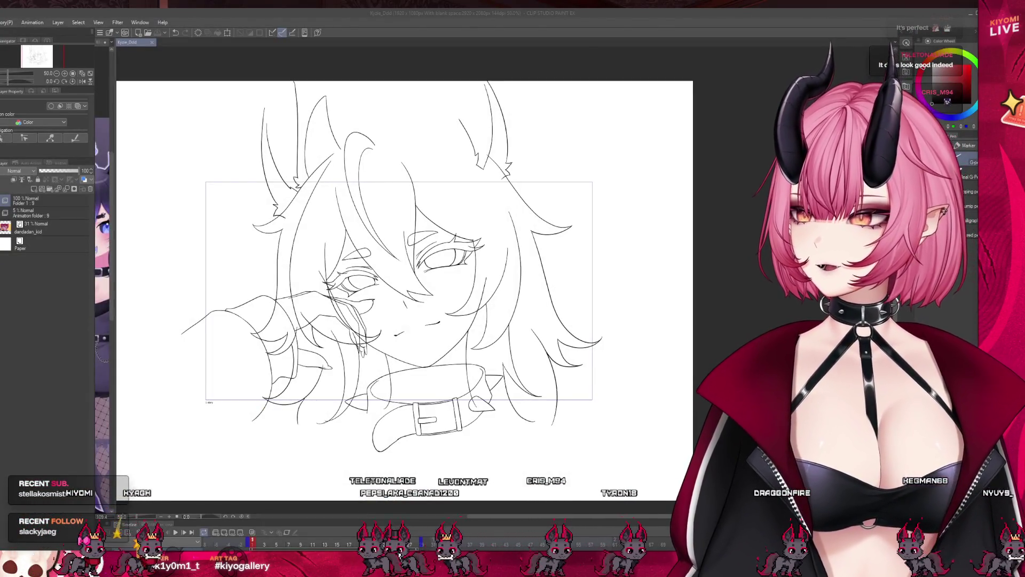
- Expand Folder 1 and show the drawings of cels 8, 7 and 2
{"action": "scroll", "coordinate": [383, 286], "scroll_direction": "up", "scroll_amount": 1}
{"action": "left_click", "coordinate": [3, 202]}
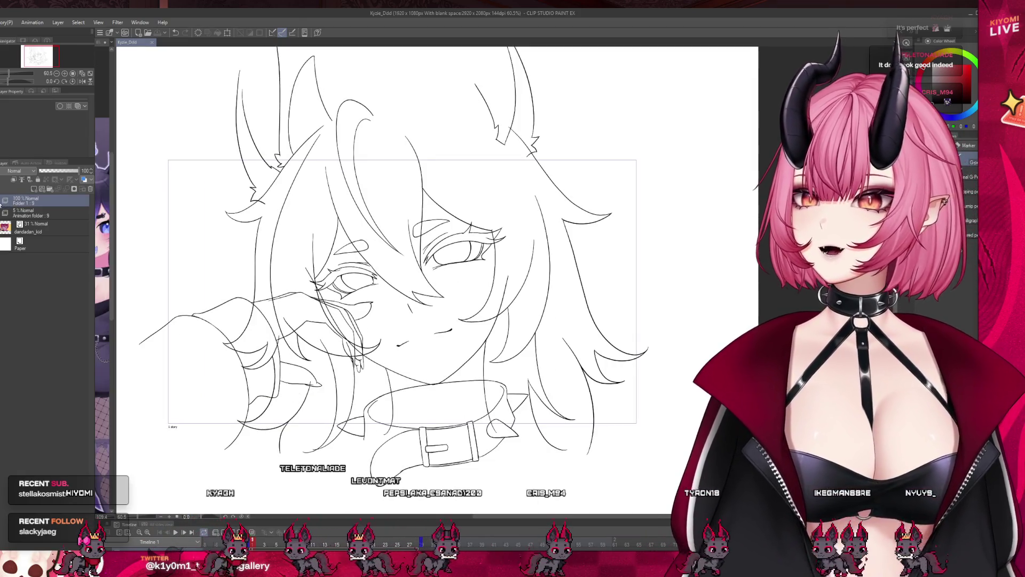
{"action": "left_click", "coordinate": [3, 202]}
{"action": "left_click", "coordinate": [40, 251]}
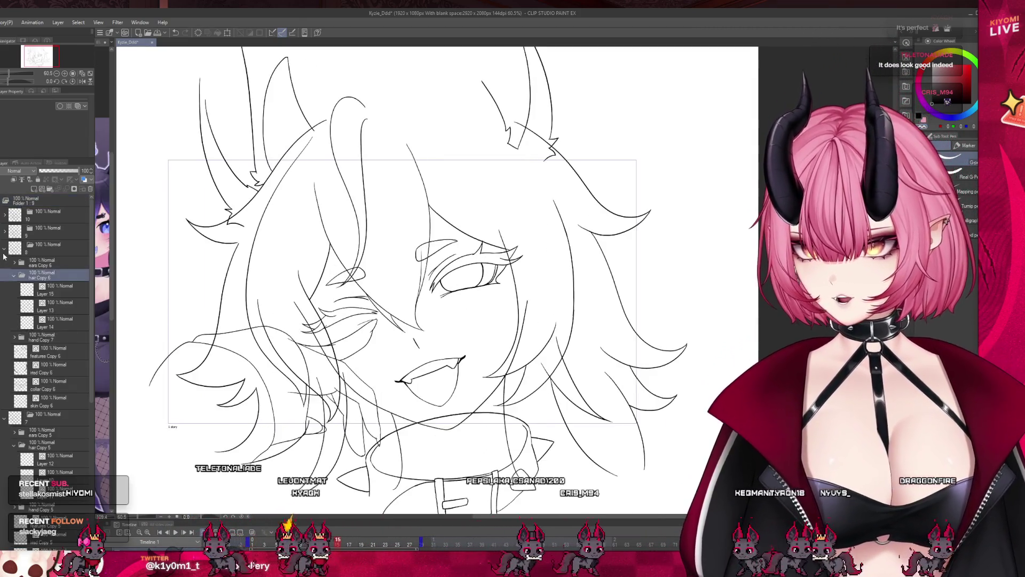
{"action": "left_click", "coordinate": [4, 264]}
{"action": "left_click", "coordinate": [38, 270]}
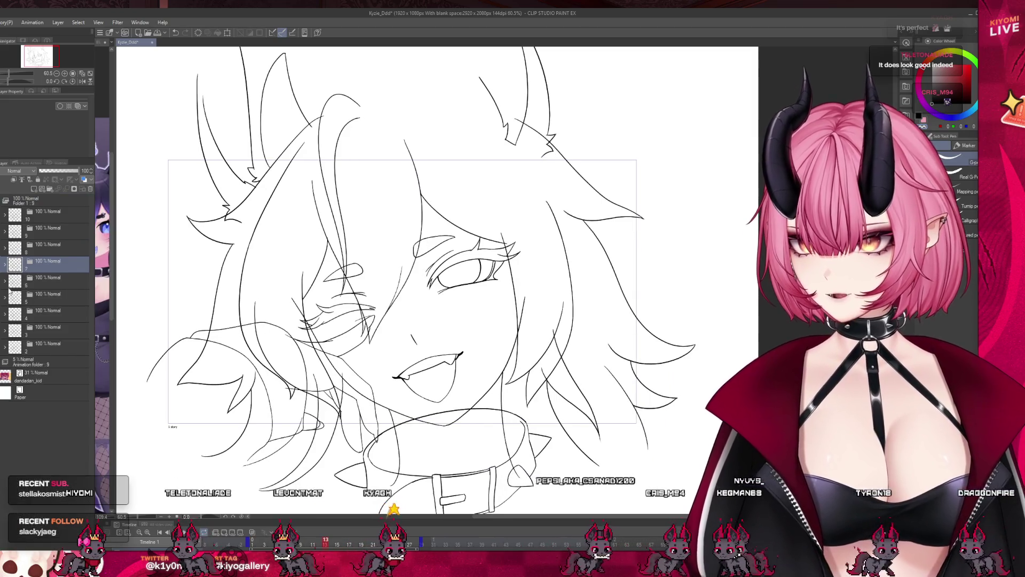
{"action": "left_click", "coordinate": [50, 348]}
- Expand cel 2 and its ears folder, selecting Layer 5 and then the back hair layer
{"action": "left_click", "coordinate": [5, 348]}
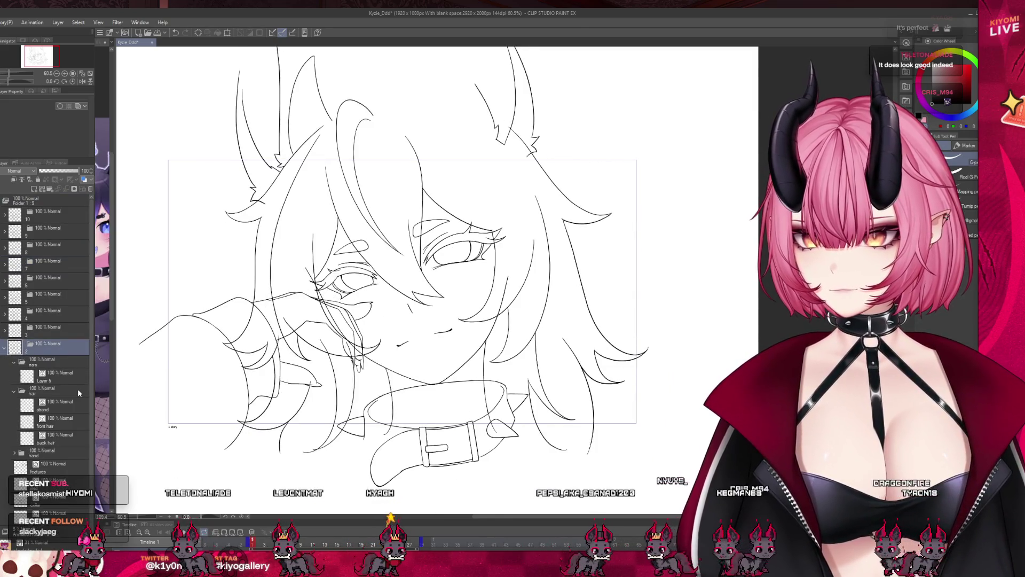
{"action": "left_click", "coordinate": [39, 363]}
{"action": "left_click", "coordinate": [14, 363]}
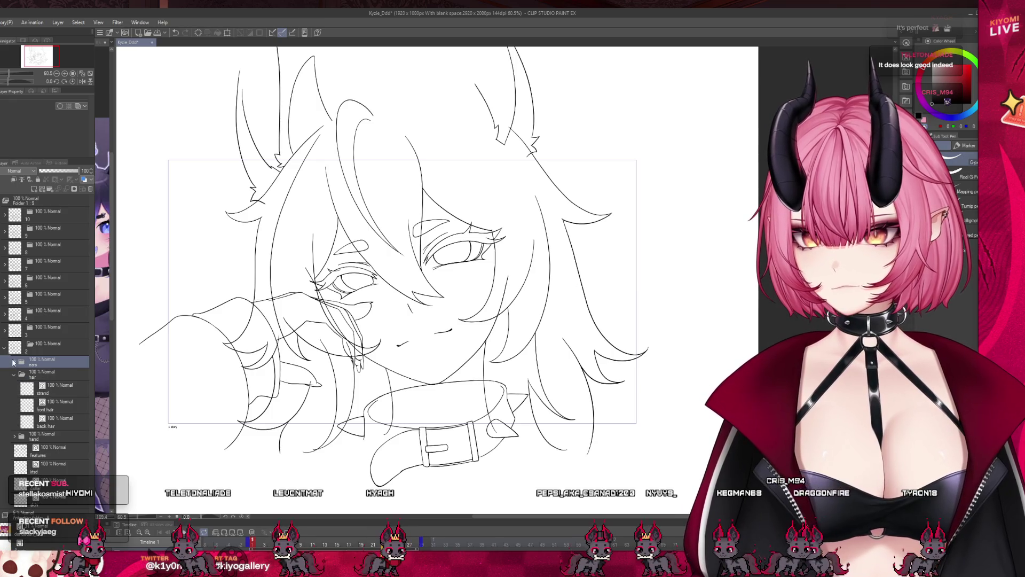
{"action": "left_click", "coordinate": [14, 363]}
{"action": "left_click", "coordinate": [53, 376]}
{"action": "scroll", "coordinate": [322, 122], "scroll_direction": "up", "scroll_amount": 3}
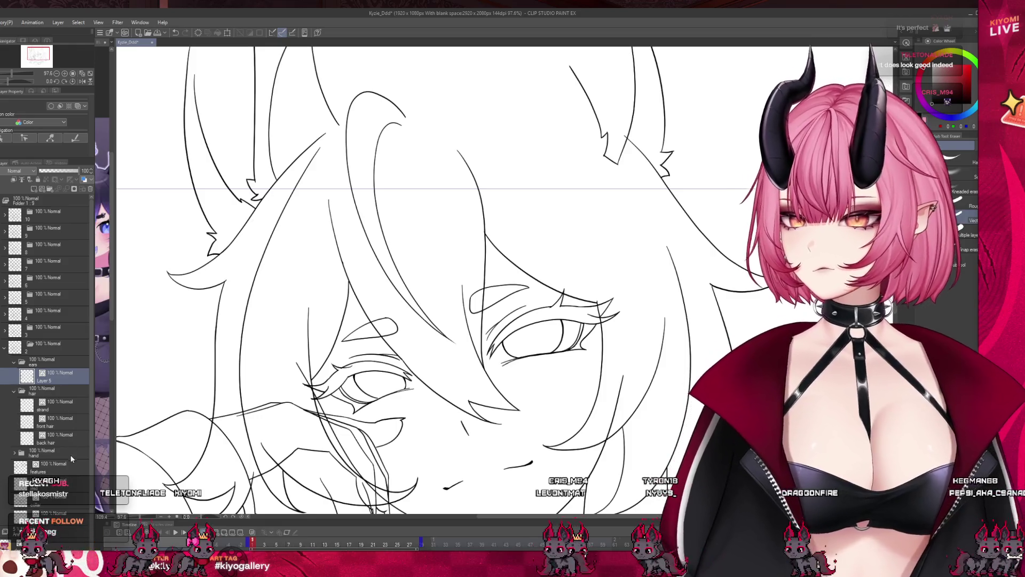
{"action": "scroll", "coordinate": [292, 245], "scroll_direction": "down", "scroll_amount": 6}
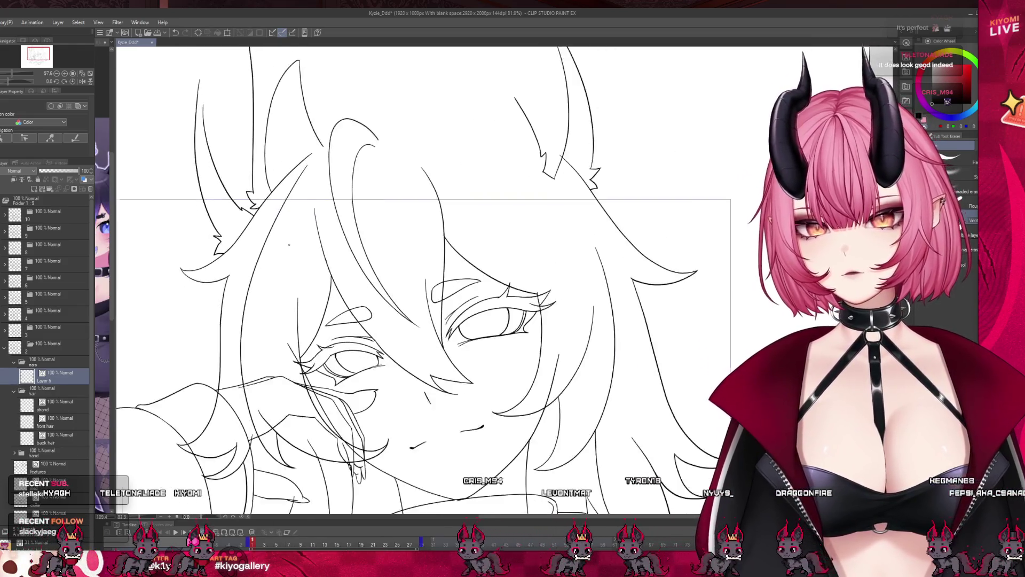
{"action": "scroll", "coordinate": [293, 245], "scroll_direction": "up", "scroll_amount": 1}
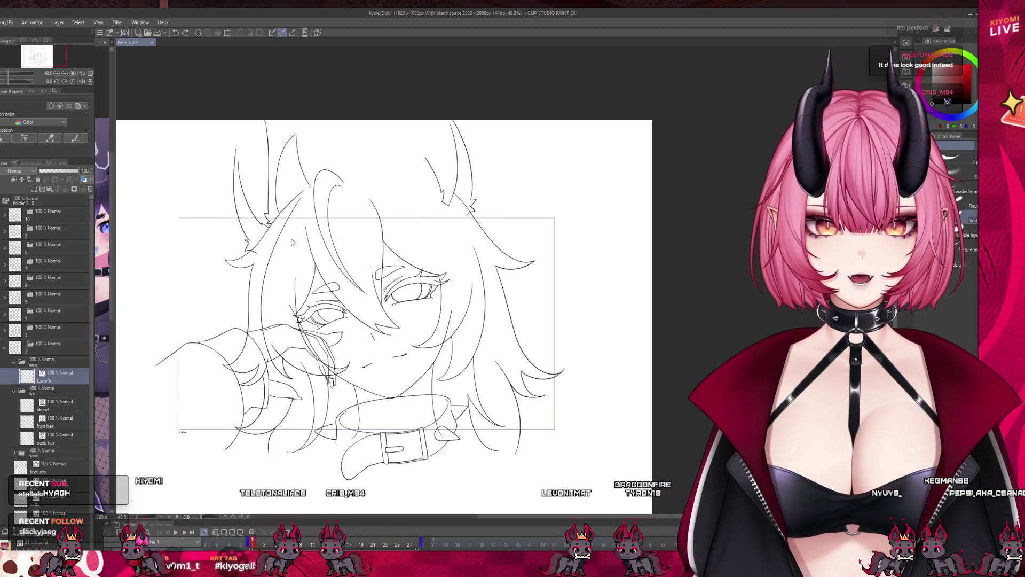
{"action": "scroll", "coordinate": [292, 243], "scroll_direction": "up", "scroll_amount": 2}
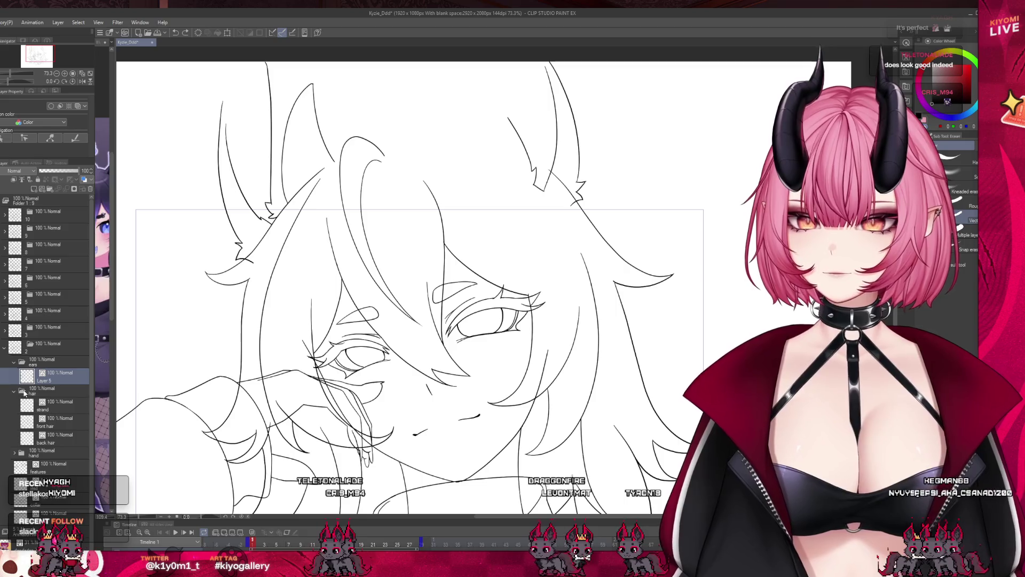
{"action": "left_click", "coordinate": [43, 439]}
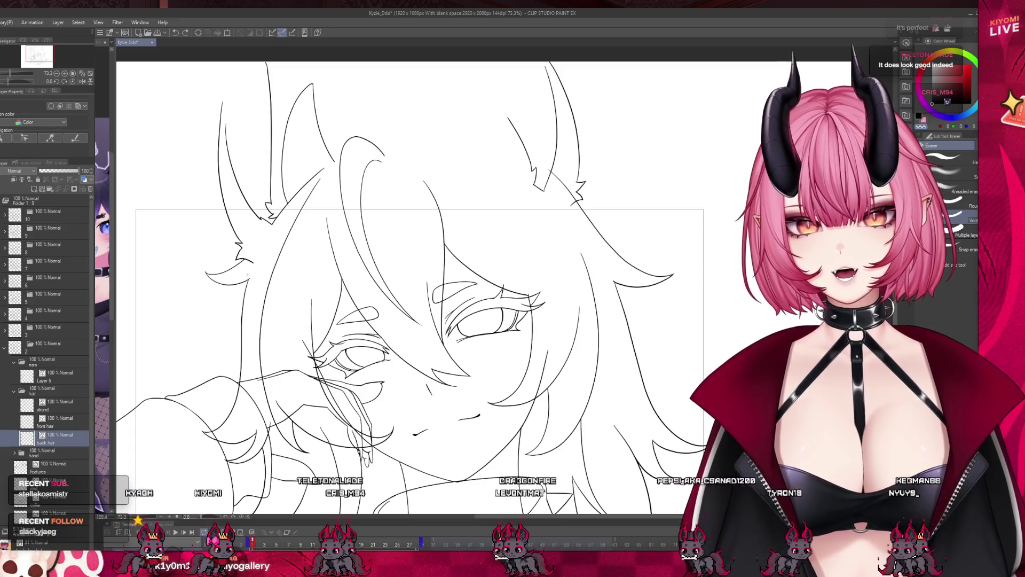
{"action": "scroll", "coordinate": [349, 195], "scroll_direction": "down", "scroll_amount": 2}
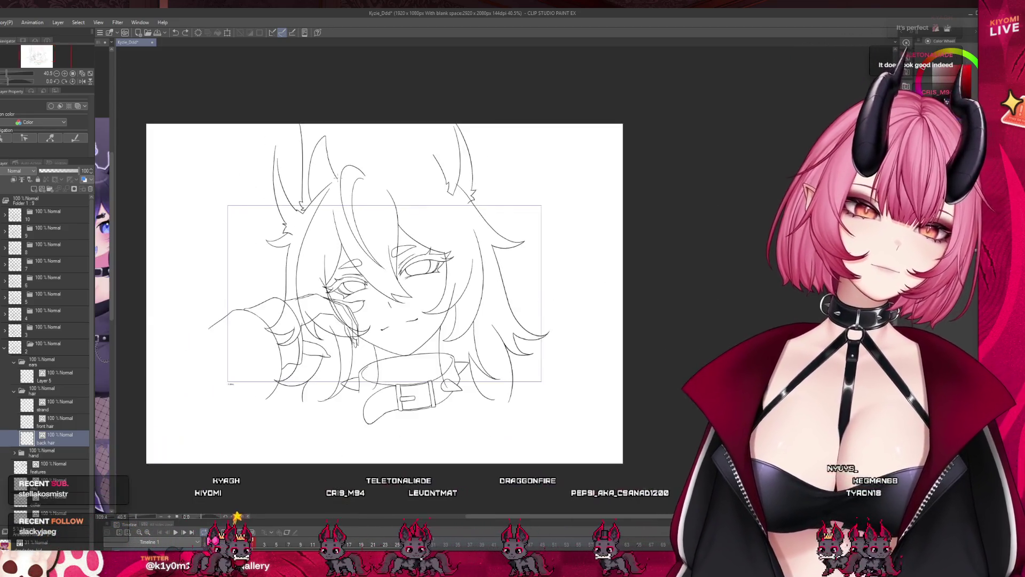
{"action": "scroll", "coordinate": [338, 177], "scroll_direction": "down", "scroll_amount": 1}
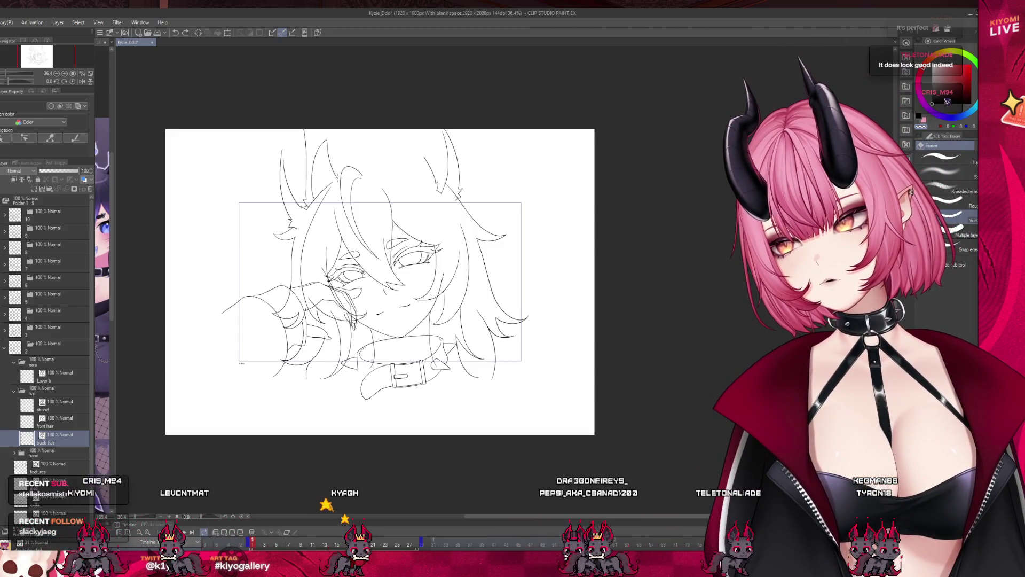
{"action": "scroll", "coordinate": [338, 178], "scroll_direction": "up", "scroll_amount": 2}
- Scrub through the animation frames on the Timeline and jump back to frame 1
{"action": "left_click_drag", "start_coordinate": [256, 545], "coordinate": [357, 544]}
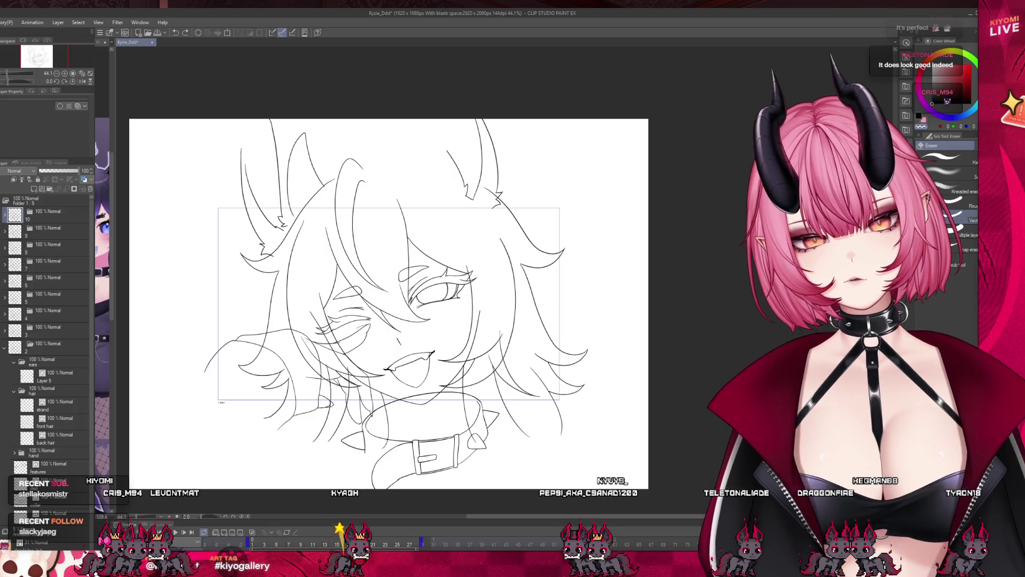
{"action": "left_click", "coordinate": [251, 545]}
{"action": "scroll", "coordinate": [349, 256], "scroll_direction": "up", "scroll_amount": 3}
{"action": "scroll", "coordinate": [327, 314], "scroll_direction": "up", "scroll_amount": 1}
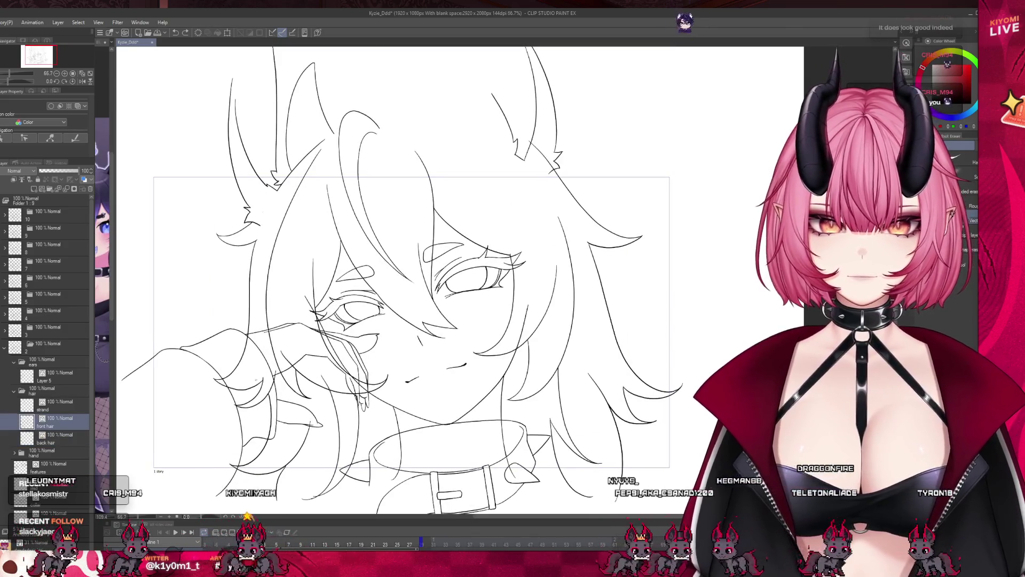
{"action": "scroll", "coordinate": [272, 398], "scroll_direction": "up", "scroll_amount": 1}
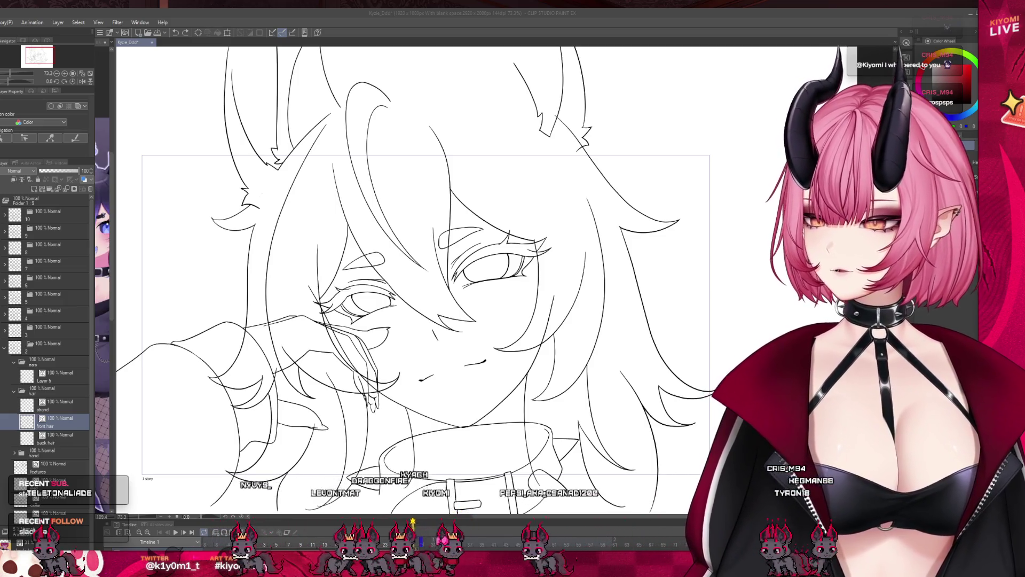
- Fade the current layer to 29 opacity and erase a section of the collar's top line
{"action": "scroll", "coordinate": [443, 277], "scroll_direction": "up", "scroll_amount": 2}
{"action": "scroll", "coordinate": [352, 334], "scroll_direction": "up", "scroll_amount": 2}
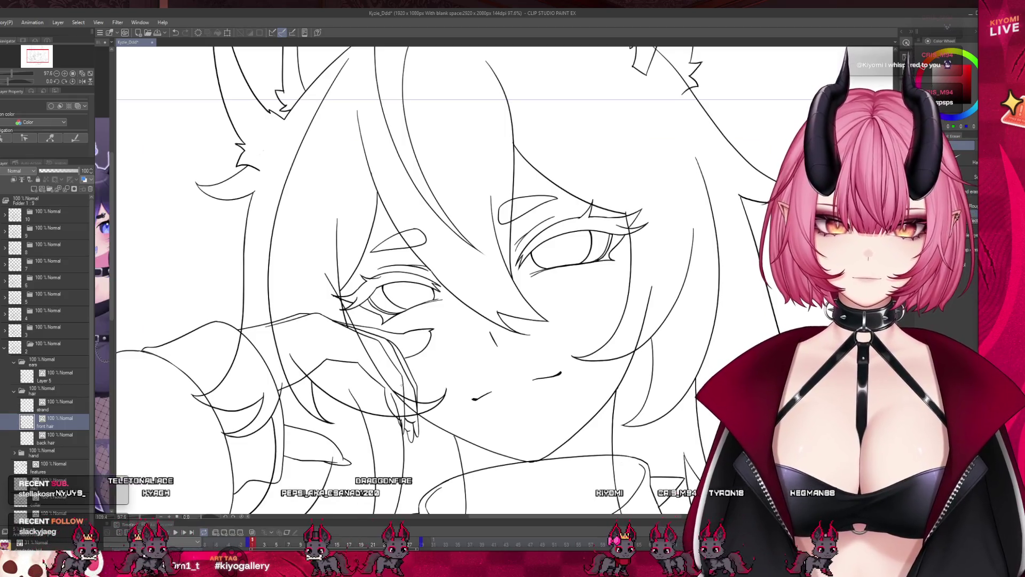
{"action": "scroll", "coordinate": [427, 278], "scroll_direction": "down", "scroll_amount": 2}
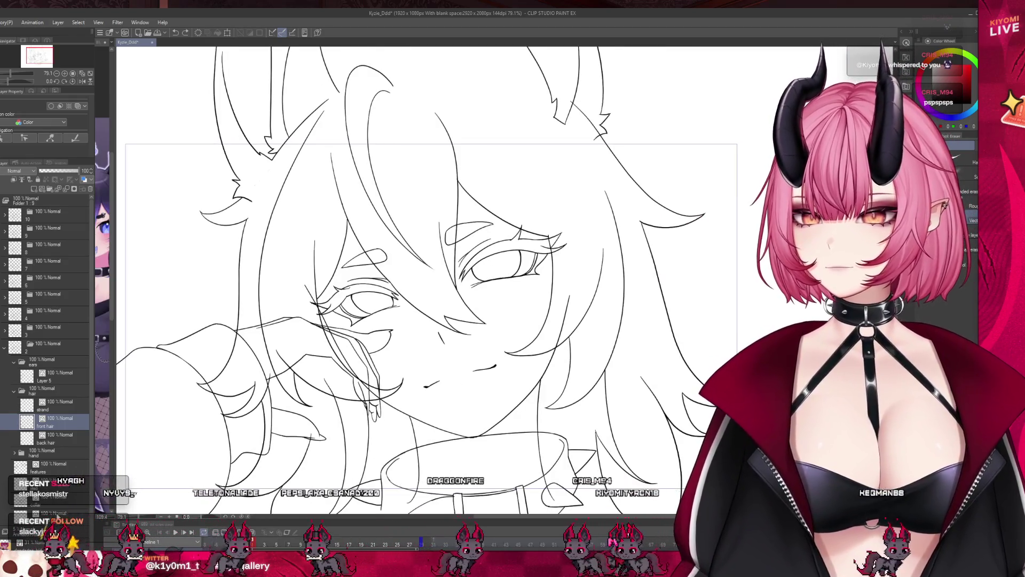
{"action": "left_click_drag", "start_coordinate": [60, 171], "coordinate": [50, 171]}
{"action": "scroll", "coordinate": [466, 310], "scroll_direction": "up", "scroll_amount": 3}
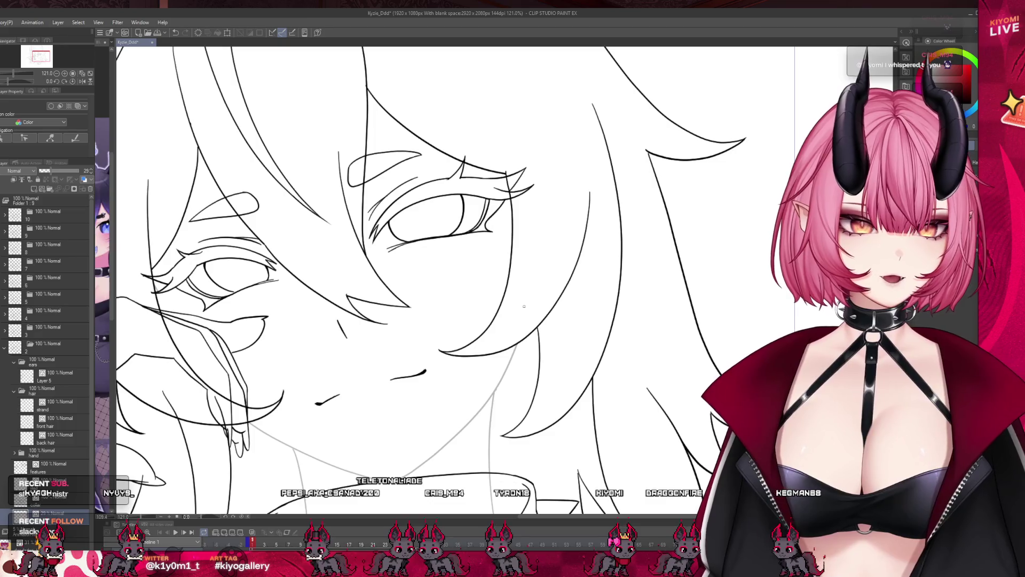
{"action": "scroll", "coordinate": [520, 257], "scroll_direction": "down", "scroll_amount": 5}
{"action": "scroll", "coordinate": [499, 400], "scroll_direction": "up", "scroll_amount": 4}
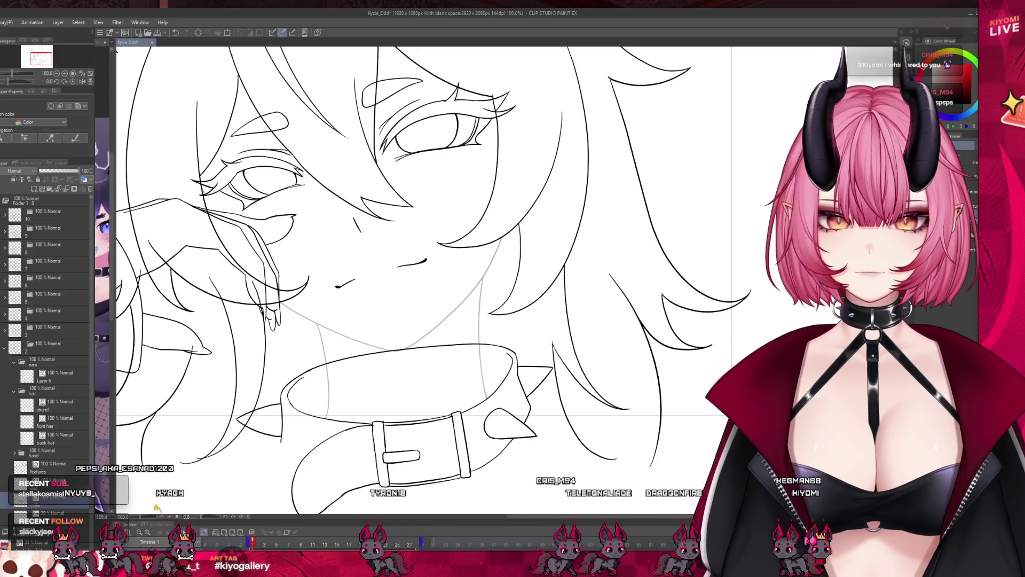
{"action": "left_click_drag", "start_coordinate": [394, 350], "coordinate": [477, 346]}
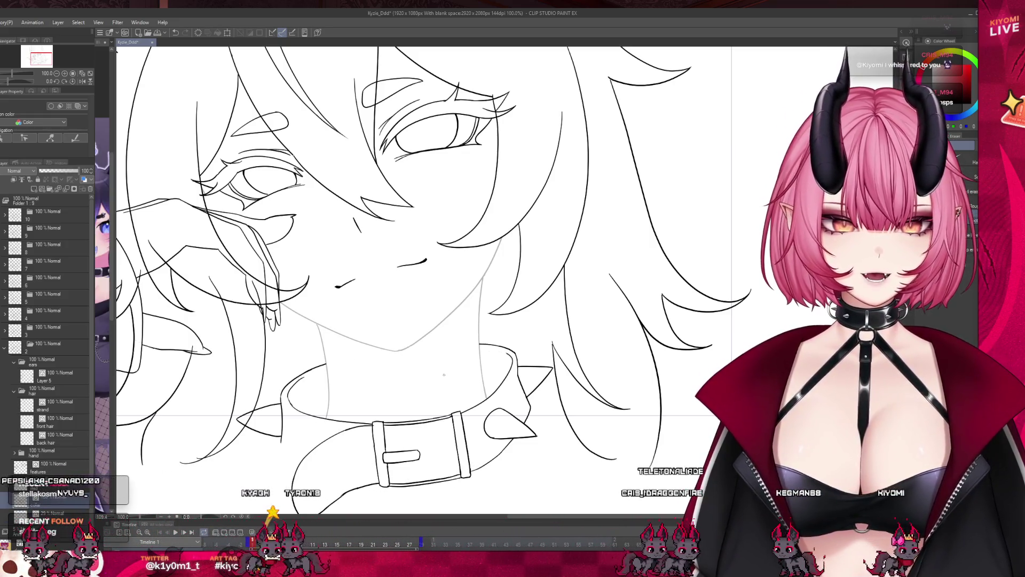
{"action": "scroll", "coordinate": [467, 369], "scroll_direction": "down", "scroll_amount": 3}
{"action": "scroll", "coordinate": [468, 369], "scroll_direction": "up", "scroll_amount": 3}
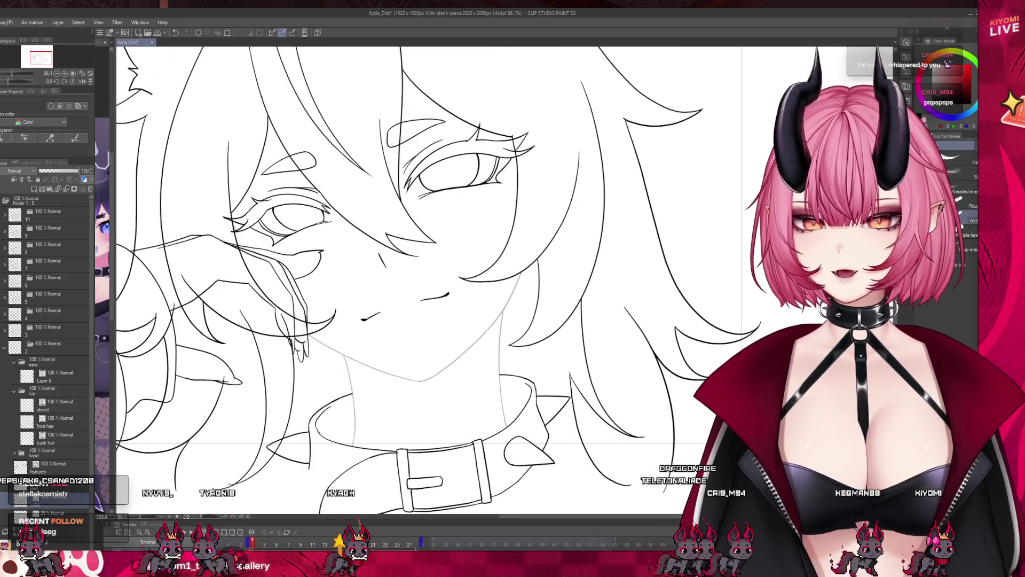
- Set the layer to 48% opacity and erase the short lash stroke on the features layer
{"action": "left_click", "coordinate": [59, 171]}
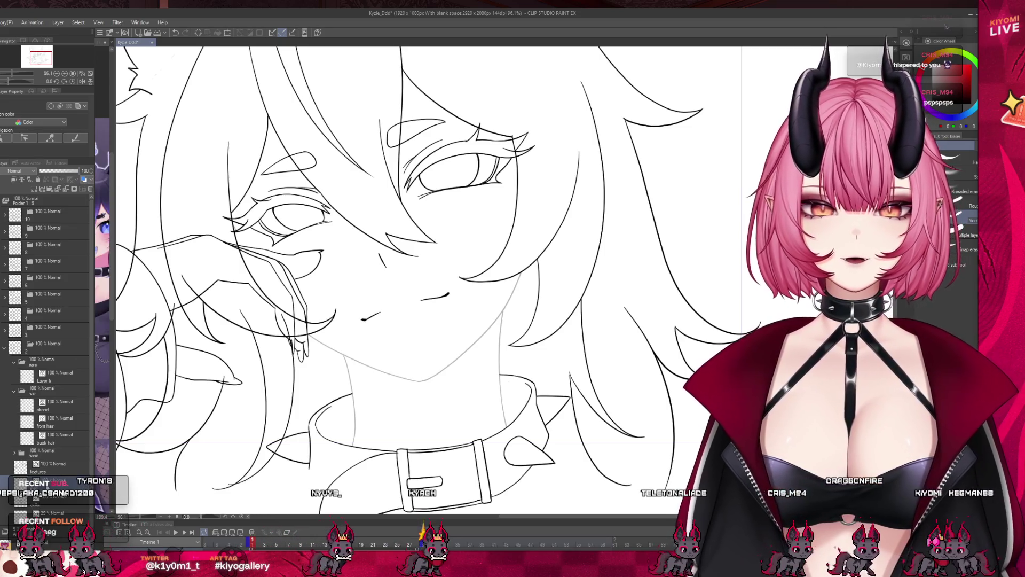
{"action": "left_click", "coordinate": [57, 465]}
{"action": "scroll", "coordinate": [383, 325], "scroll_direction": "down", "scroll_amount": 3}
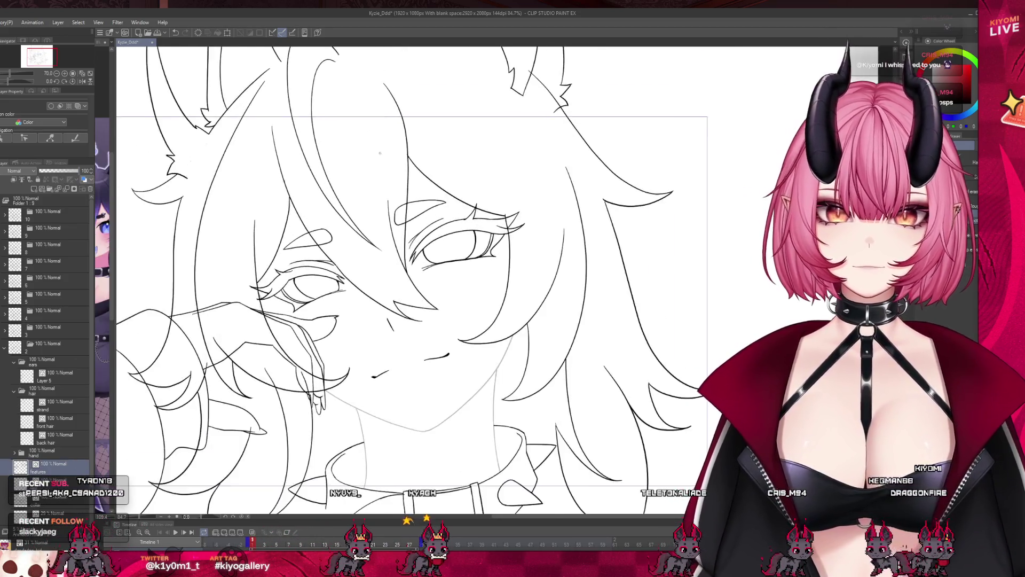
{"action": "scroll", "coordinate": [395, 191], "scroll_direction": "up", "scroll_amount": 5}
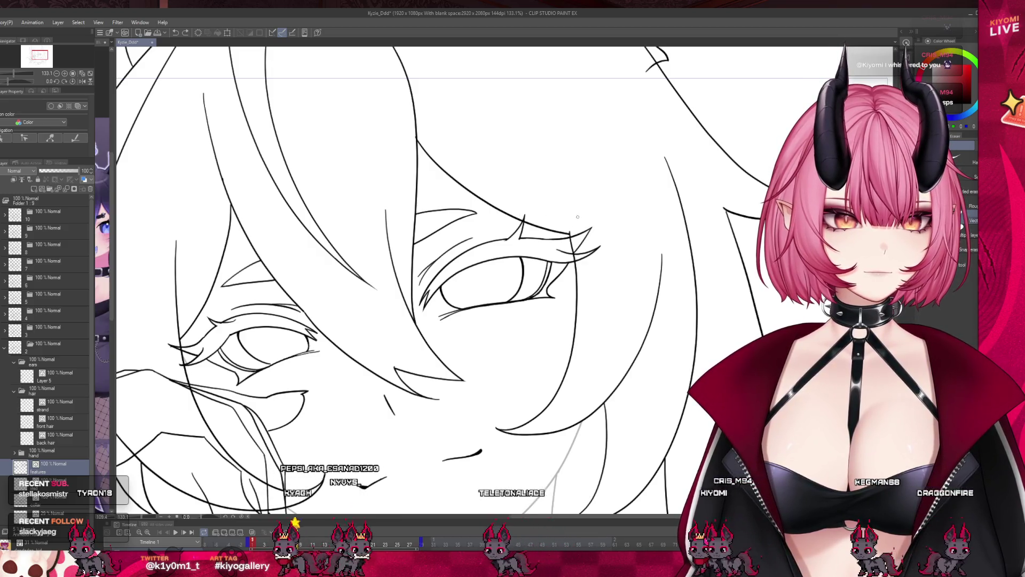
{"action": "mouse_move", "coordinate": [572, 233]}
{"action": "left_mouse_down"}
{"action": "mouse_move", "coordinate": [588, 228]}
{"action": "mouse_move", "coordinate": [597, 245]}
{"action": "left_mouse_up"}
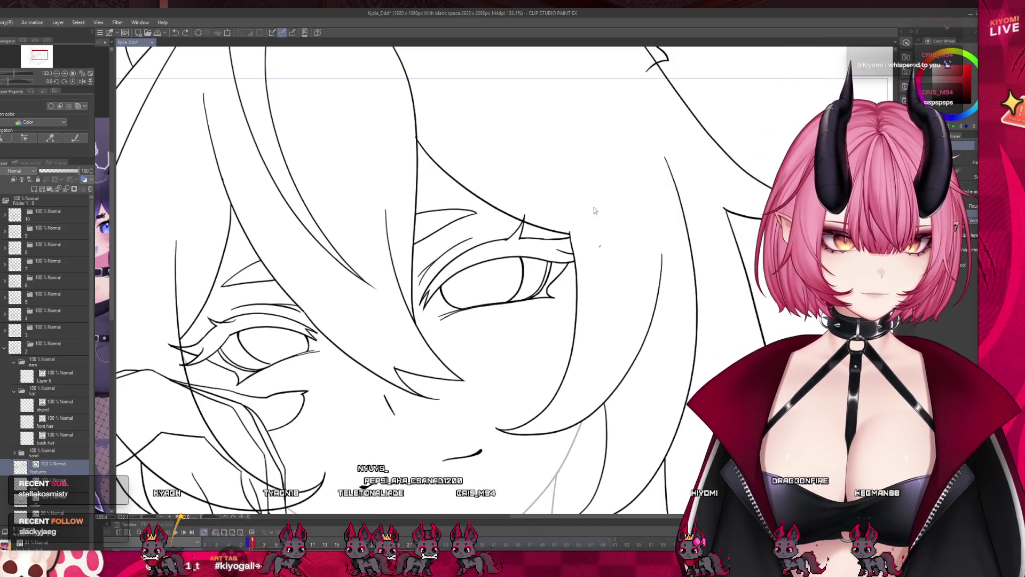
- Undo the lash erasure and play the animation from frame 7 to check the wink
{"action": "key", "text": "ctrl+z"}
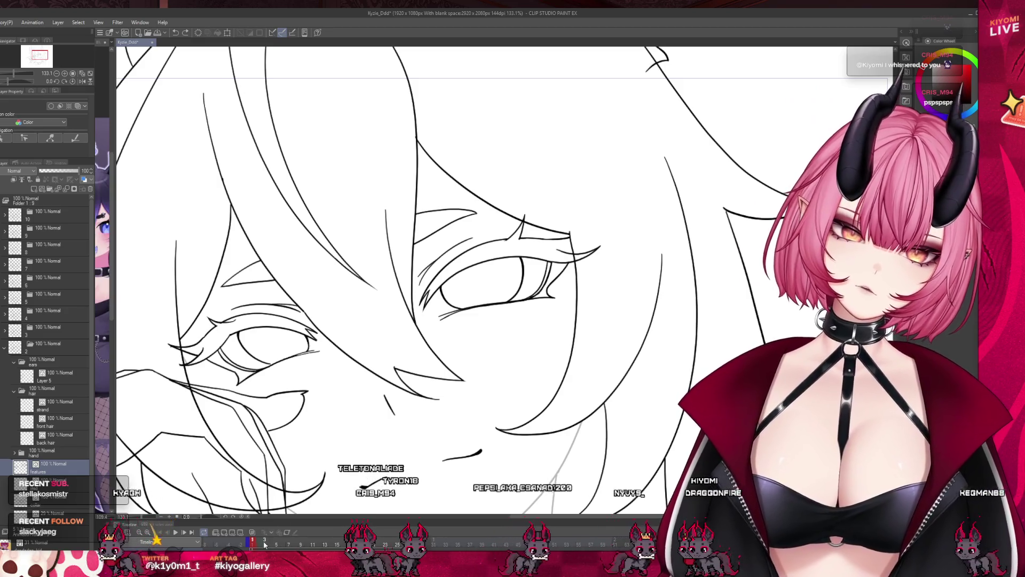
{"action": "left_click", "coordinate": [289, 542]}
{"action": "key", "text": "space"}
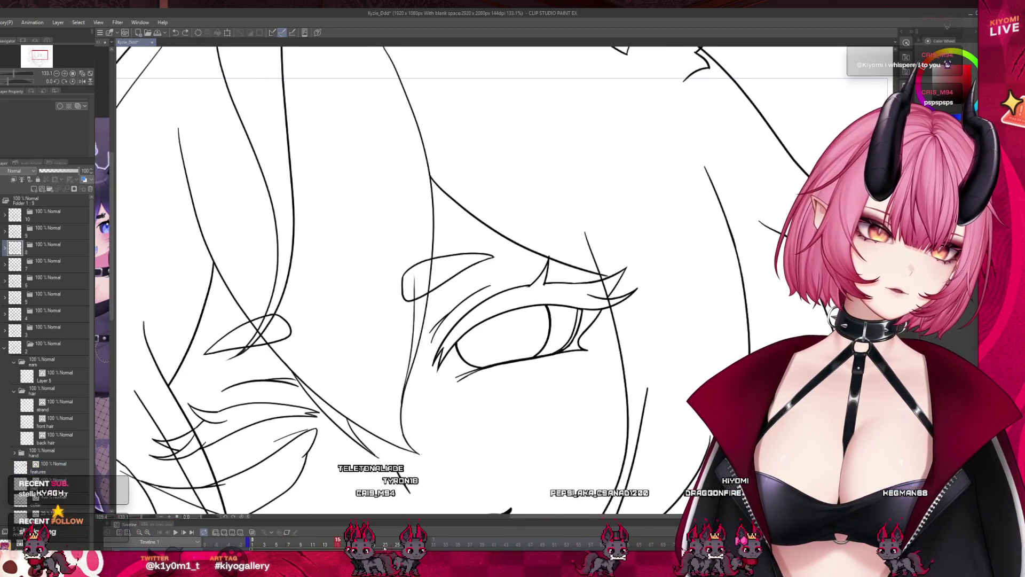
{"action": "left_click", "coordinate": [277, 540]}
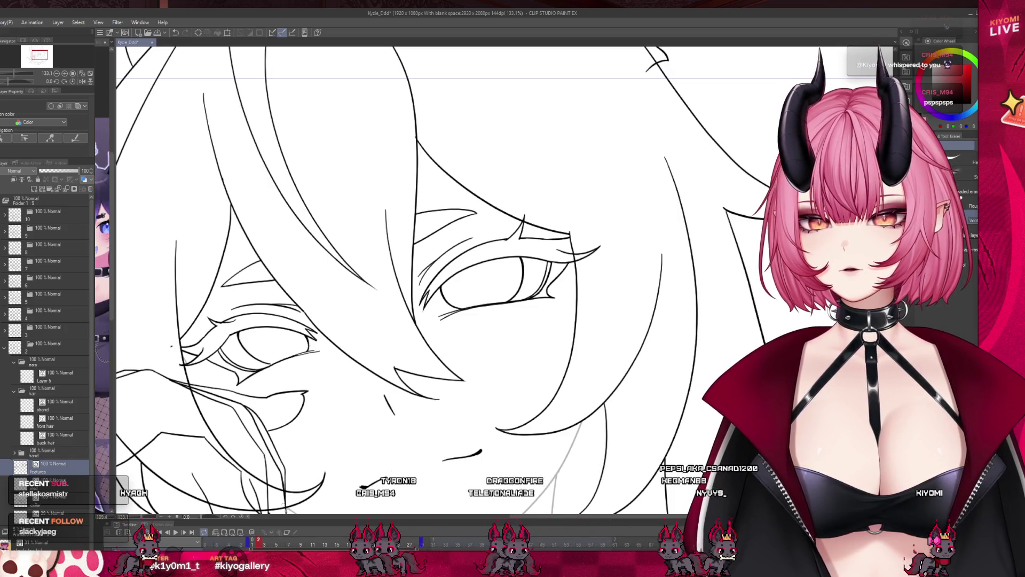
{"action": "scroll", "coordinate": [294, 323], "scroll_direction": "down", "scroll_amount": 2}
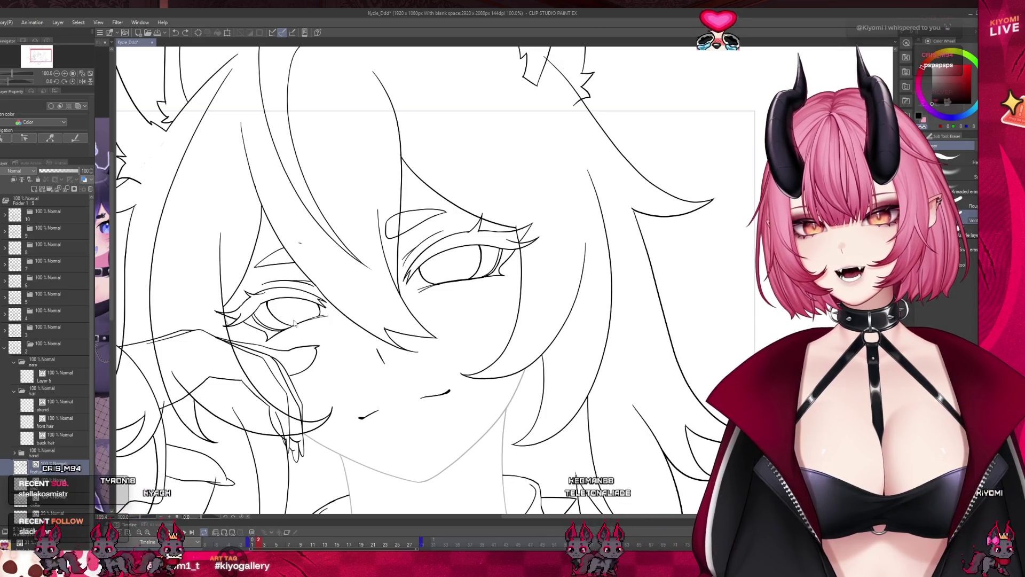
- Undo again to restore the curved stroke above the left eye
{"action": "key", "text": "ctrl+z"}
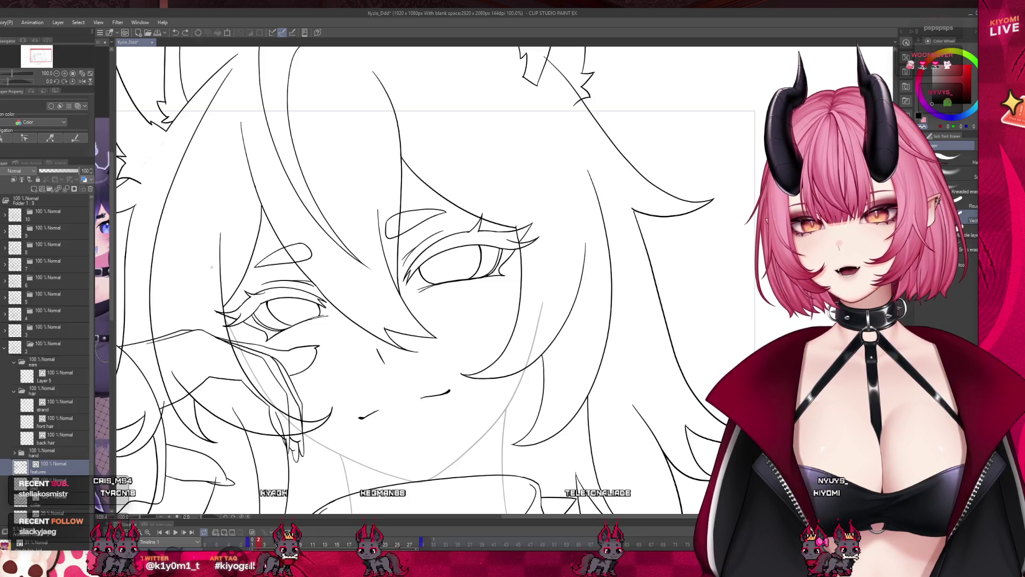
{"action": "scroll", "coordinate": [427, 267], "scroll_direction": "up", "scroll_amount": 3}
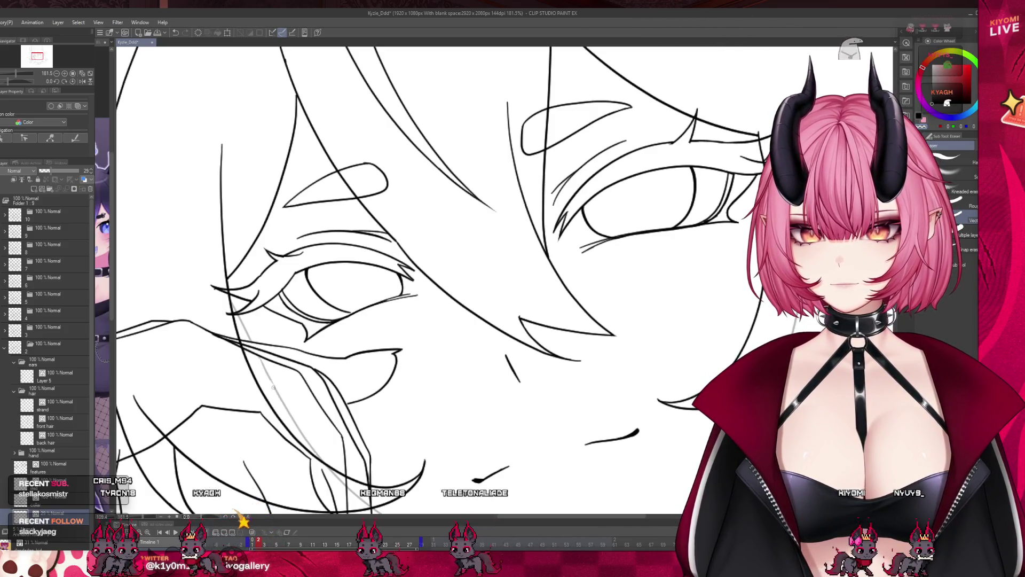
{"action": "scroll", "coordinate": [292, 363], "scroll_direction": "down", "scroll_amount": 4}
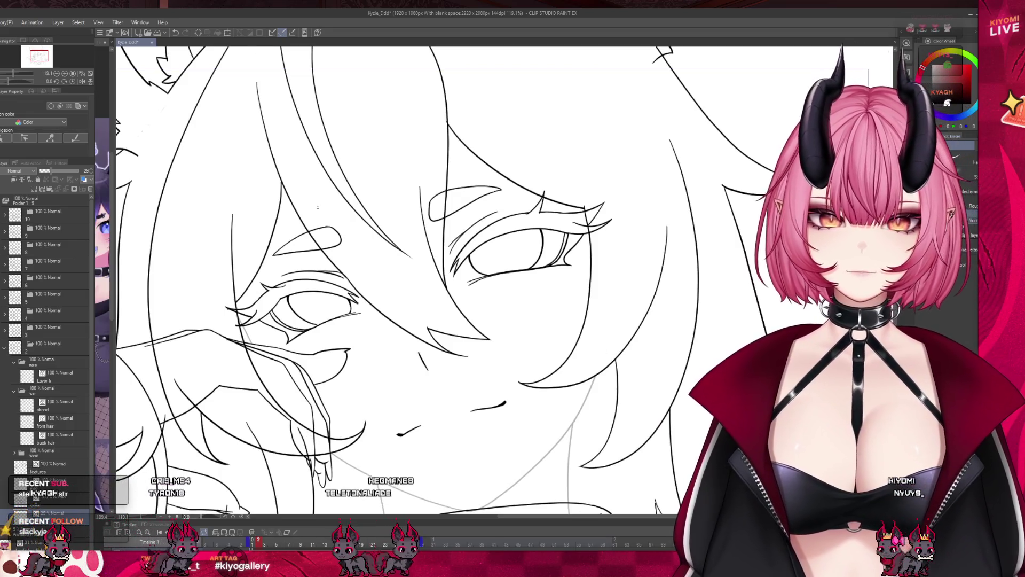
{"action": "scroll", "coordinate": [318, 207], "scroll_direction": "down", "scroll_amount": 2}
{"action": "scroll", "coordinate": [318, 207], "scroll_direction": "up", "scroll_amount": 2}
{"action": "scroll", "coordinate": [318, 207], "scroll_direction": "down", "scroll_amount": 2}
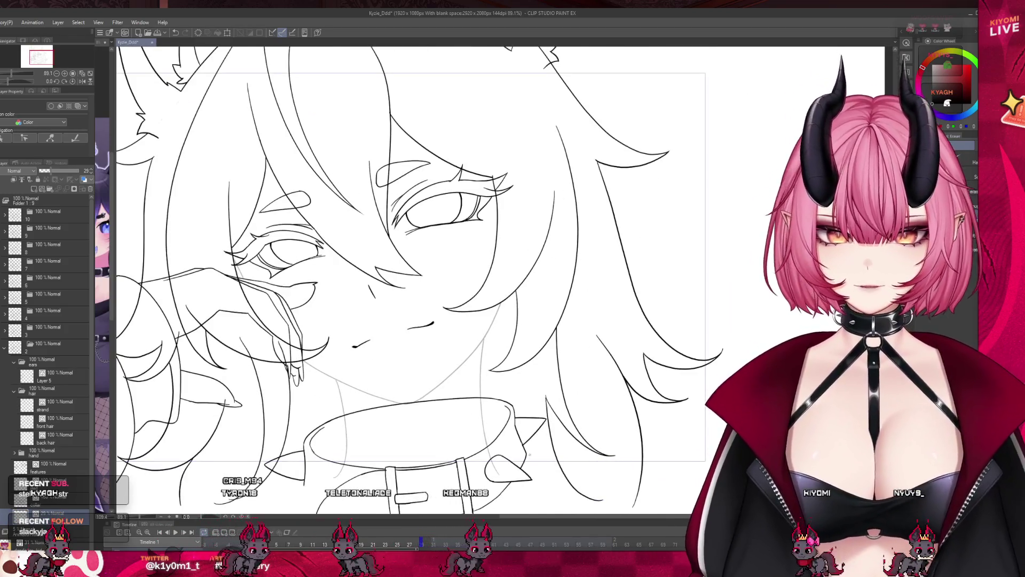
- Move to the layer above, then select the features layer and another lower layer
{"action": "key", "text": "alt+bracketright"}
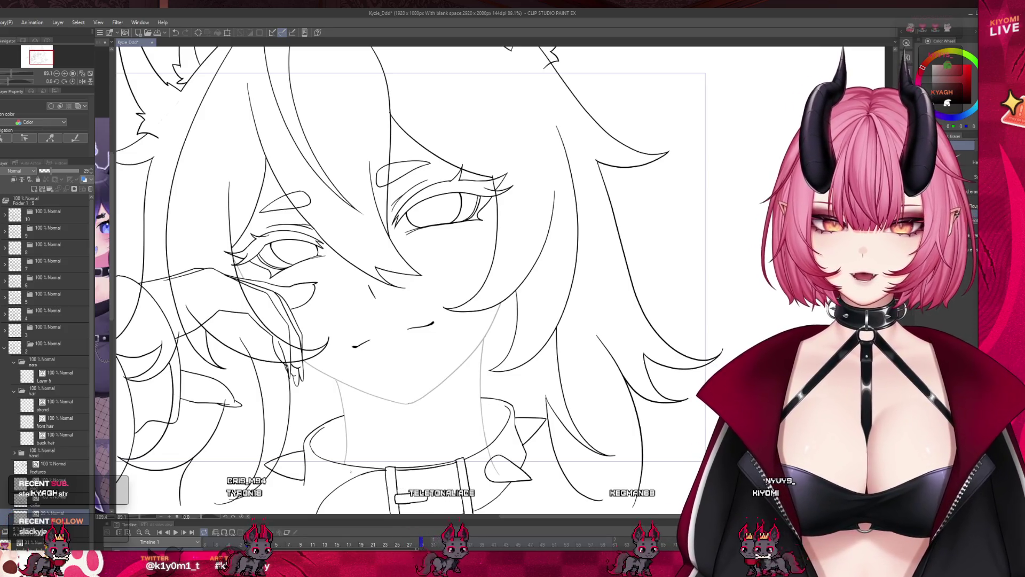
{"action": "scroll", "coordinate": [219, 269], "scroll_direction": "up", "scroll_amount": 4}
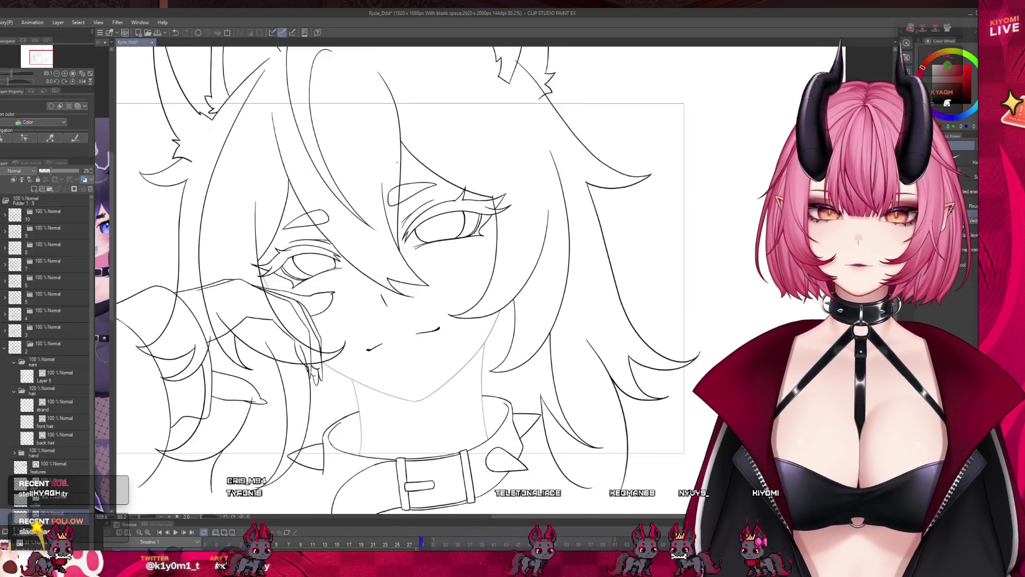
{"action": "left_click", "coordinate": [43, 462]}
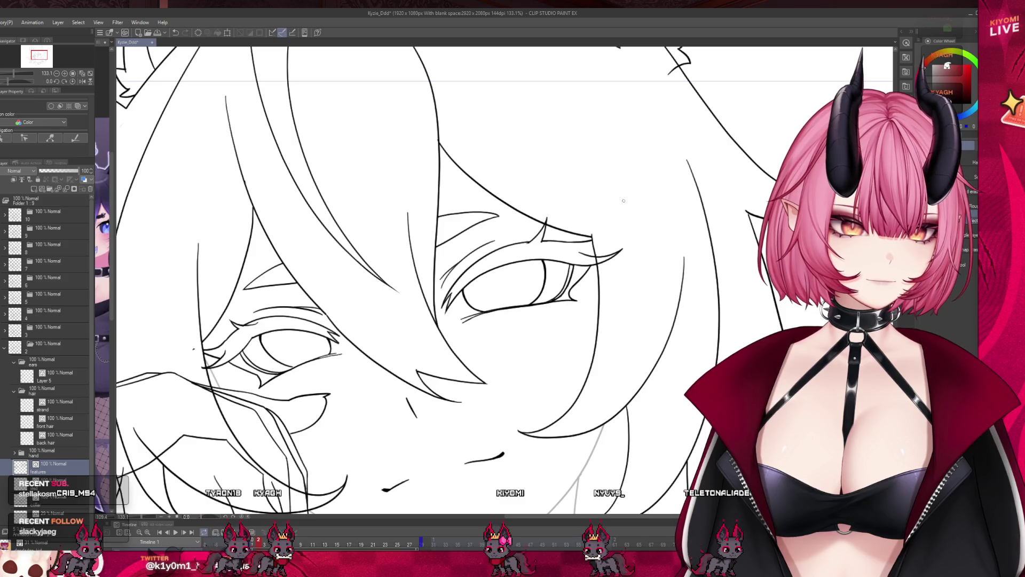
{"action": "scroll", "coordinate": [486, 186], "scroll_direction": "down", "scroll_amount": 5}
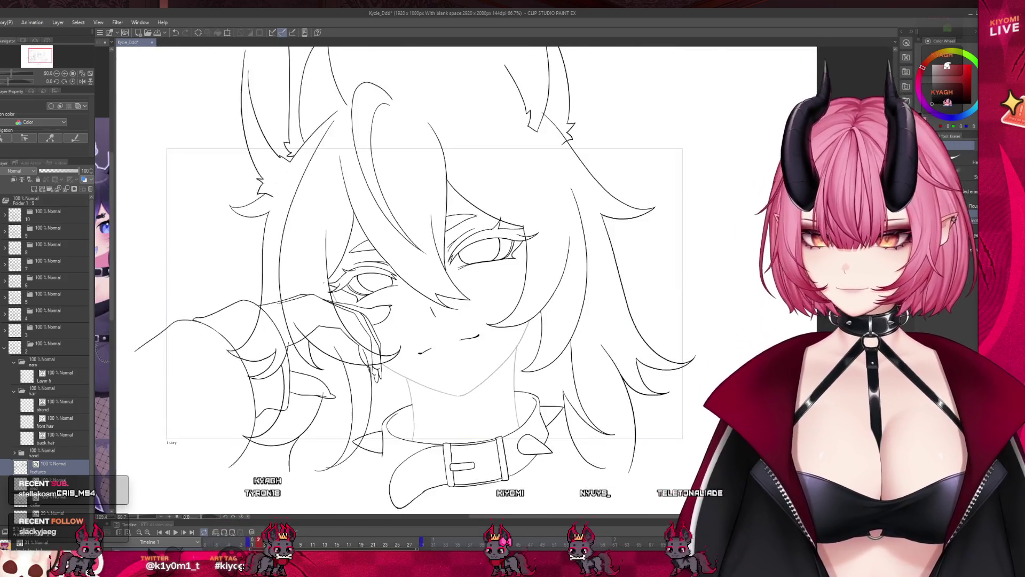
{"action": "scroll", "coordinate": [464, 346], "scroll_direction": "up", "scroll_amount": 4}
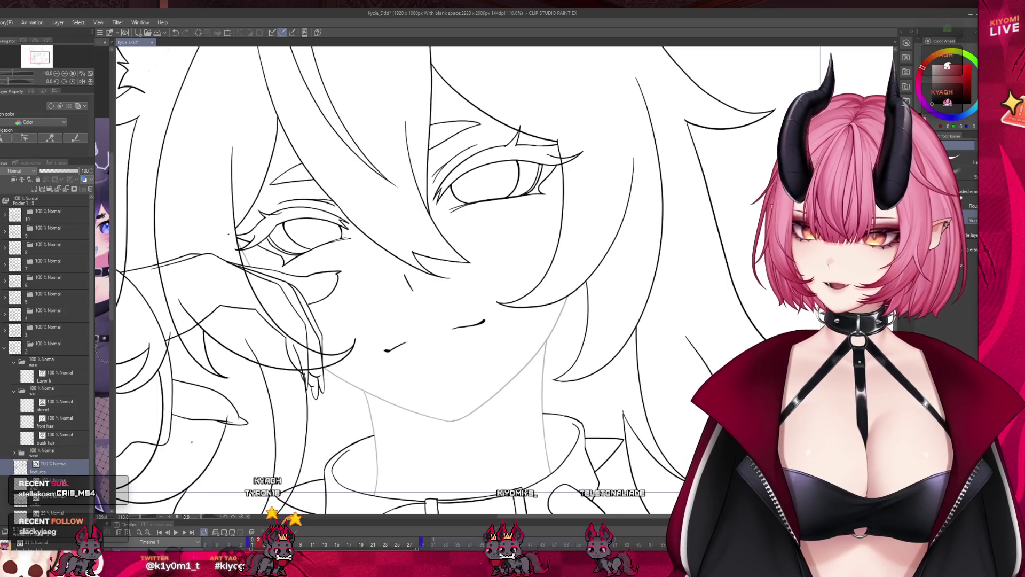
{"action": "left_click", "coordinate": [68, 514]}
{"action": "scroll", "coordinate": [359, 414], "scroll_direction": "down", "scroll_amount": 1}
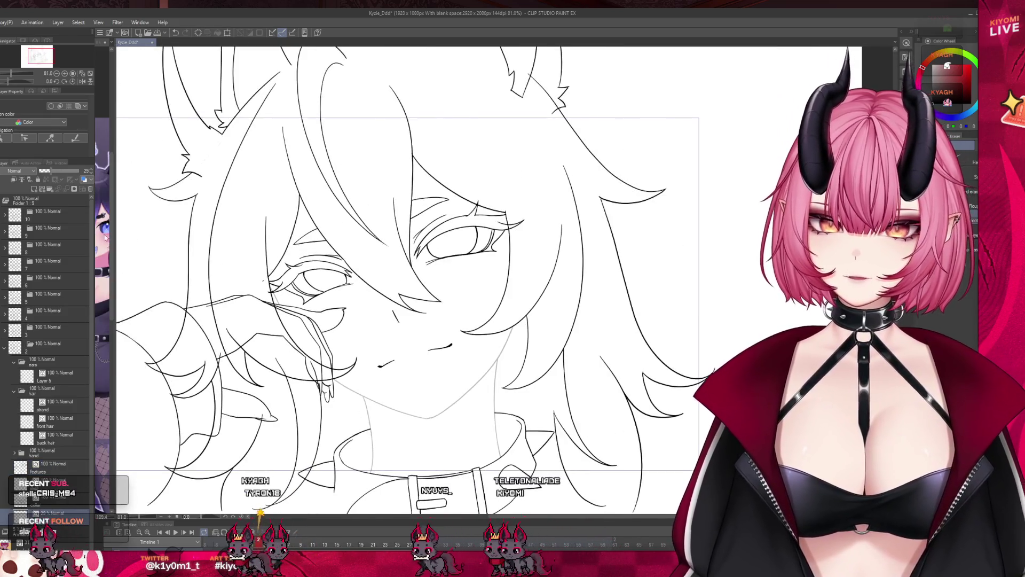
{"action": "scroll", "coordinate": [357, 317], "scroll_direction": "up", "scroll_amount": 2}
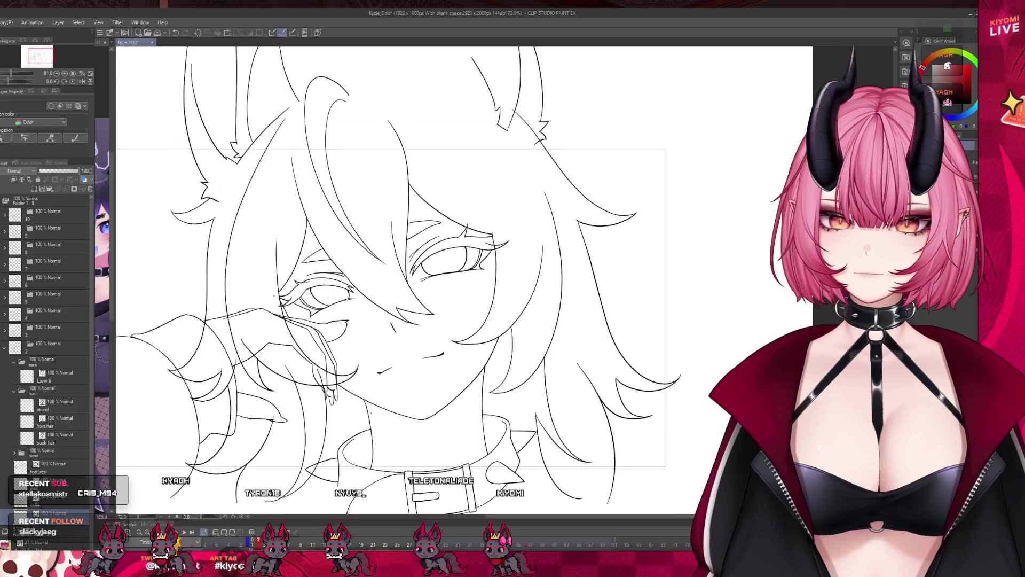
{"action": "scroll", "coordinate": [356, 317], "scroll_direction": "down", "scroll_amount": 3}
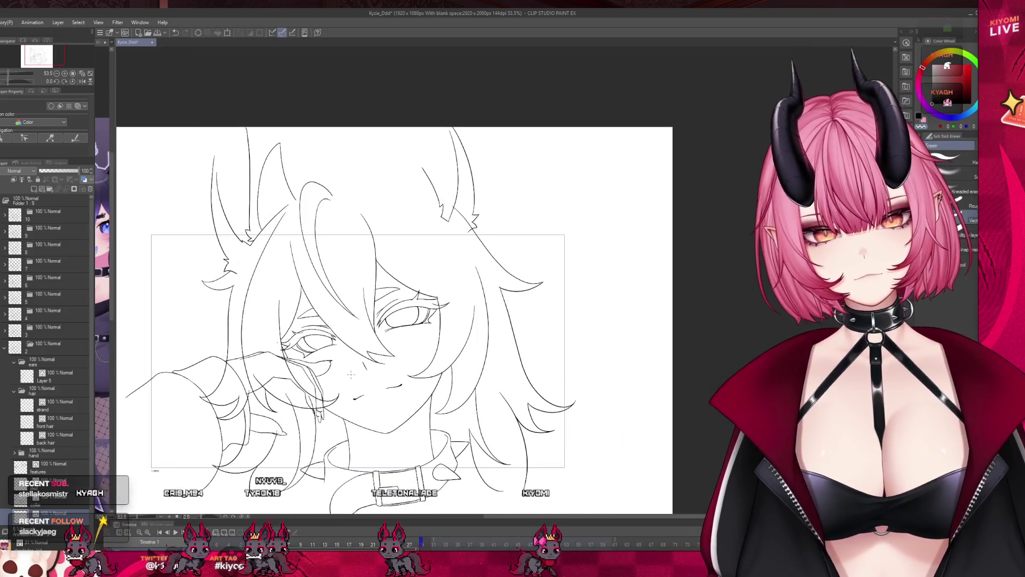
{"action": "scroll", "coordinate": [352, 374], "scroll_direction": "up", "scroll_amount": 2}
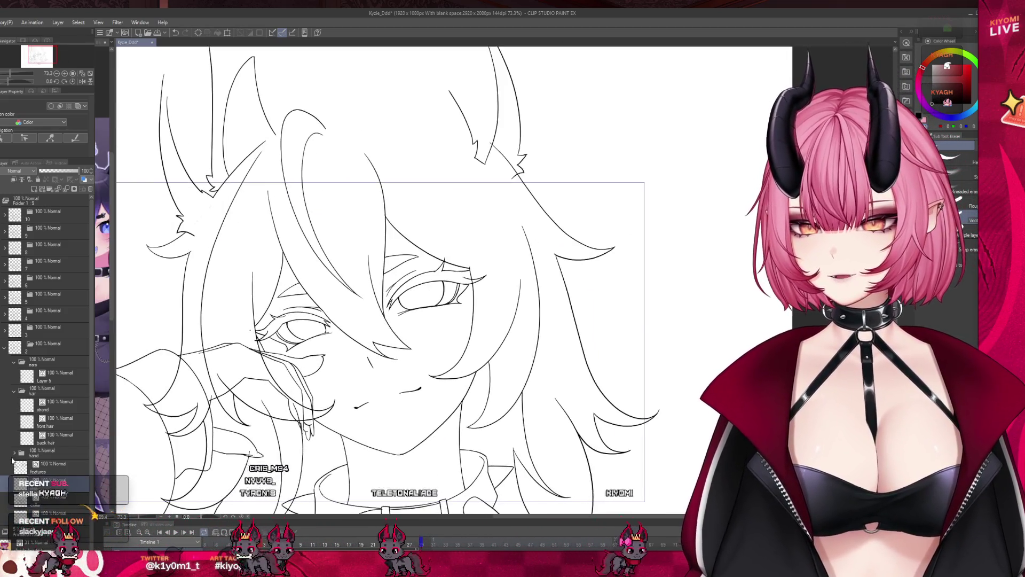
- Review the back hair and front hair layers with the view zoomed out slightly
{"action": "left_click", "coordinate": [54, 438]}
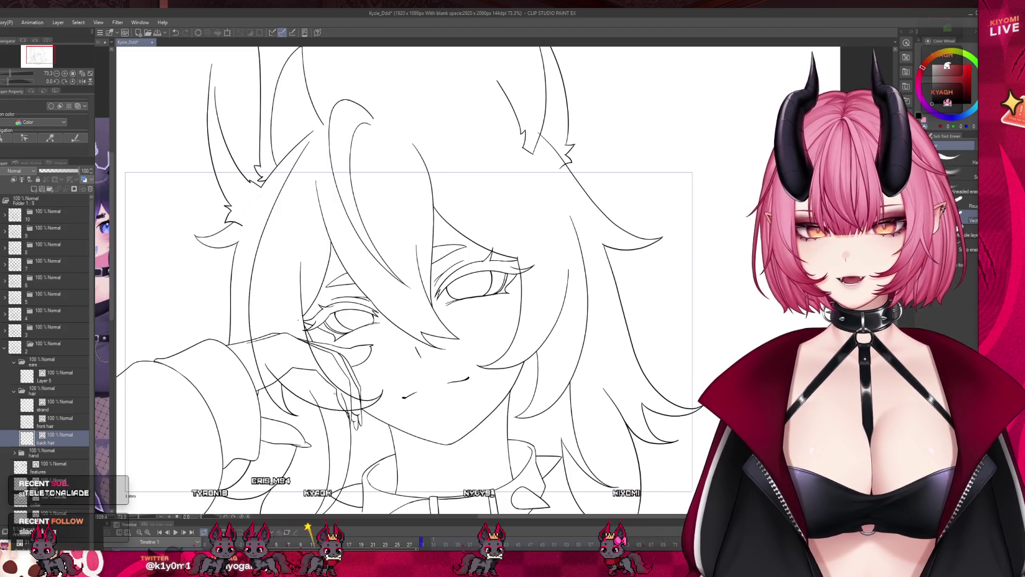
{"action": "key", "text": "ctrl+minus"}
{"action": "scroll", "coordinate": [416, 277], "scroll_direction": "up", "scroll_amount": 5}
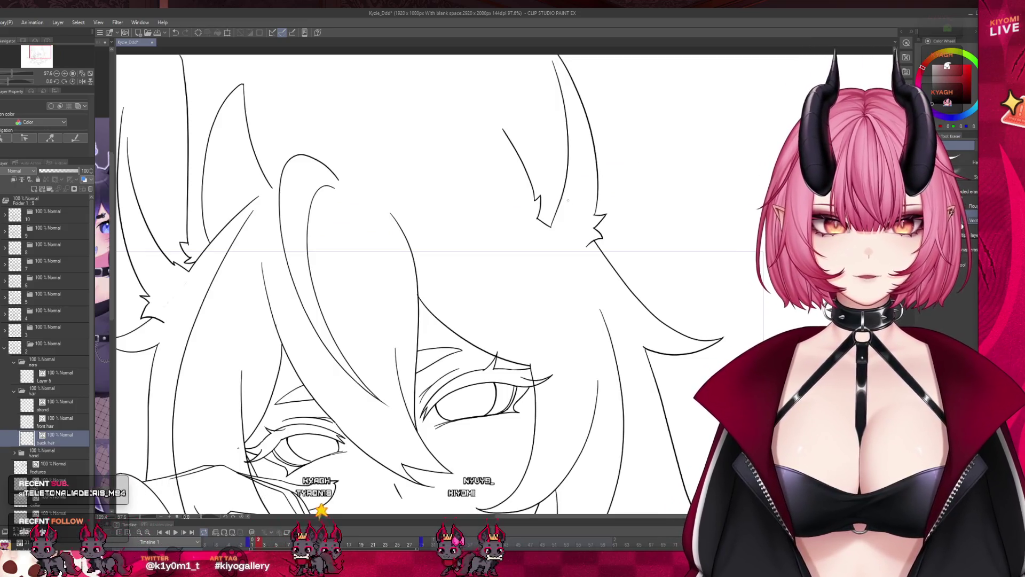
{"action": "scroll", "coordinate": [417, 374], "scroll_direction": "down", "scroll_amount": 2}
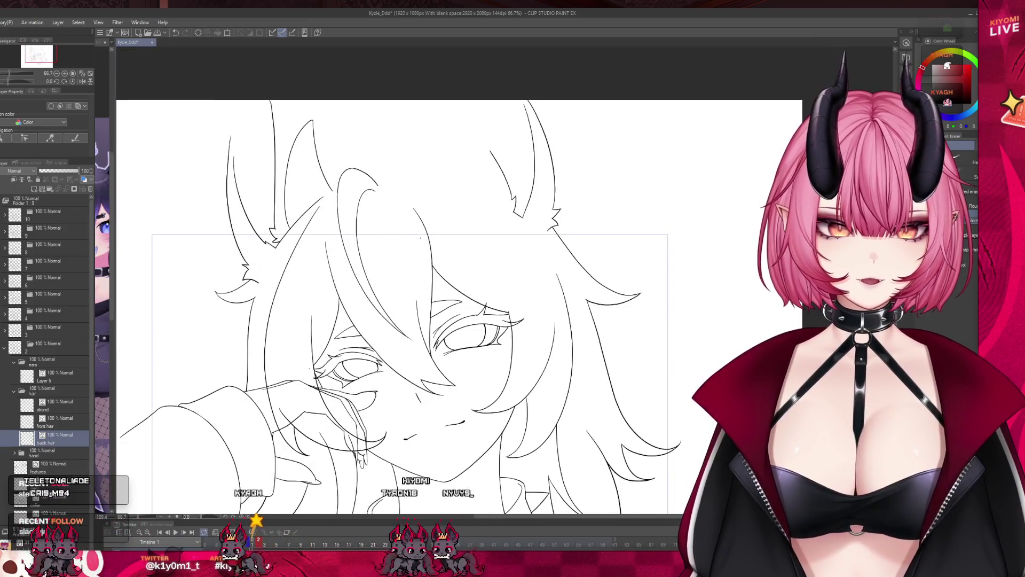
{"action": "left_click", "coordinate": [59, 422]}
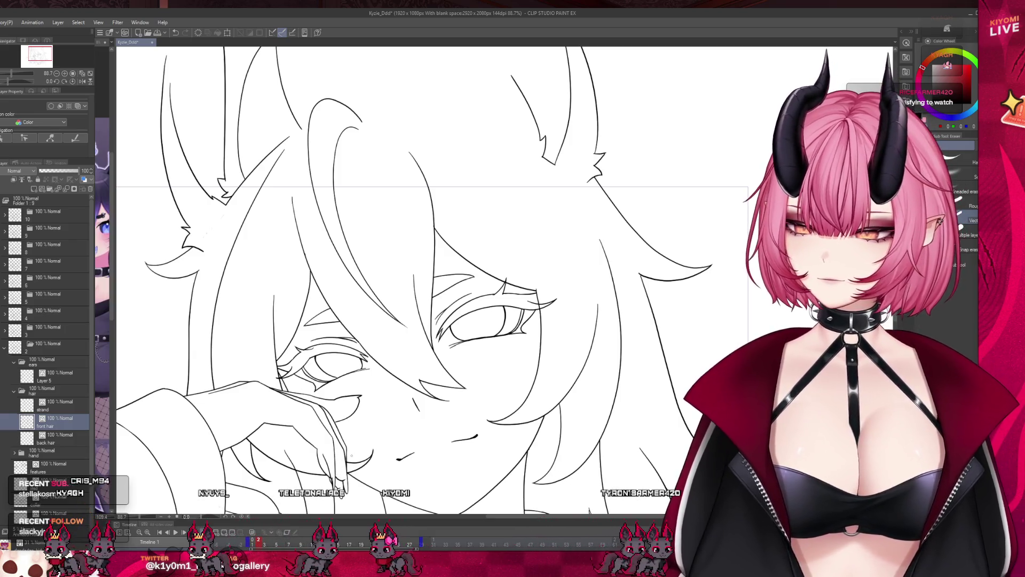
{"action": "scroll", "coordinate": [286, 258], "scroll_direction": "down", "scroll_amount": 2}
{"action": "scroll", "coordinate": [568, 308], "scroll_direction": "up", "scroll_amount": 2}
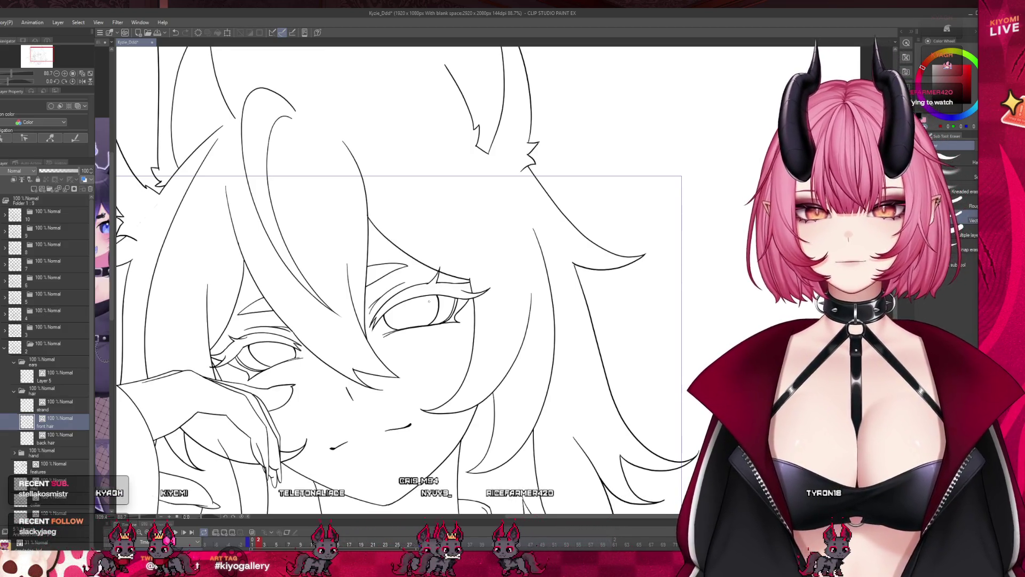
{"action": "scroll", "coordinate": [429, 302], "scroll_direction": "down", "scroll_amount": 4}
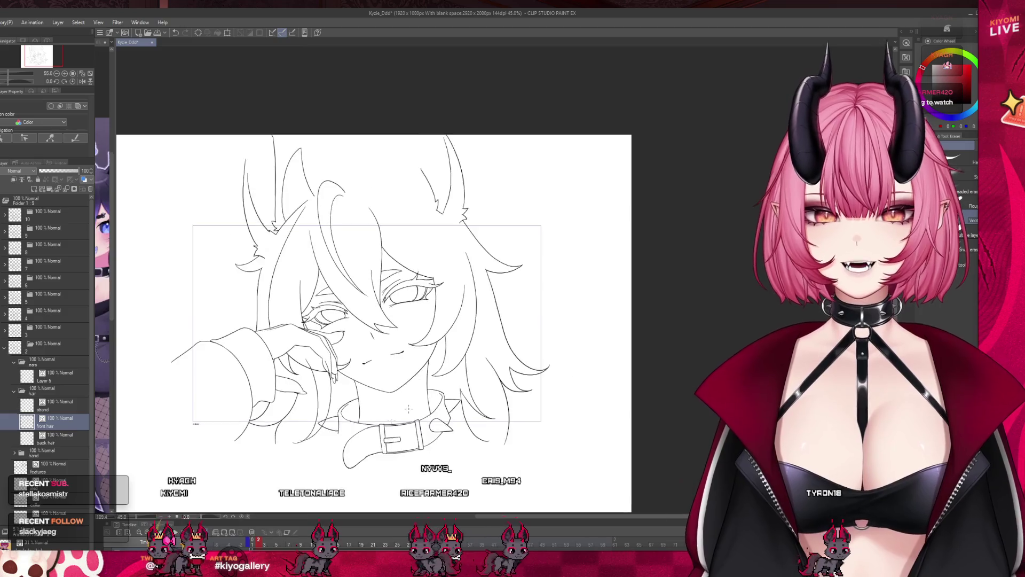
{"action": "scroll", "coordinate": [325, 347], "scroll_direction": "up", "scroll_amount": 2}
- Select the strand layer and save the Kyzie_Ddd project
{"action": "left_click", "coordinate": [54, 404]}
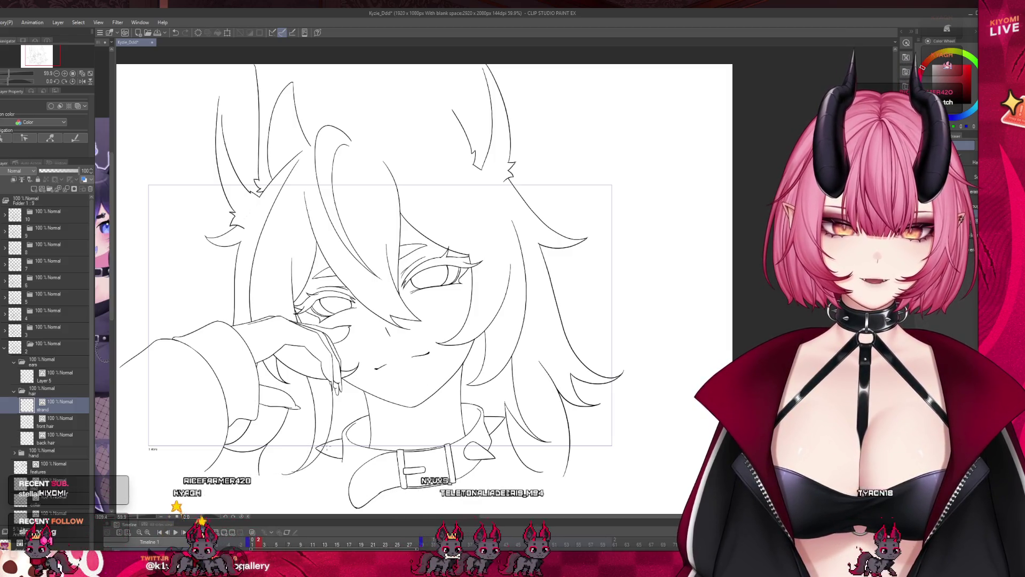
{"action": "scroll", "coordinate": [422, 372], "scroll_direction": "down", "scroll_amount": 1}
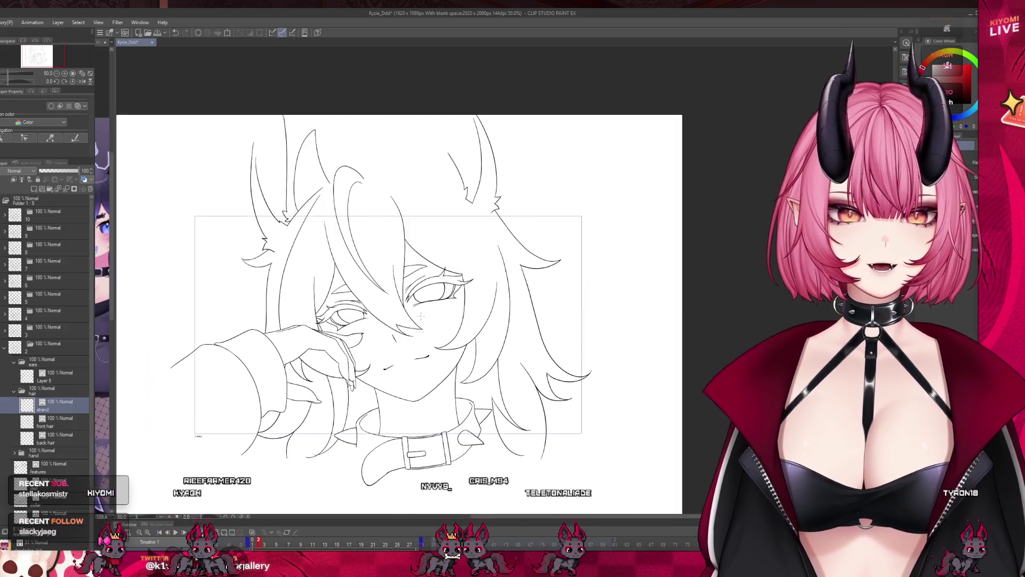
{"action": "scroll", "coordinate": [420, 333], "scroll_direction": "down", "scroll_amount": 1}
{"action": "scroll", "coordinate": [416, 325], "scroll_direction": "up", "scroll_amount": 2}
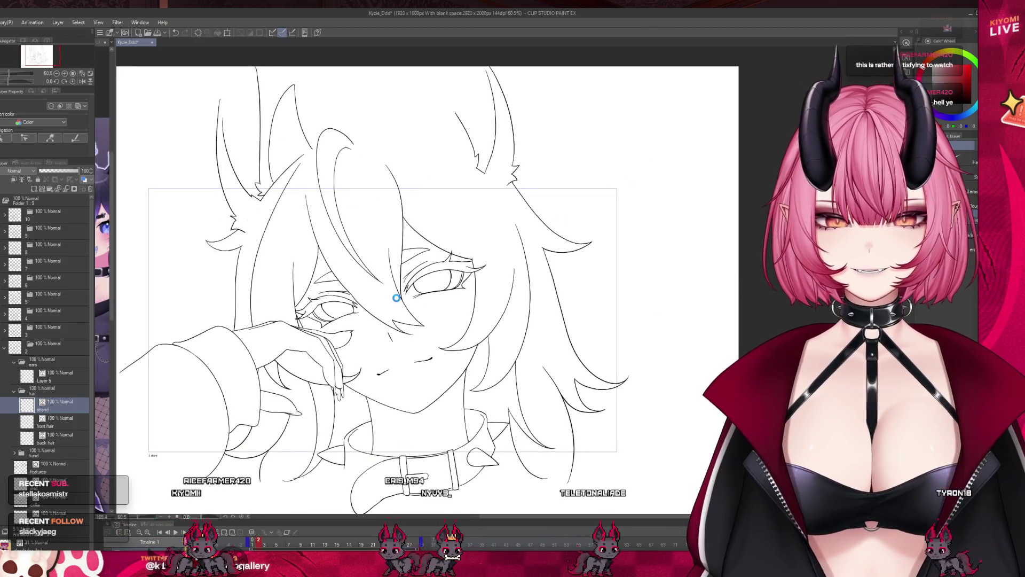
{"action": "key", "text": "ctrl+s"}
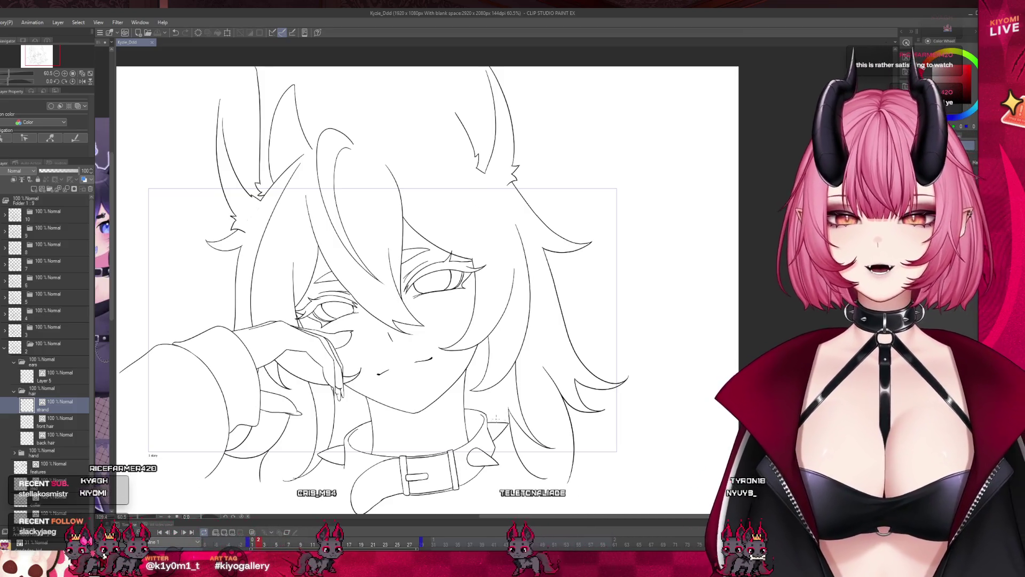
- Open frame 3's copied-layer folder and select Layer 5 Copy and layers near its bottom
{"action": "left_click", "coordinate": [4, 346]}
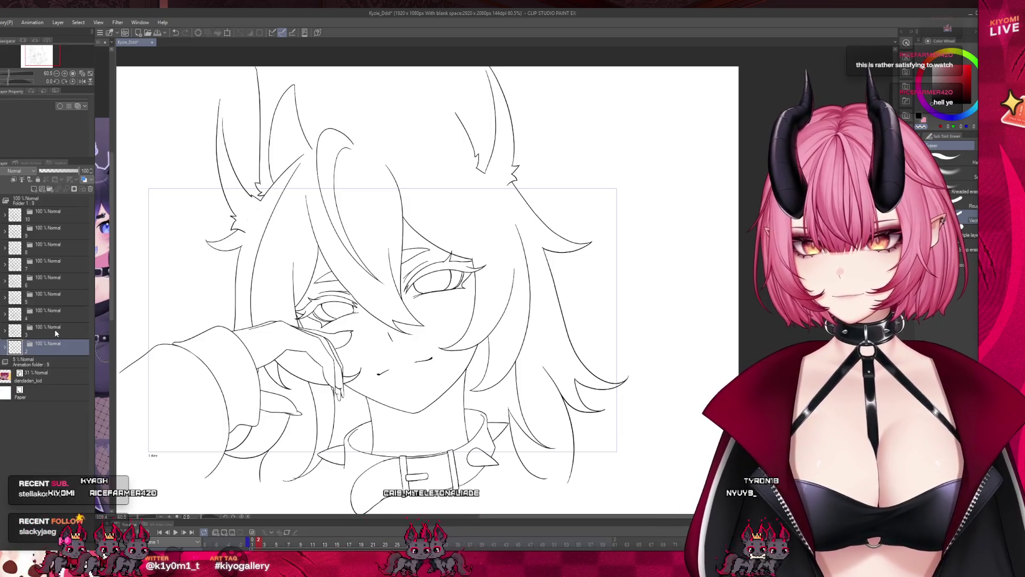
{"action": "left_click", "coordinate": [55, 329]}
{"action": "left_click", "coordinate": [72, 364]}
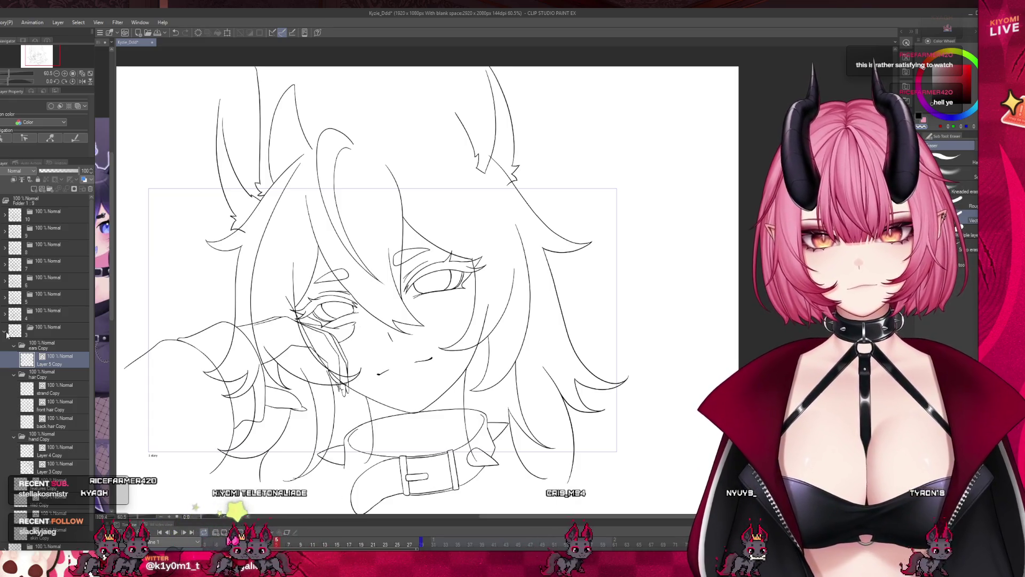
{"action": "left_click", "coordinate": [53, 530]}
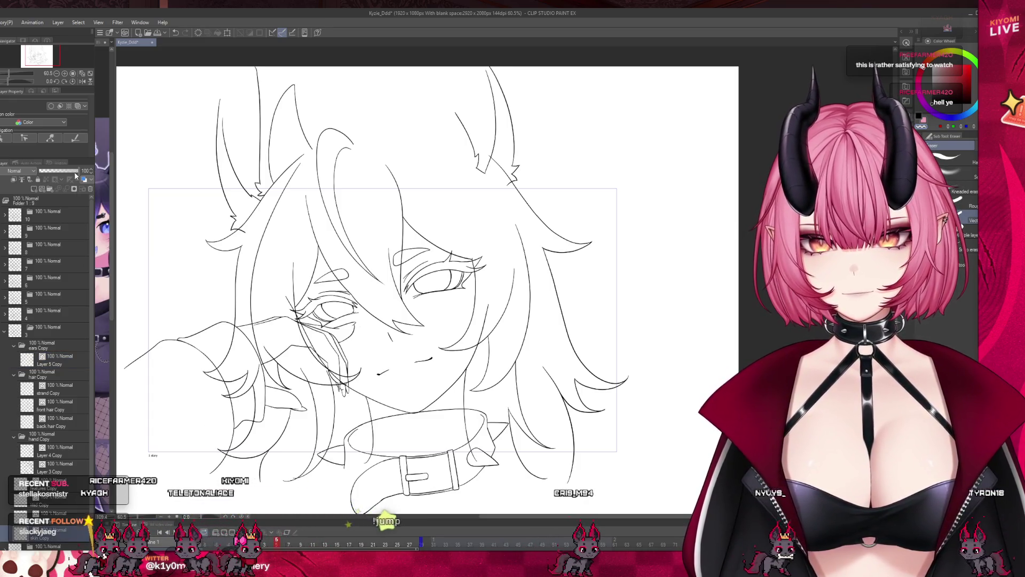
{"action": "scroll", "coordinate": [419, 405], "scroll_direction": "up", "scroll_amount": 2}
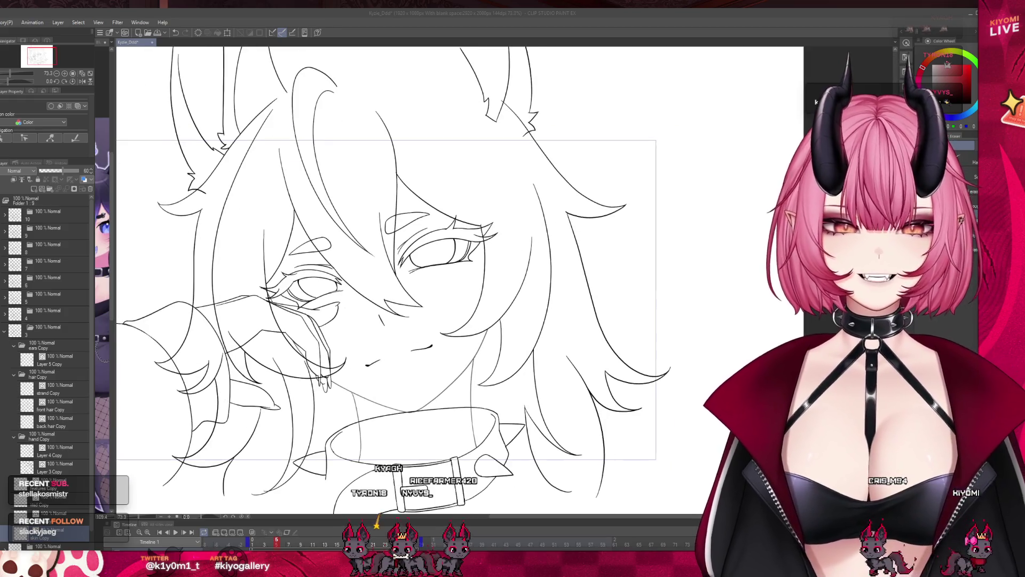
{"action": "left_click", "coordinate": [54, 513]}
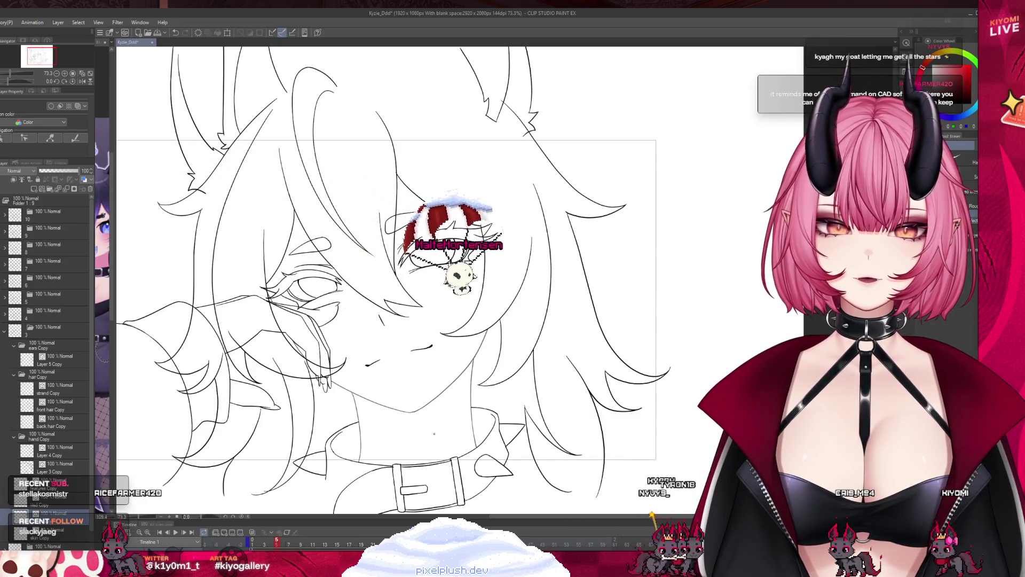
- Zoom out to see the whole drawing and browse frame 3's back hair Copy and nearby layers
{"action": "key", "text": "ctrl+minus"}
{"action": "key", "text": "ctrl+plus"}
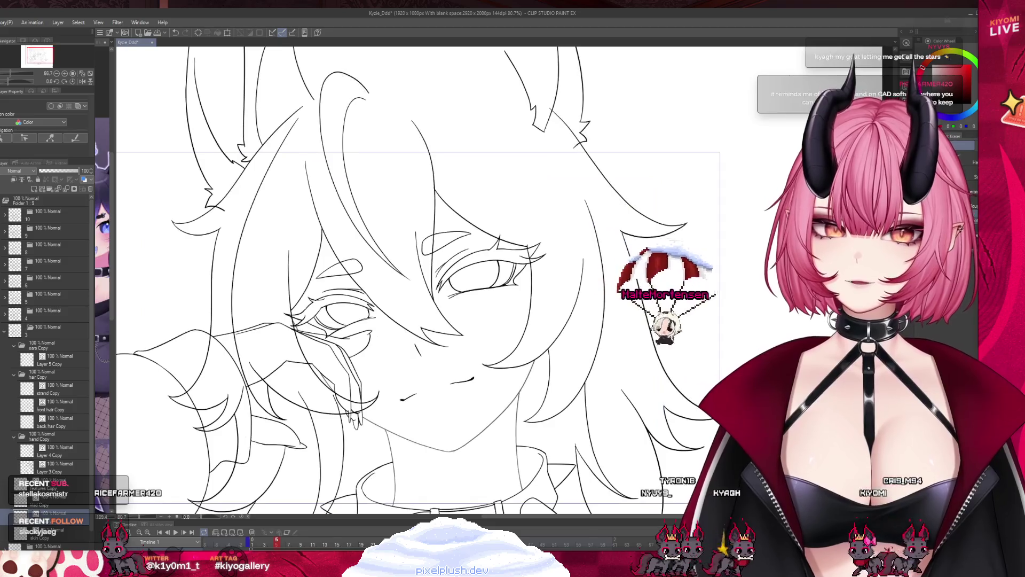
{"action": "key", "text": "ctrl+minus"}
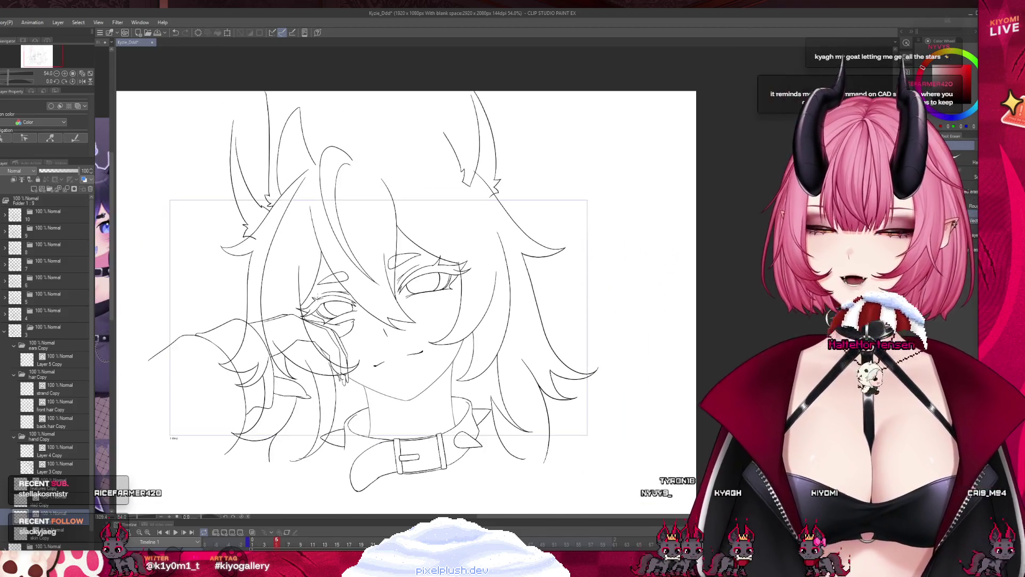
{"action": "scroll", "coordinate": [269, 312], "scroll_direction": "up", "scroll_amount": 4}
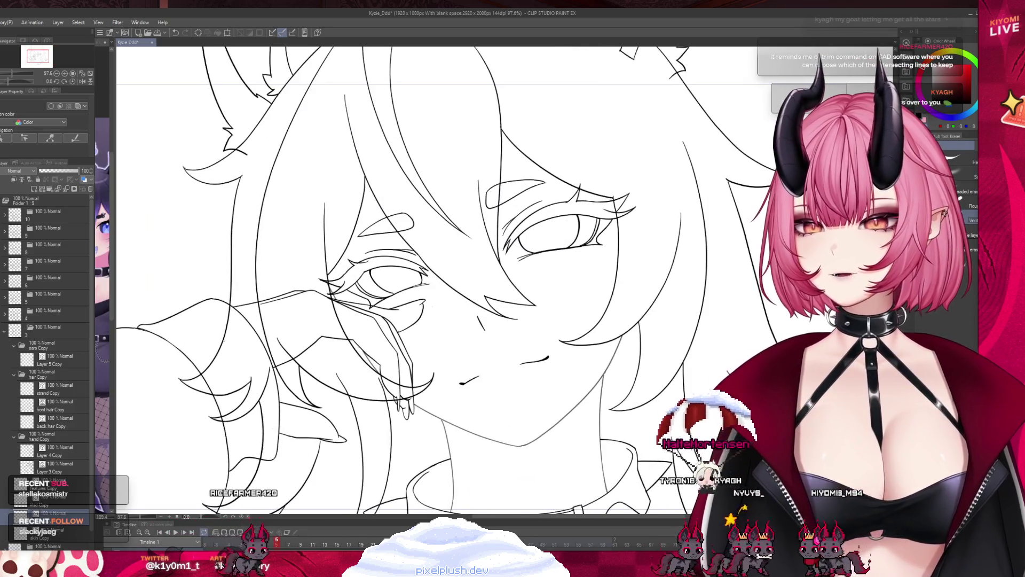
{"action": "scroll", "coordinate": [261, 314], "scroll_direction": "down", "scroll_amount": 2}
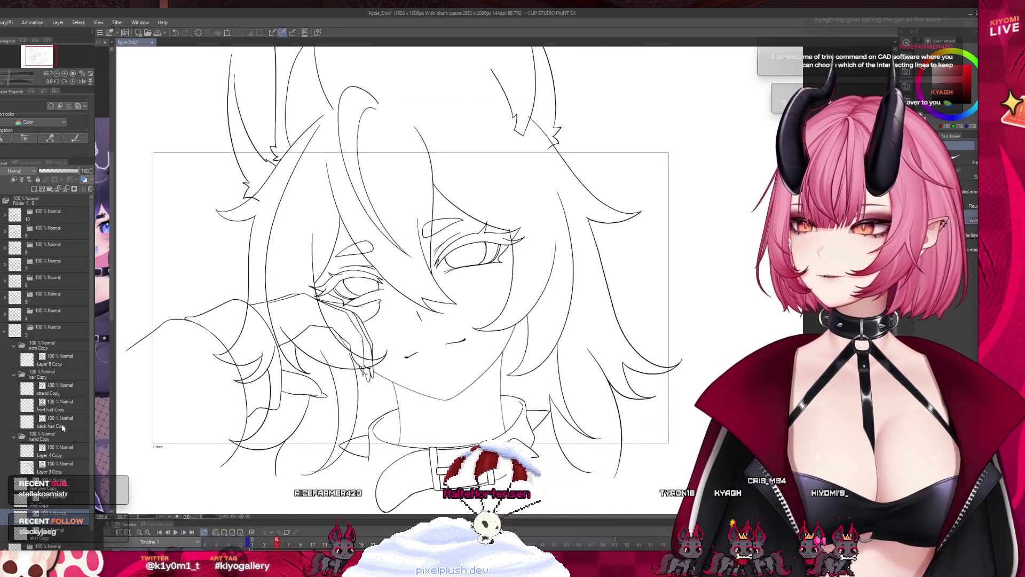
{"action": "left_click", "coordinate": [54, 422]}
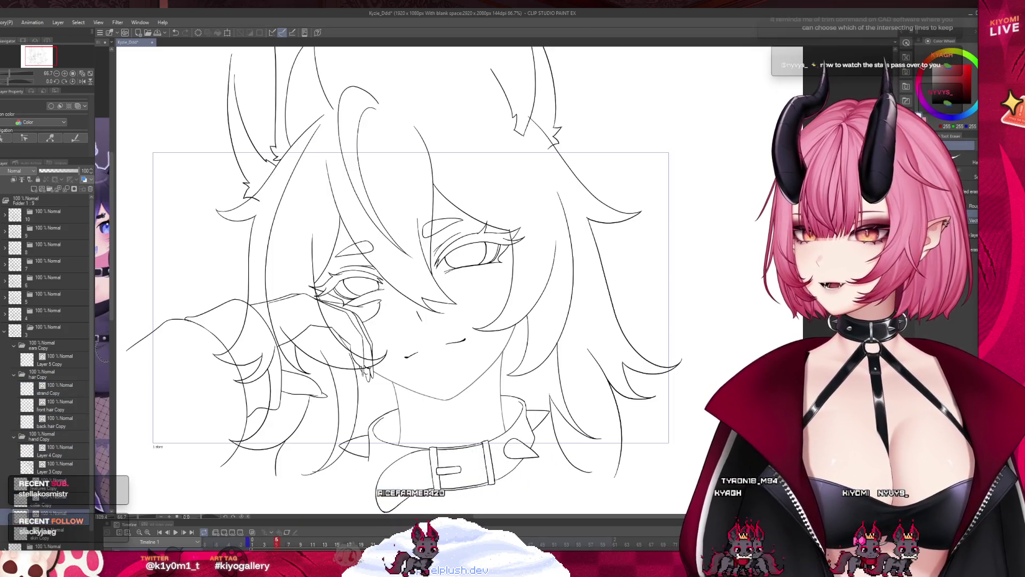
{"action": "left_click", "coordinate": [65, 527]}
{"action": "left_click", "coordinate": [56, 514]}
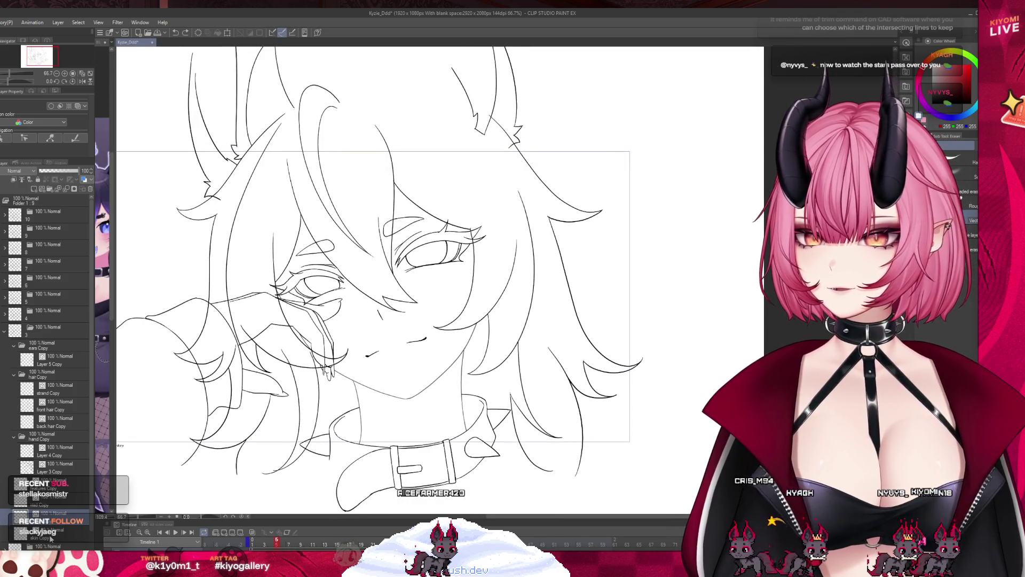
- Select frame 3's semi-transparent eye lines layer and raise its opacity to about 62
{"action": "left_click", "coordinate": [51, 536]}
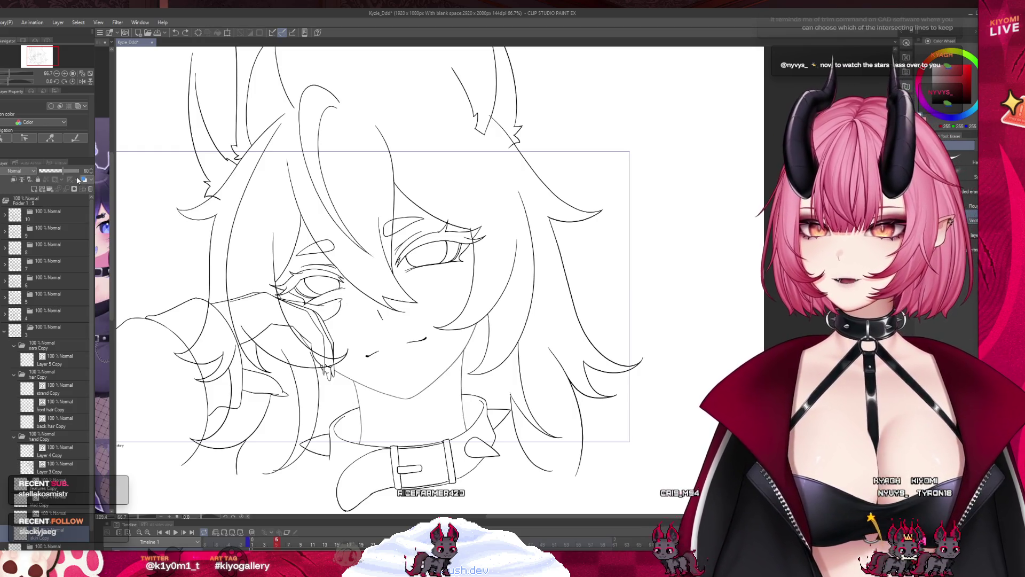
{"action": "left_click", "coordinate": [56, 197]}
{"action": "left_click_drag", "start_coordinate": [55, 170], "coordinate": [59, 169]}
{"action": "scroll", "coordinate": [327, 247], "scroll_direction": "up", "scroll_amount": 5}
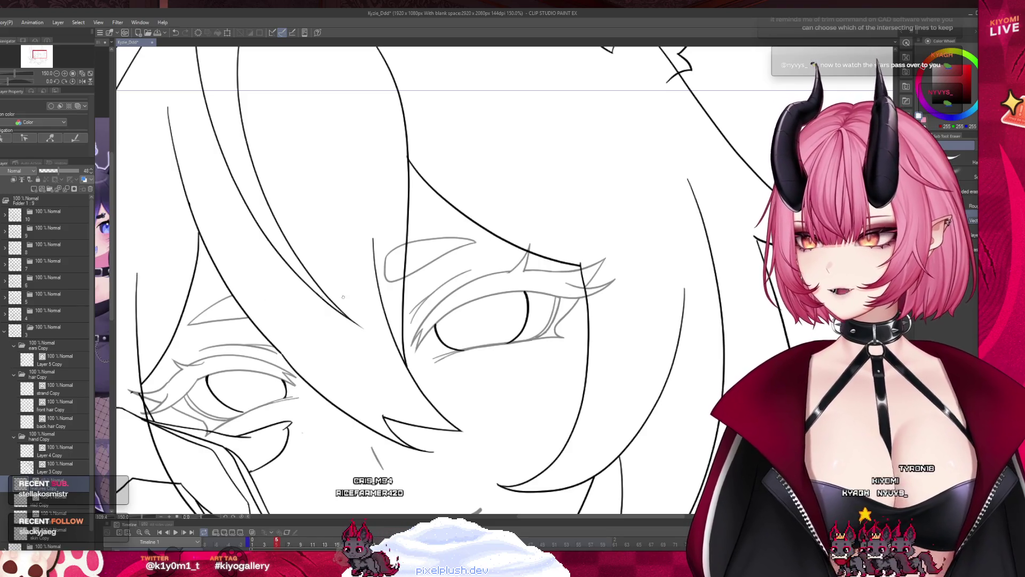
- Erase the left end of the upper eyelid and make the eye lines fully opaque
{"action": "left_click", "coordinate": [387, 263]}
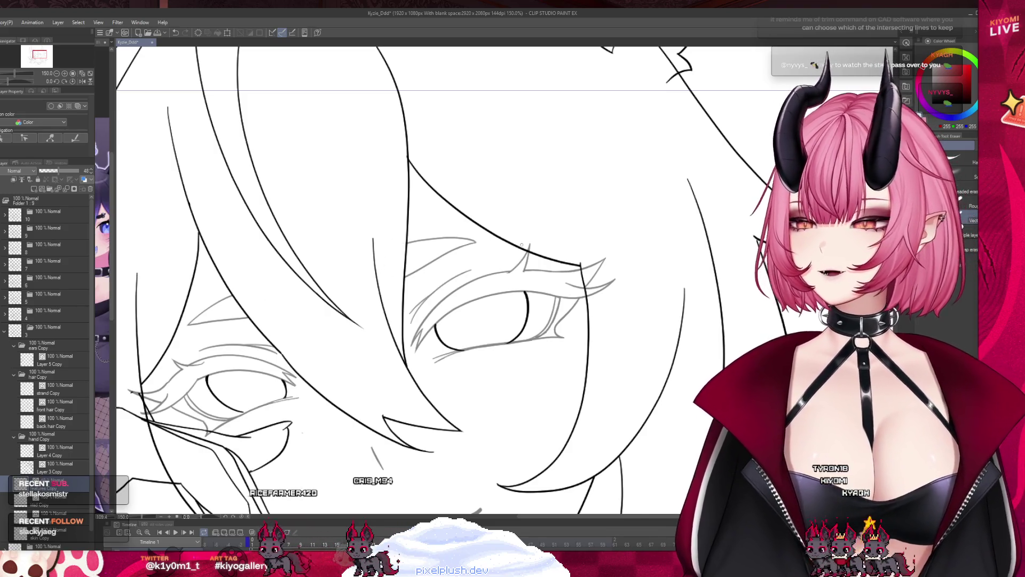
{"action": "scroll", "coordinate": [521, 245], "scroll_direction": "right", "scroll_amount": 2}
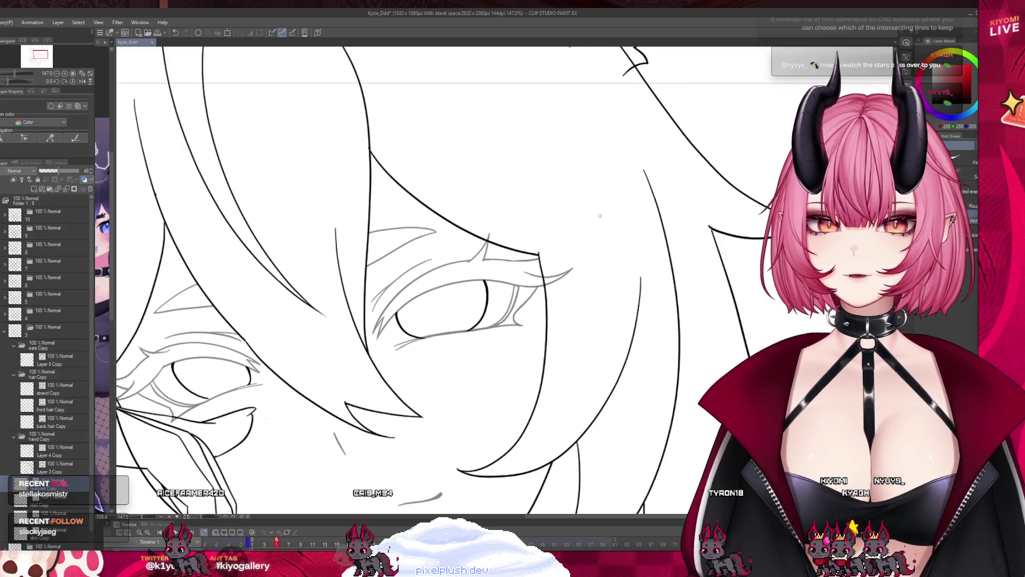
{"action": "scroll", "coordinate": [324, 287], "scroll_direction": "up", "scroll_amount": 2}
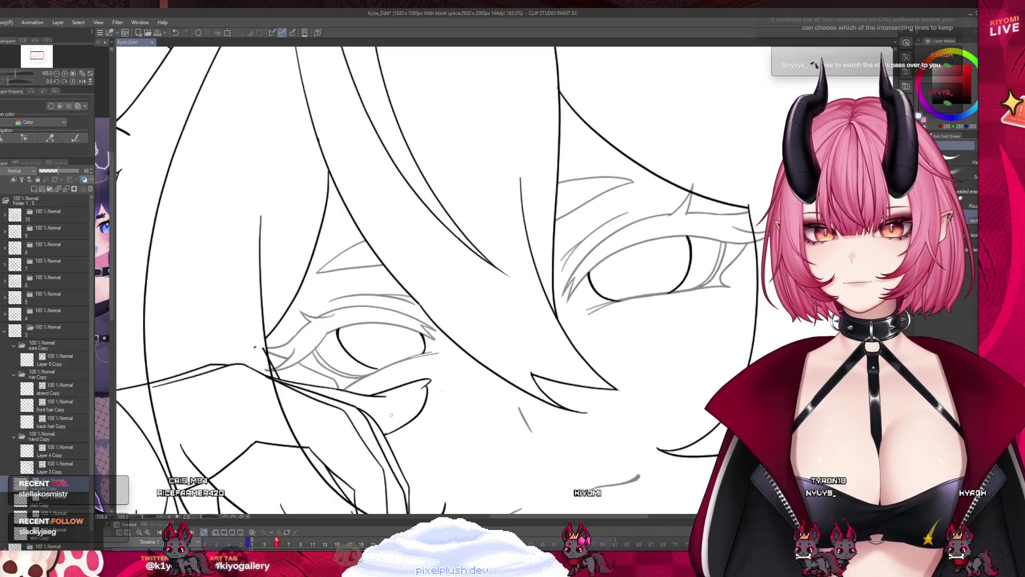
{"action": "scroll", "coordinate": [477, 410], "scroll_direction": "down", "scroll_amount": 2}
{"action": "scroll", "coordinate": [477, 410], "scroll_direction": "down", "scroll_amount": 3}
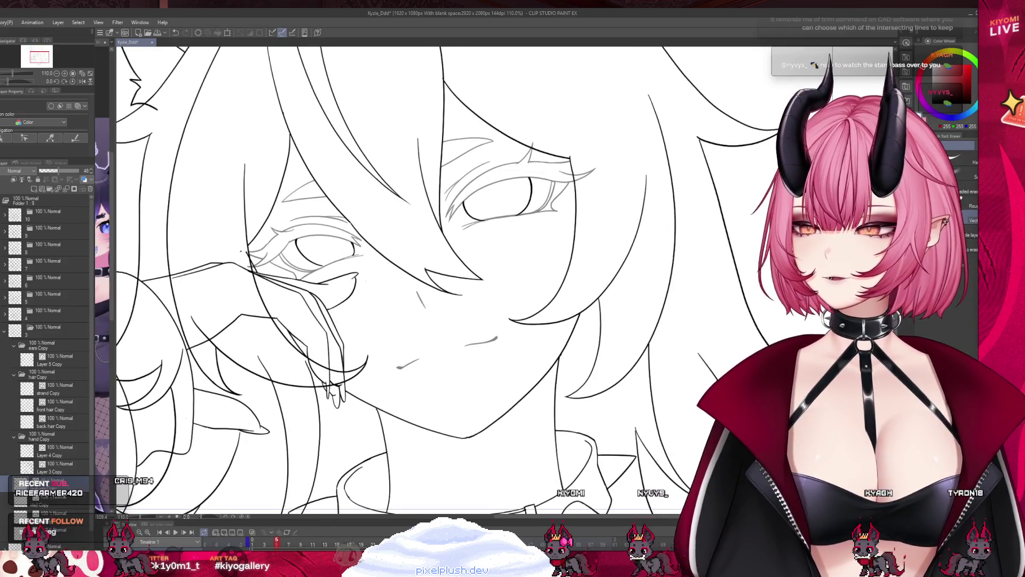
{"action": "left_click", "coordinate": [78, 171]}
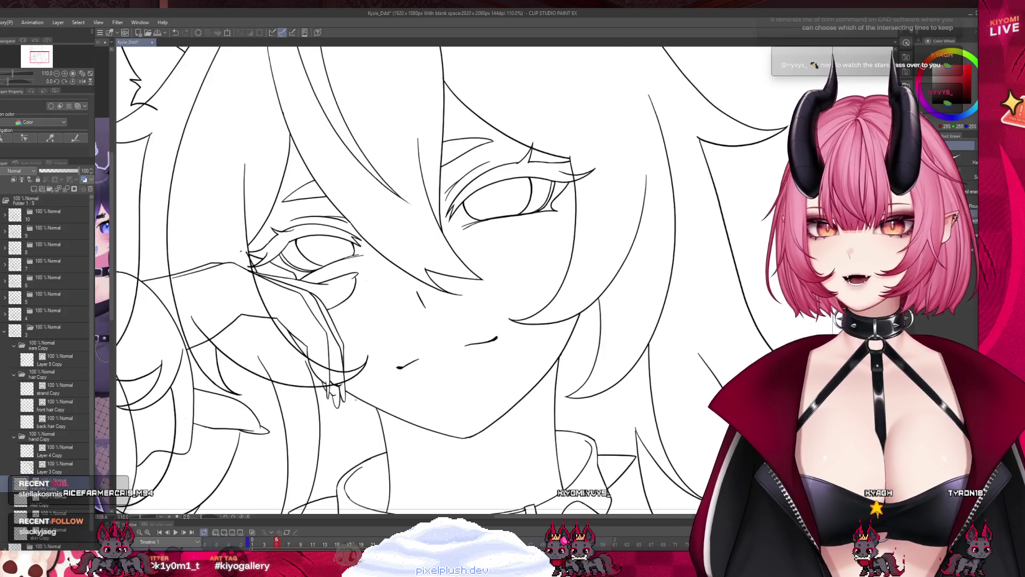
- Select Layer 3 Copy and Layer 4 Copy, then fade back hair Copy to 45% opacity
{"action": "scroll", "coordinate": [382, 286], "scroll_direction": "down", "scroll_amount": 2}
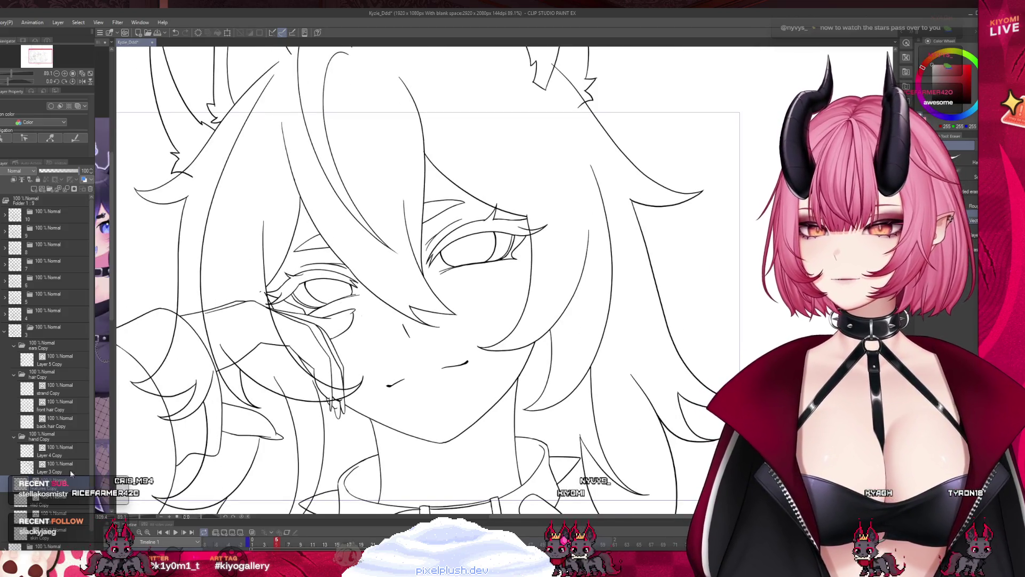
{"action": "left_click", "coordinate": [78, 473]}
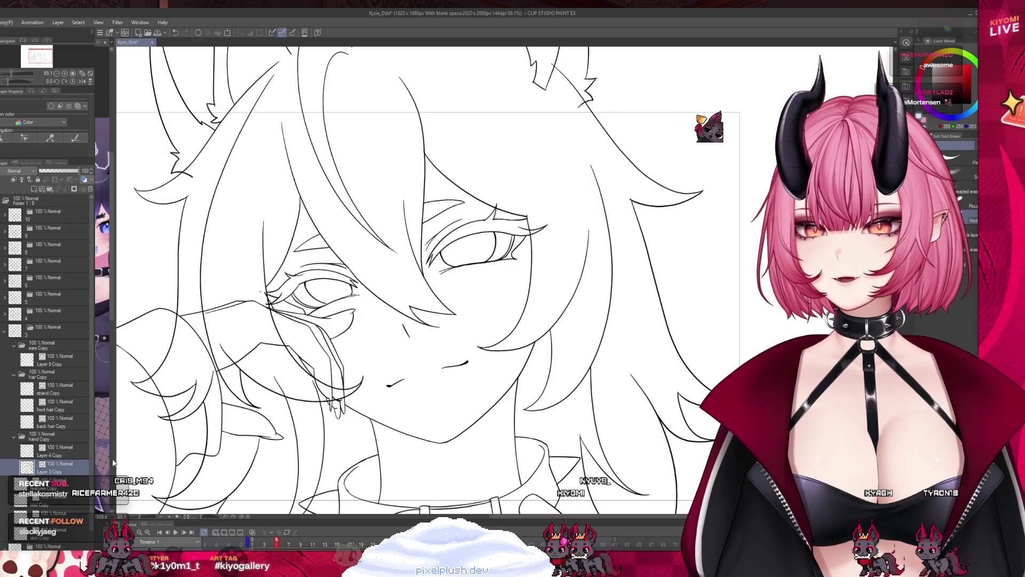
{"action": "scroll", "coordinate": [427, 278], "scroll_direction": "down", "scroll_amount": 2}
{"action": "scroll", "coordinate": [427, 278], "scroll_direction": "up", "scroll_amount": 3}
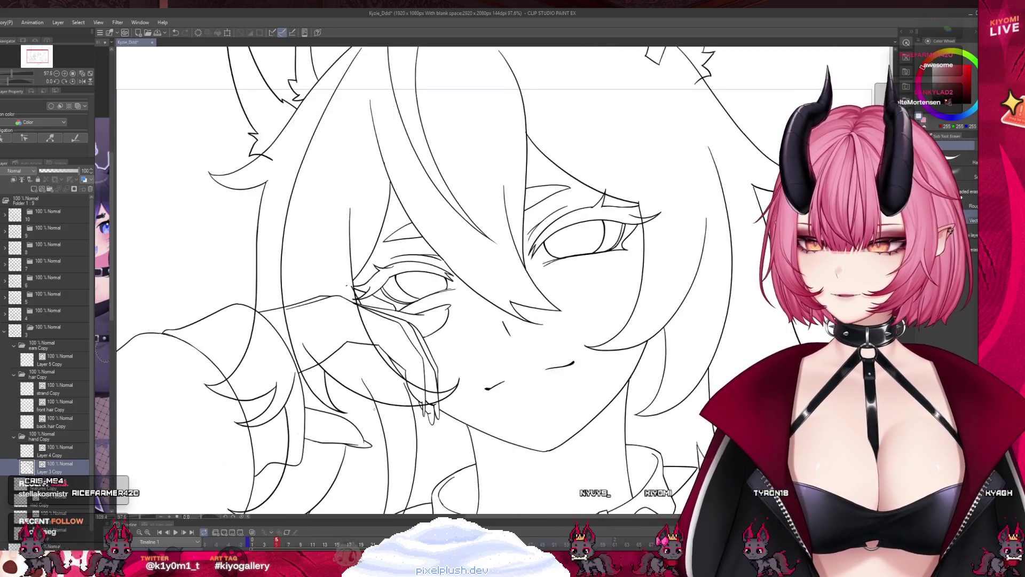
{"action": "scroll", "coordinate": [427, 277], "scroll_direction": "down", "scroll_amount": 4}
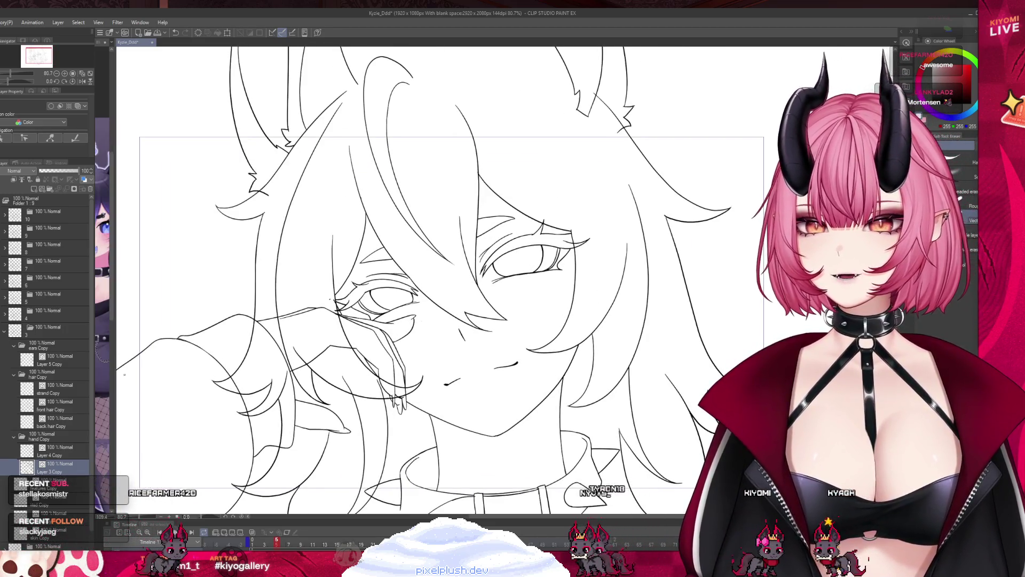
{"action": "left_click", "coordinate": [42, 448]}
{"action": "left_click", "coordinate": [14, 436]}
{"action": "left_click", "coordinate": [53, 422]}
{"action": "left_click", "coordinate": [56, 170]}
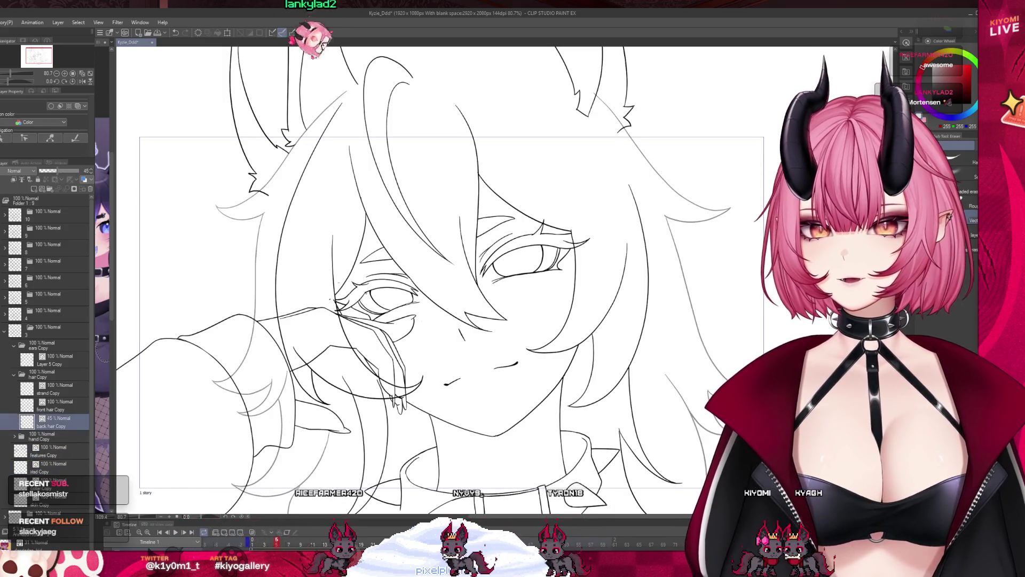
- Erase the faint diagonal hair guide line, then reselect back hair Copy and front hair Copy
{"action": "scroll", "coordinate": [457, 355], "scroll_direction": "down", "scroll_amount": 1}
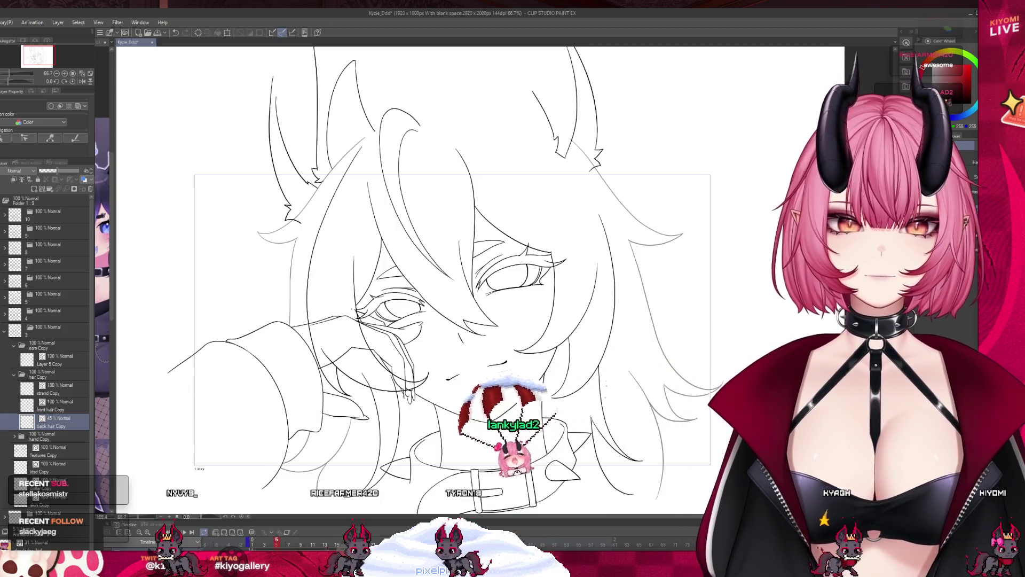
{"action": "scroll", "coordinate": [473, 166], "scroll_direction": "up", "scroll_amount": 2}
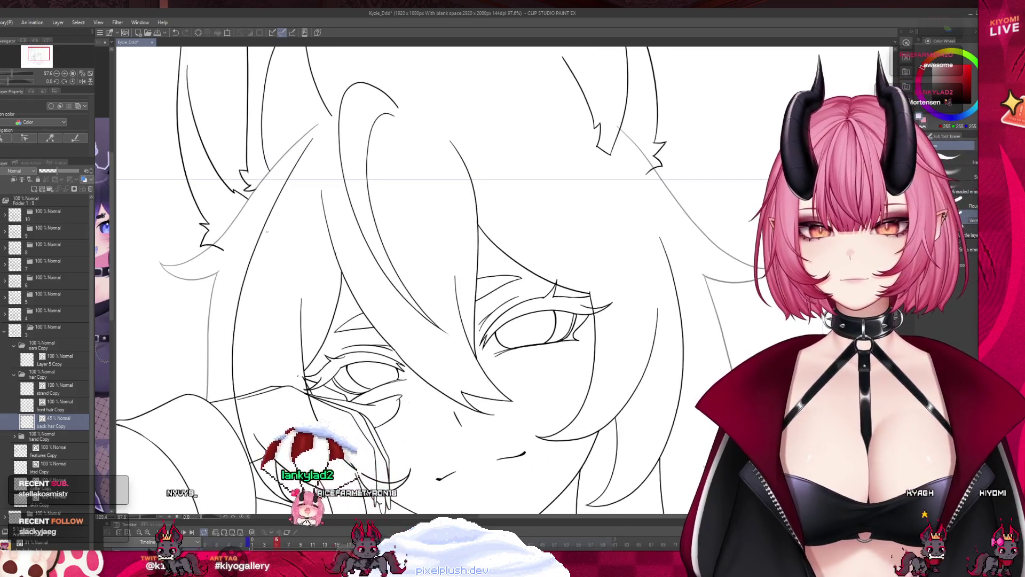
{"action": "left_click_drag", "start_coordinate": [315, 125], "coordinate": [225, 234]}
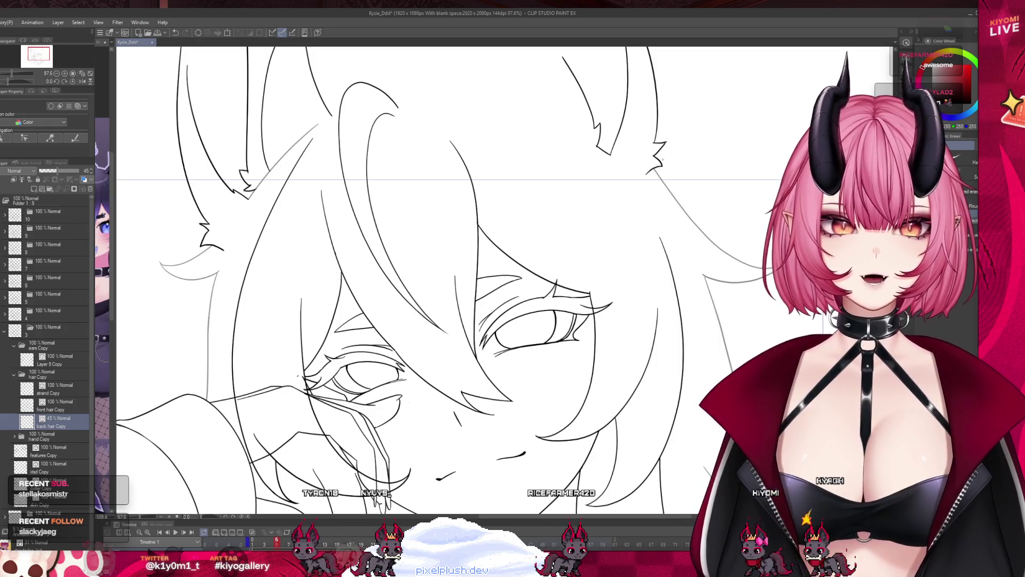
{"action": "scroll", "coordinate": [444, 158], "scroll_direction": "down", "scroll_amount": 3}
{"action": "scroll", "coordinate": [319, 250], "scroll_direction": "up", "scroll_amount": 3}
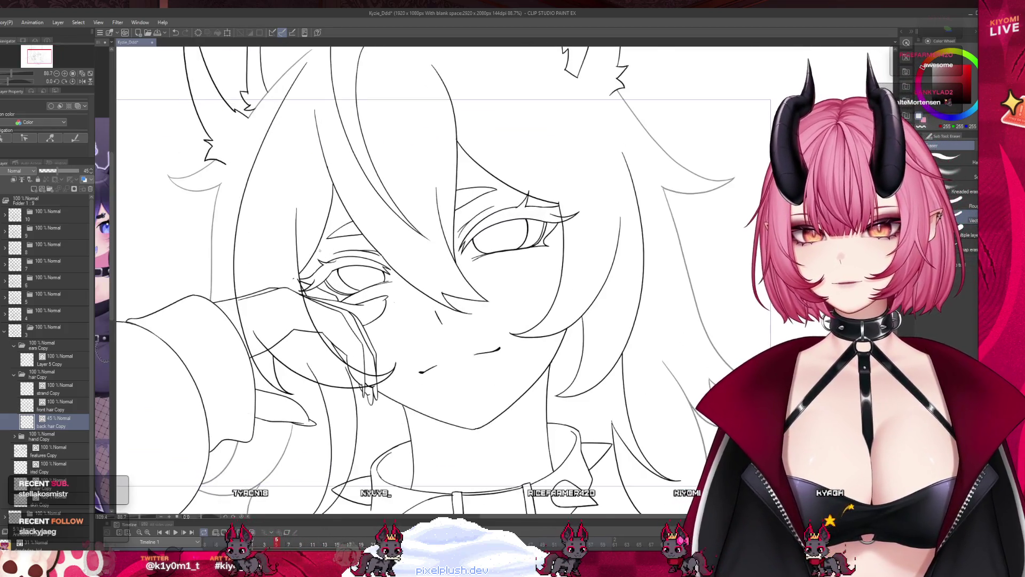
{"action": "left_click", "coordinate": [53, 501]}
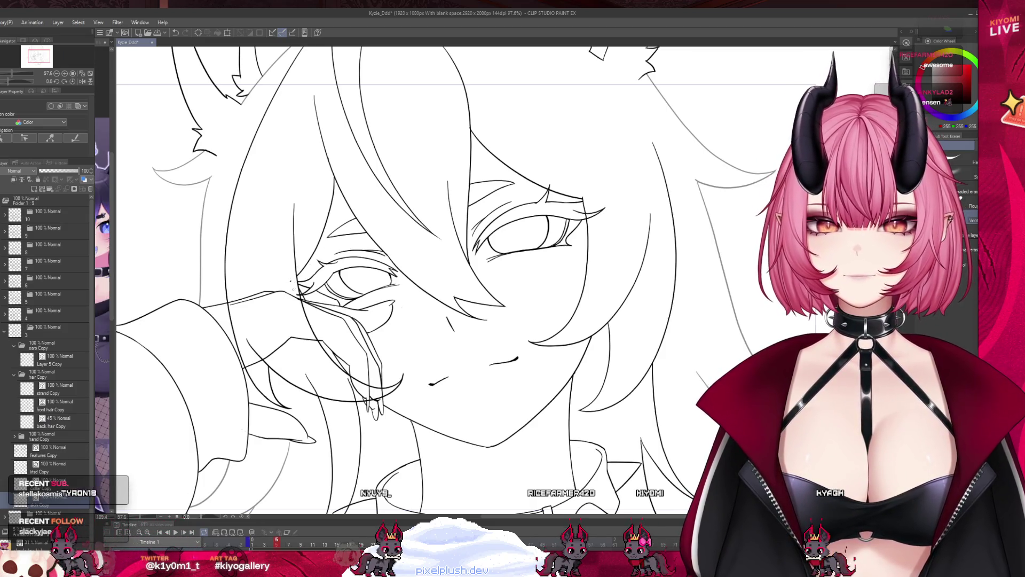
{"action": "left_click", "coordinate": [59, 421]}
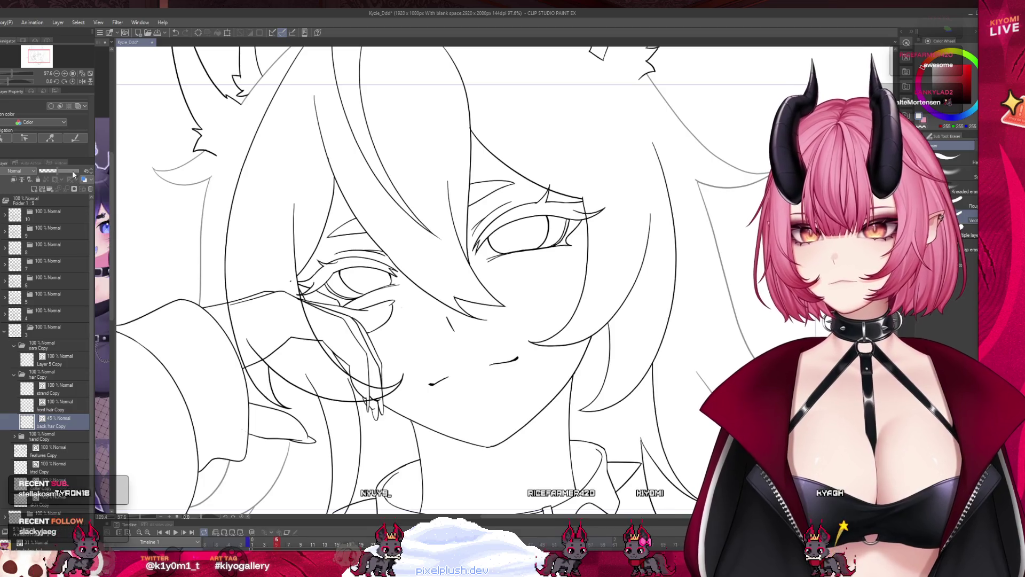
{"action": "left_click", "coordinate": [58, 405]}
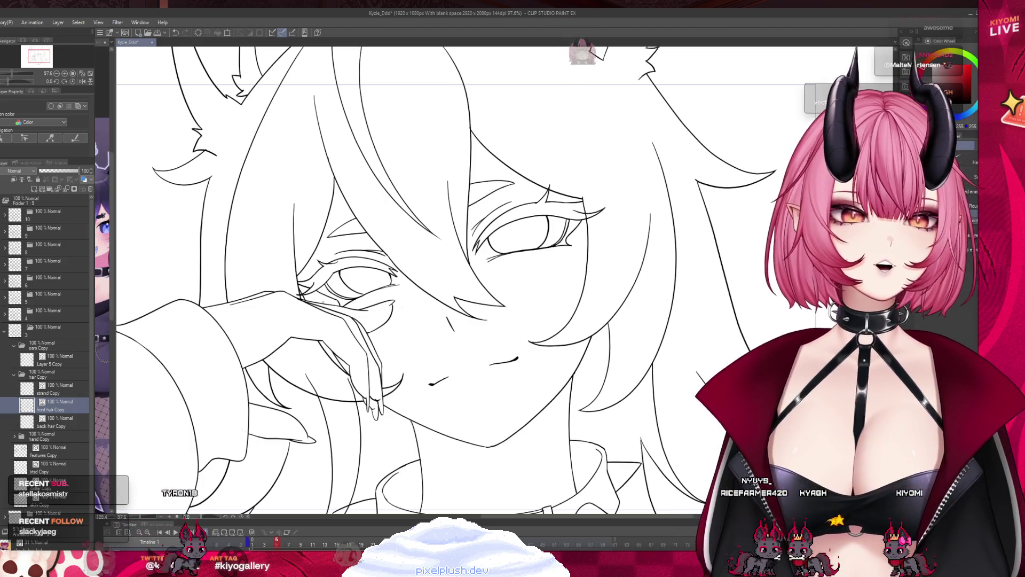
- Zoom around the face and make the front hair Copy layer active after the strand Copy layer
{"action": "key", "text": "ctrl+minus"}
{"action": "key", "text": "ctrl+minus"}
{"action": "key", "text": "ctrl+plus"}
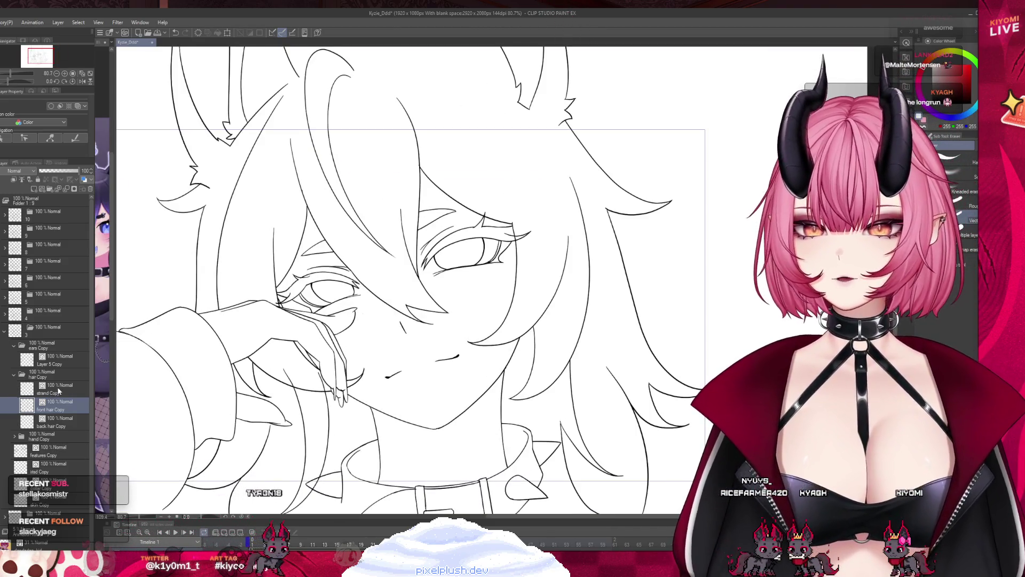
{"action": "left_click", "coordinate": [59, 391]}
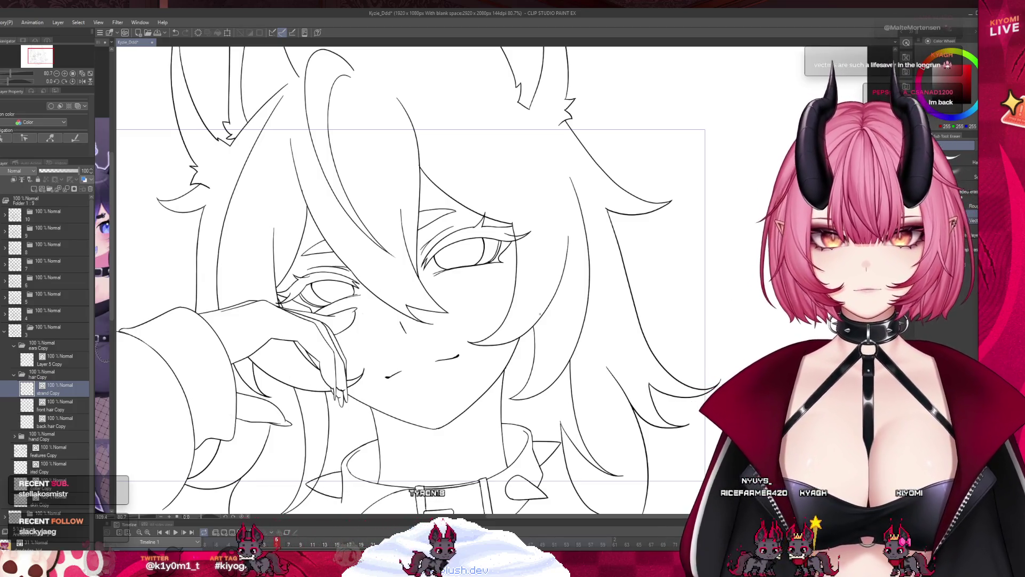
{"action": "scroll", "coordinate": [539, 314], "scroll_direction": "down", "scroll_amount": 5}
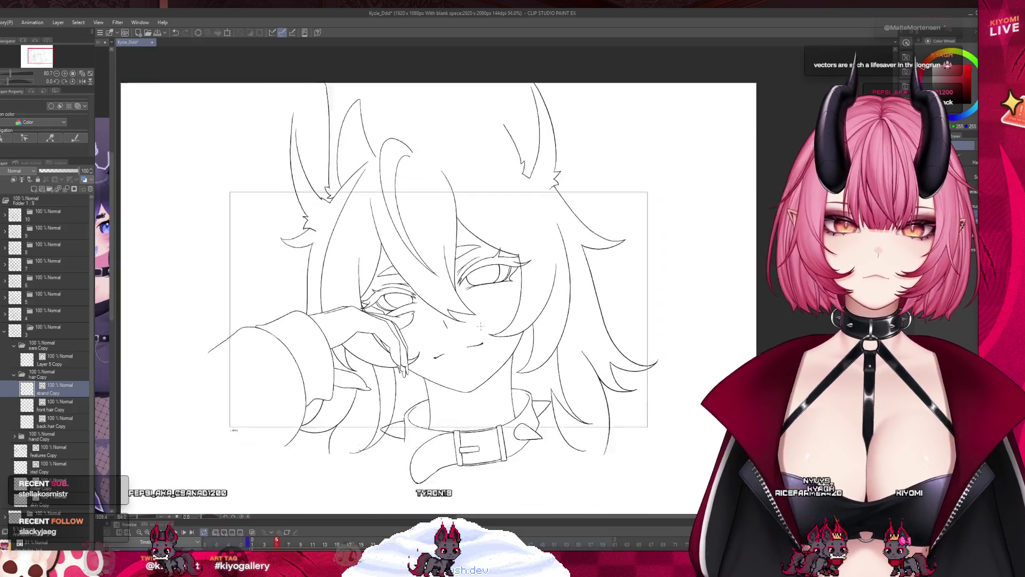
{"action": "scroll", "coordinate": [466, 257], "scroll_direction": "up", "scroll_amount": 5}
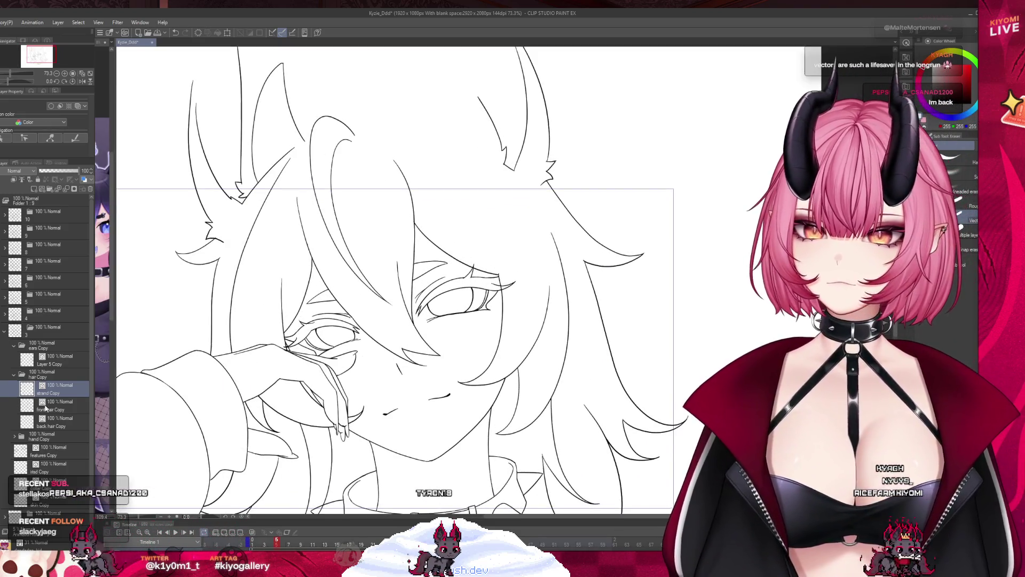
{"action": "key", "text": "alt+bracketleft"}
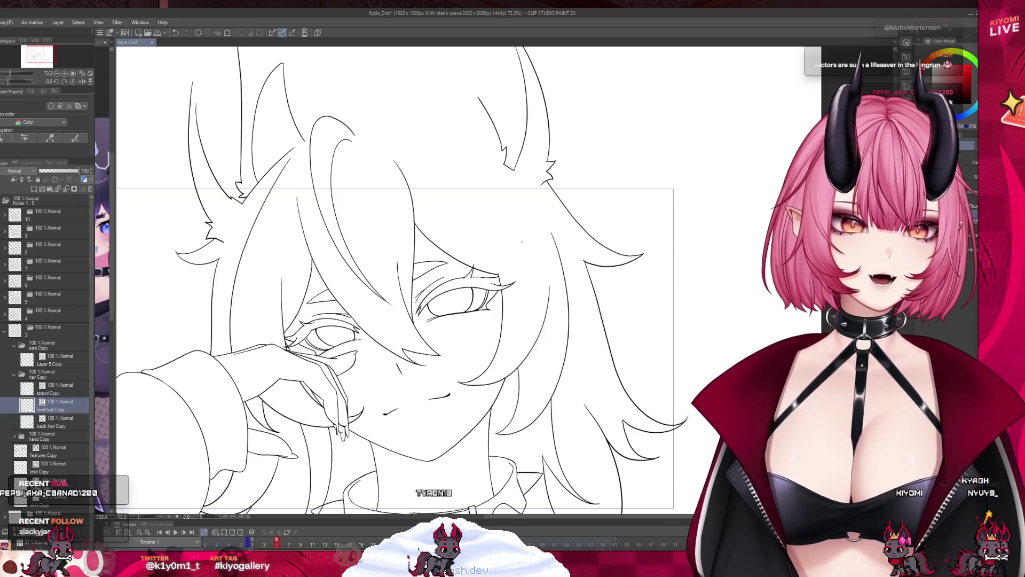
- Jump to a later Timeline frame to display the open-mouthed cel with the reaching hand
{"action": "scroll", "coordinate": [382, 250], "scroll_direction": "down", "scroll_amount": 2}
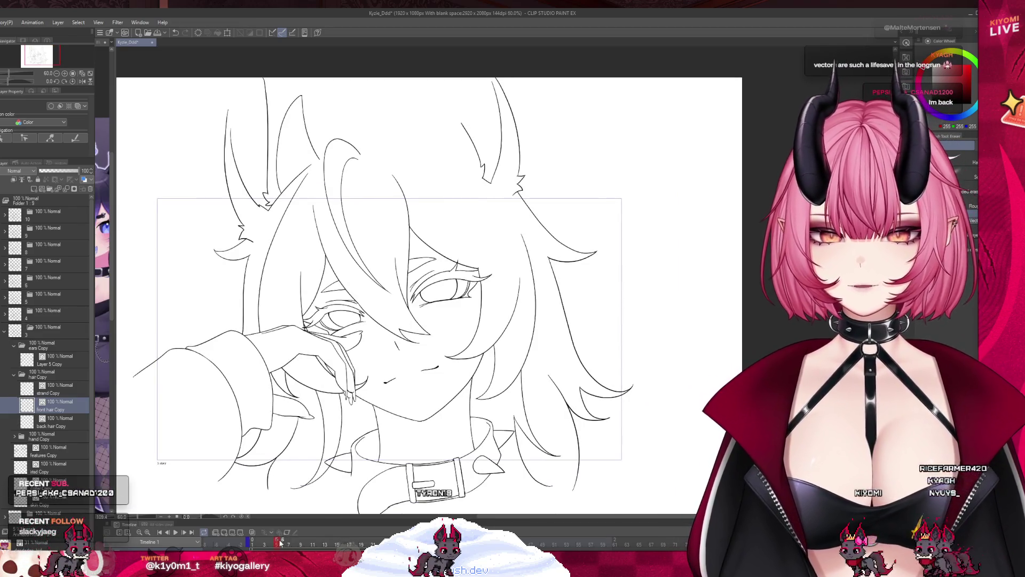
{"action": "left_click", "coordinate": [258, 543]}
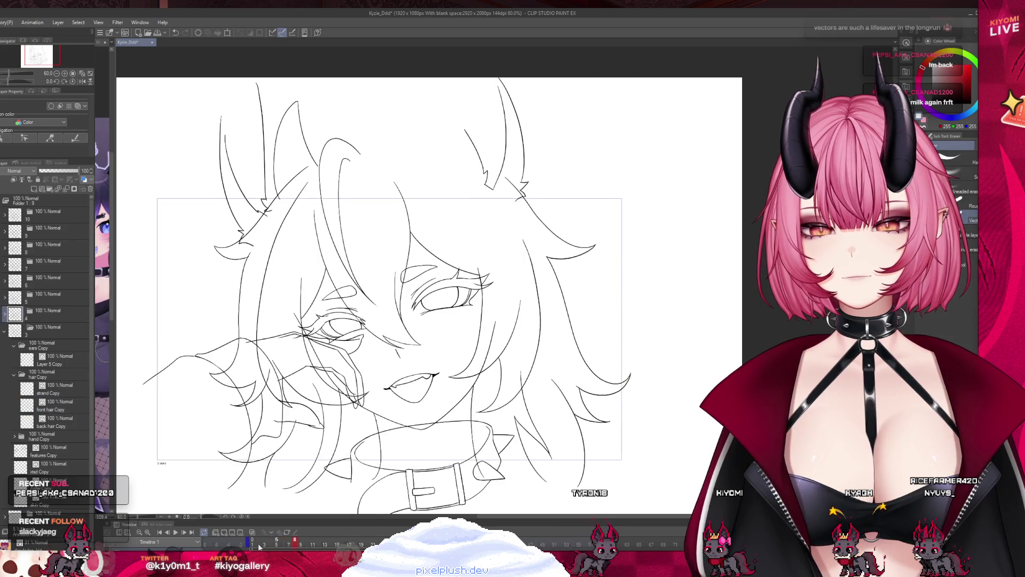
{"action": "scroll", "coordinate": [368, 307], "scroll_direction": "down", "scroll_amount": 1}
{"action": "scroll", "coordinate": [375, 339], "scroll_direction": "up", "scroll_amount": 1}
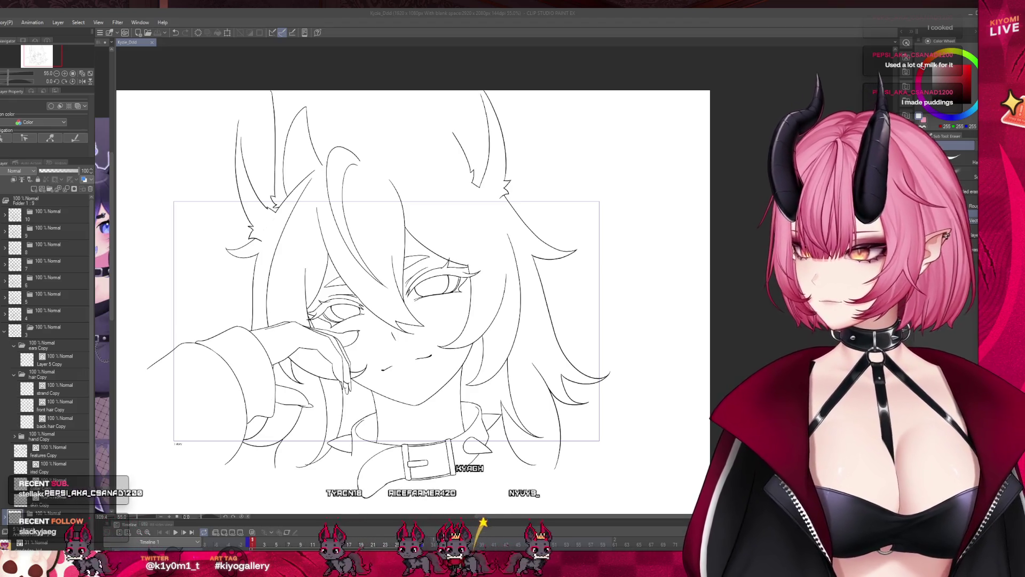
- Undo the last stroke drawn on the hand
{"action": "scroll", "coordinate": [363, 307], "scroll_direction": "down", "scroll_amount": 1}
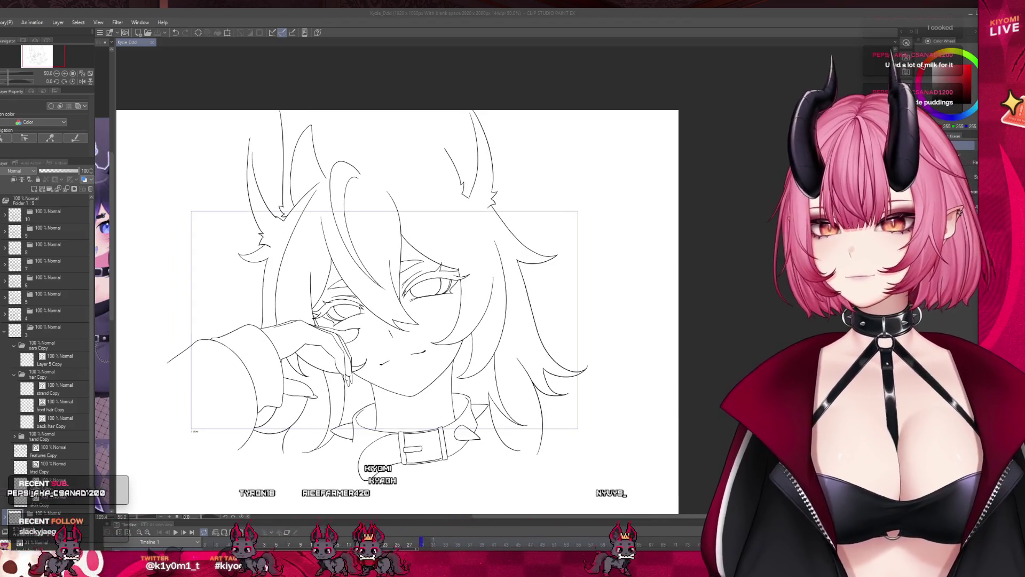
{"action": "scroll", "coordinate": [328, 481], "scroll_direction": "down", "scroll_amount": 2}
{"action": "scroll", "coordinate": [305, 332], "scroll_direction": "up", "scroll_amount": 2}
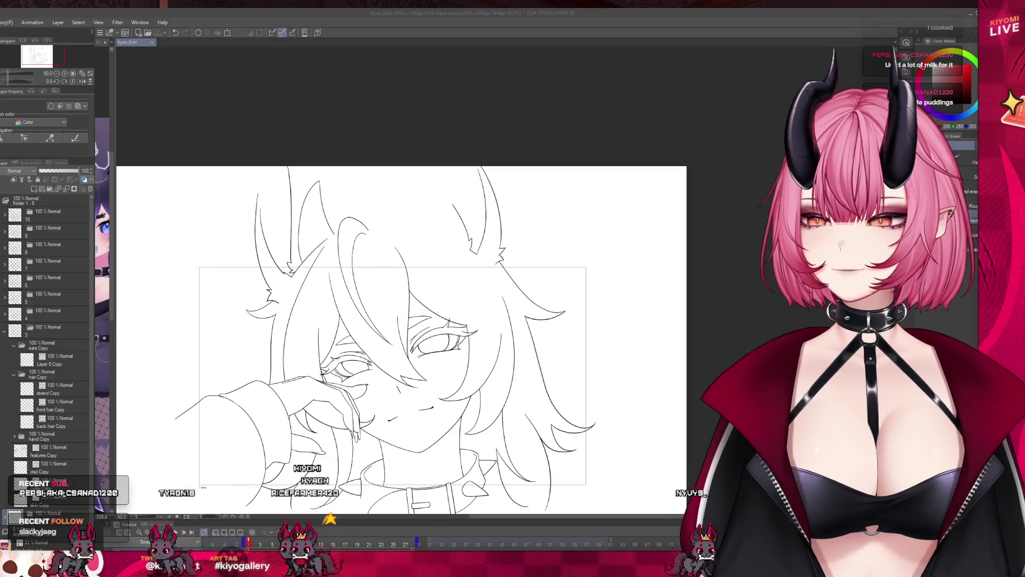
{"action": "scroll", "coordinate": [441, 397], "scroll_direction": "up", "scroll_amount": 4}
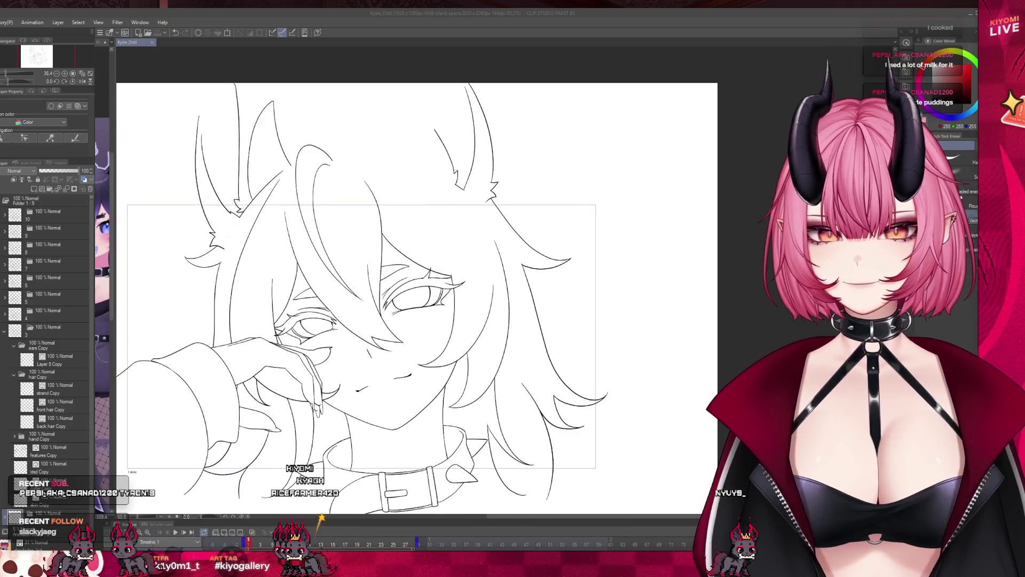
{"action": "scroll", "coordinate": [199, 353], "scroll_direction": "up", "scroll_amount": 4}
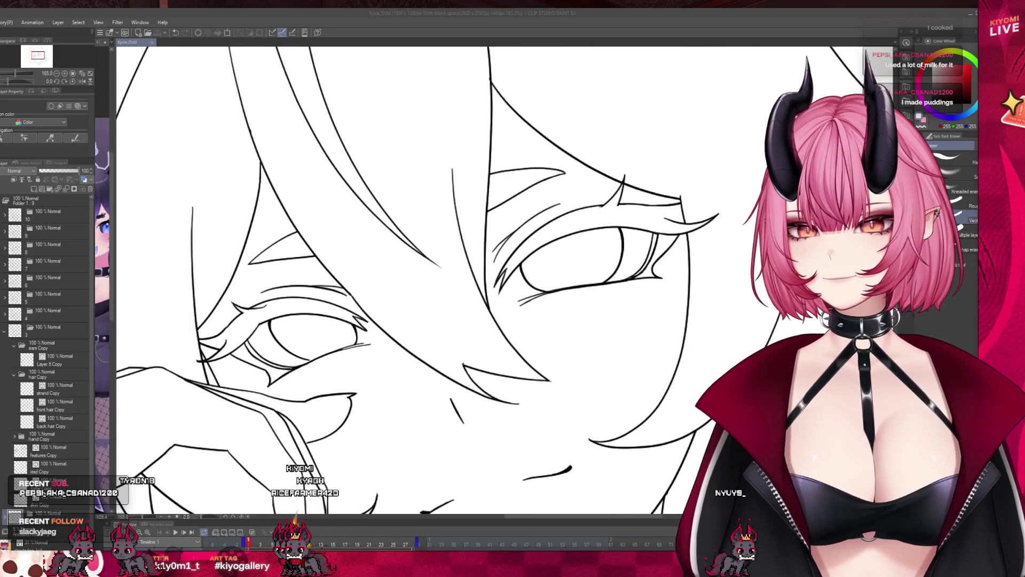
{"action": "left_click", "coordinate": [214, 277]}
{"action": "key", "text": "ctrl+z"}
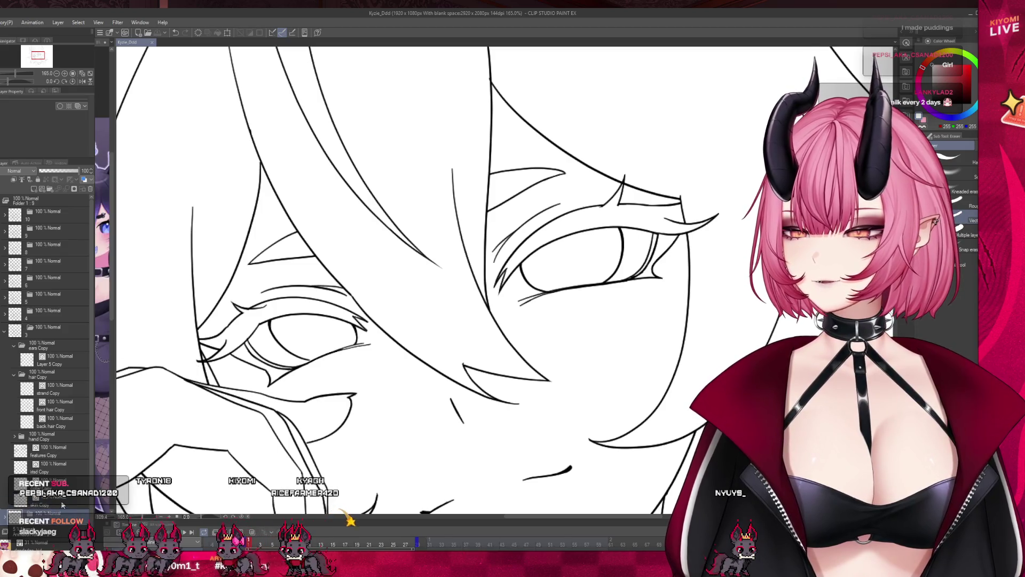
- Select the front hair Copy layer, then the strand Copy layer, in frame 3
{"action": "scroll", "coordinate": [220, 335], "scroll_direction": "down", "scroll_amount": 4}
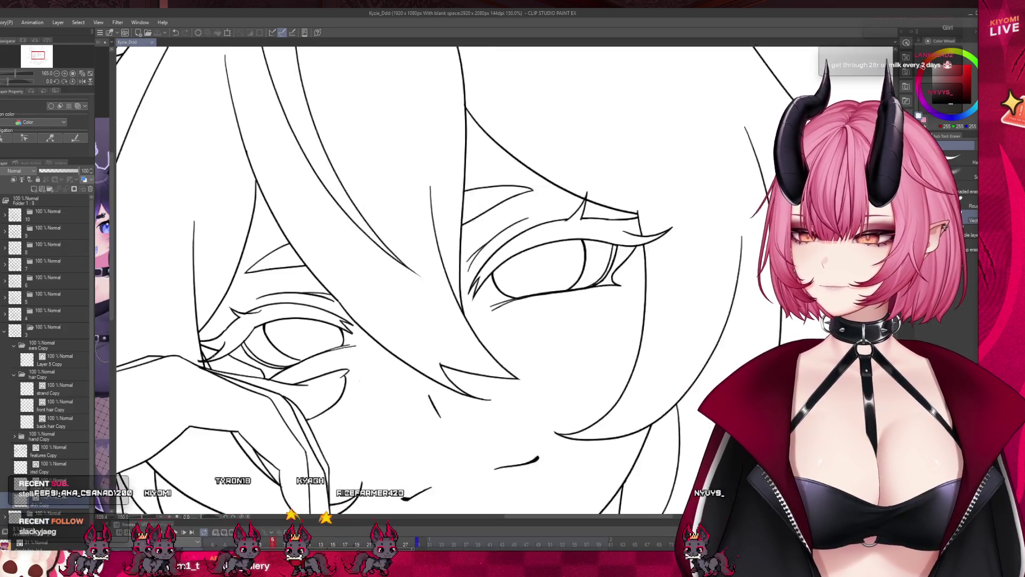
{"action": "scroll", "coordinate": [546, 358], "scroll_direction": "down", "scroll_amount": 3}
{"action": "scroll", "coordinate": [545, 357], "scroll_direction": "up", "scroll_amount": 2}
{"action": "scroll", "coordinate": [192, 405], "scroll_direction": "up", "scroll_amount": 1}
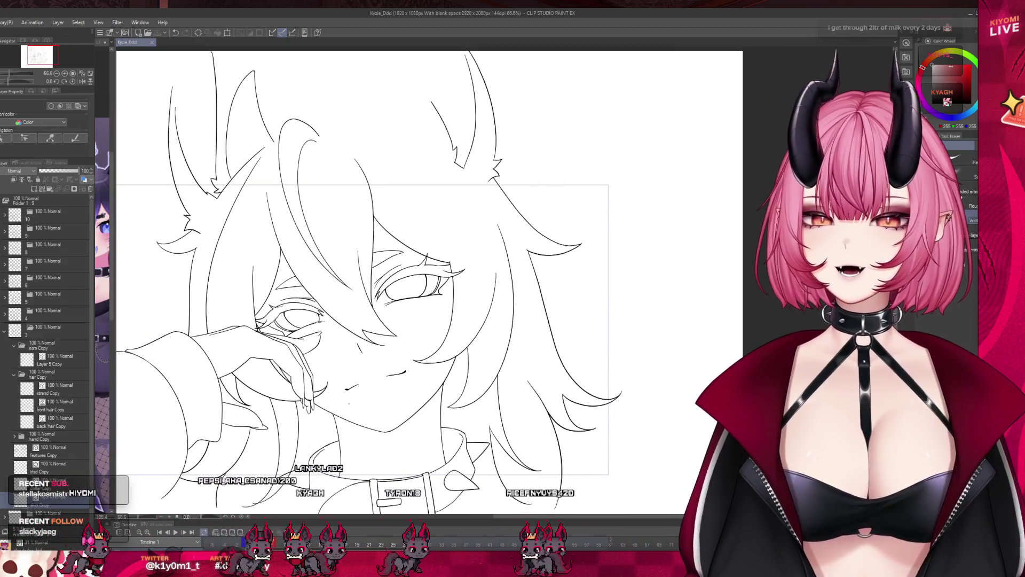
{"action": "left_click", "coordinate": [53, 406]}
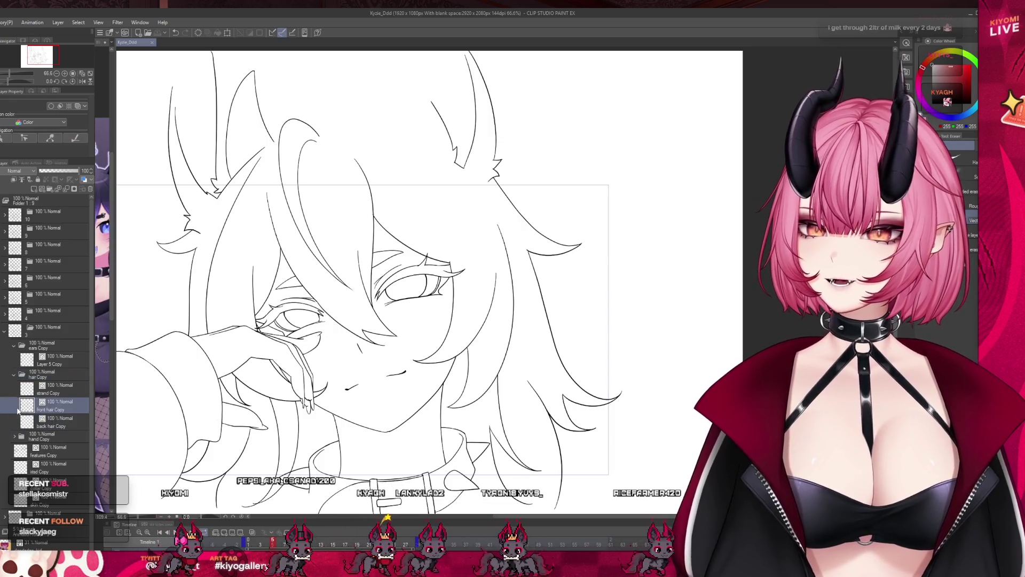
{"action": "left_click", "coordinate": [53, 389]}
- Show the frame 4 cel and collapse the frame 3 folder's layers
{"action": "scroll", "coordinate": [410, 521], "scroll_direction": "down", "scroll_amount": 1}
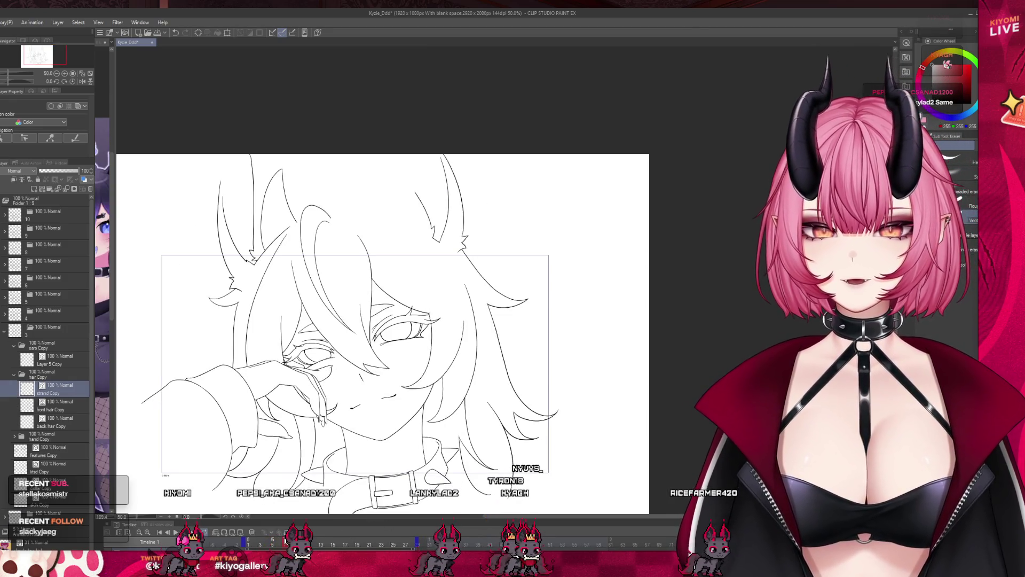
{"action": "left_click", "coordinate": [323, 528]}
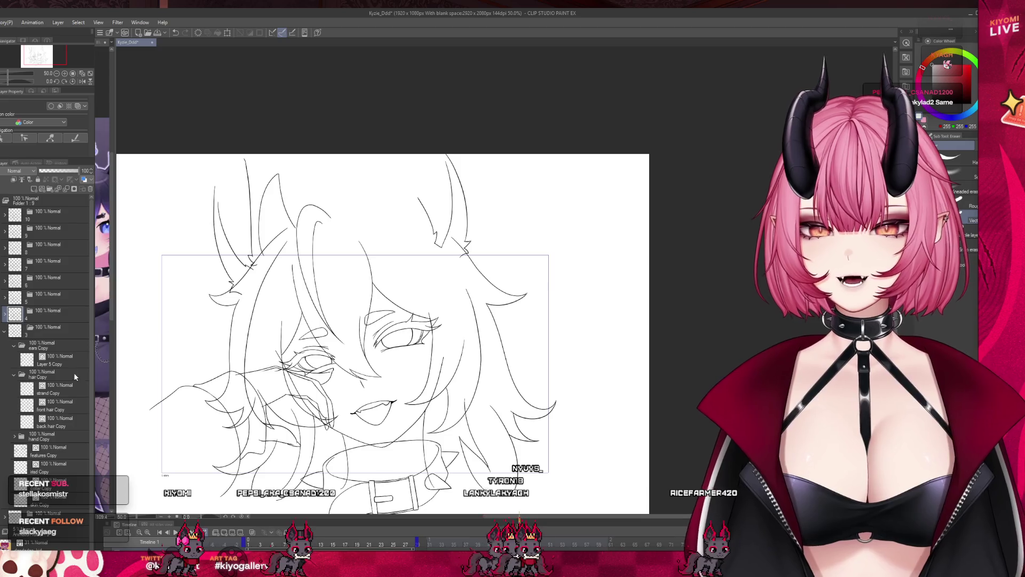
{"action": "left_click", "coordinate": [5, 332]}
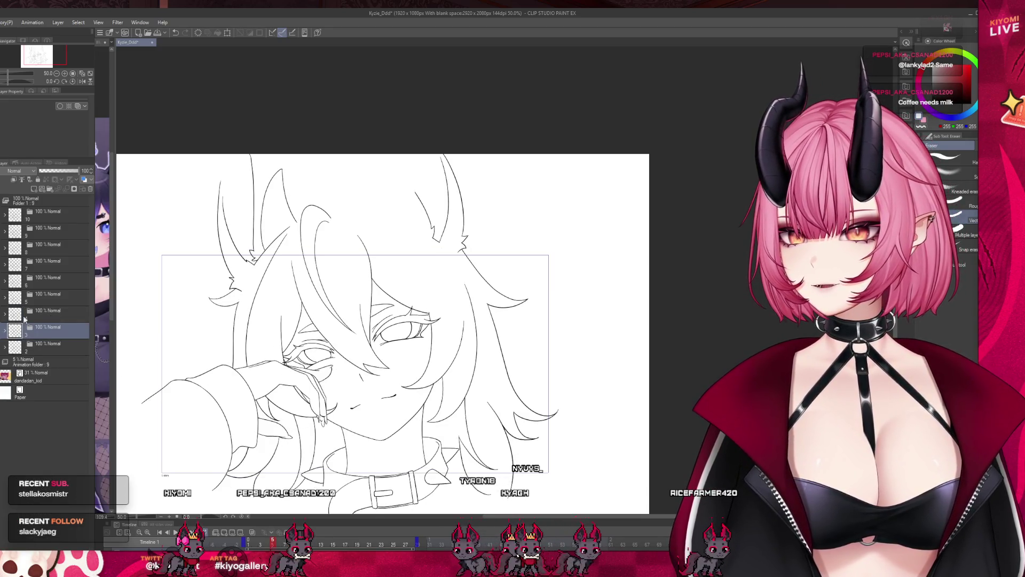
- Expand the frame 4 folder and lower 'skin Copy 2' opacity to 37%
{"action": "left_click", "coordinate": [4, 315]}
{"action": "left_click", "coordinate": [49, 431]}
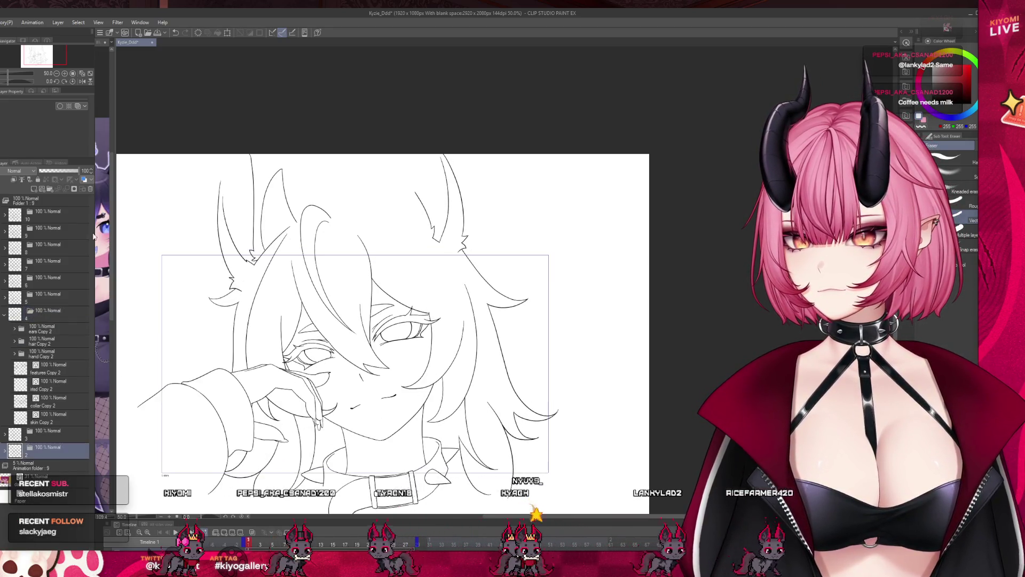
{"action": "left_click", "coordinate": [49, 419]}
{"action": "left_click_drag", "start_coordinate": [57, 171], "coordinate": [53, 171]}
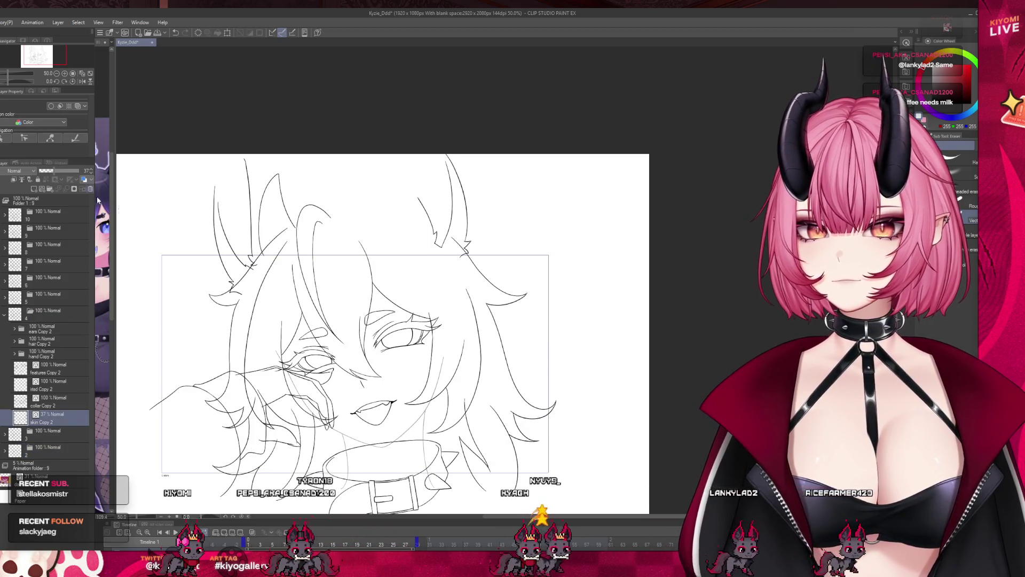
{"action": "scroll", "coordinate": [384, 484], "scroll_direction": "up", "scroll_amount": 3}
{"action": "scroll", "coordinate": [235, 298], "scroll_direction": "up", "scroll_amount": 4}
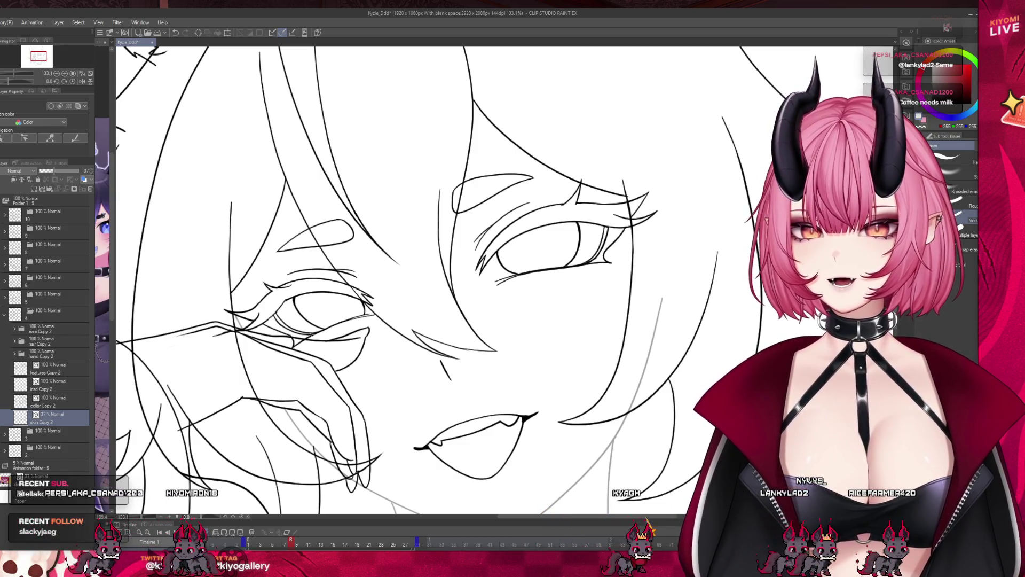
{"action": "scroll", "coordinate": [342, 431], "scroll_direction": "up", "scroll_amount": 1}
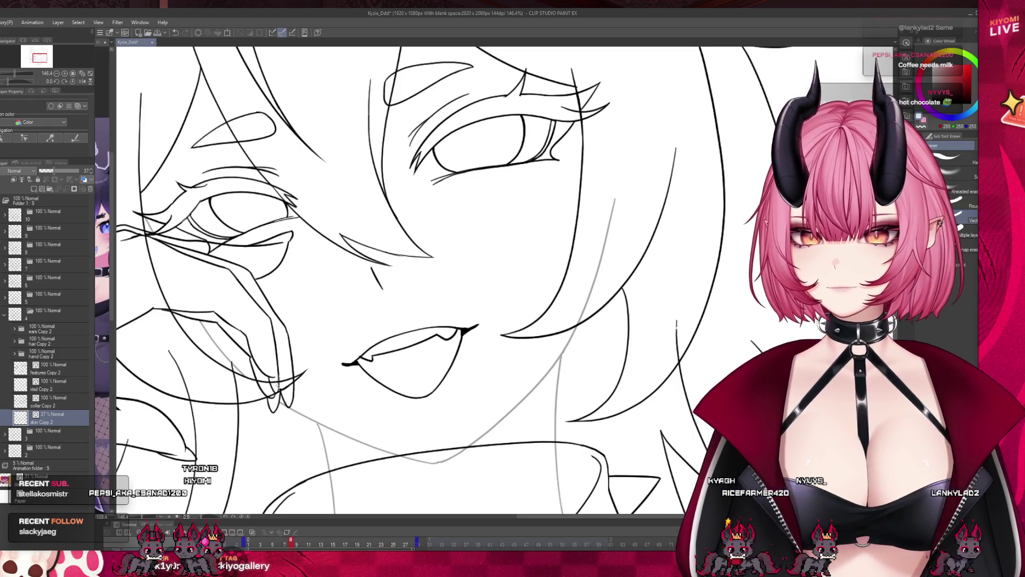
- Zoom in on the face and step from 'collar Copy 2' up to 'features Copy 2'
{"action": "scroll", "coordinate": [628, 275], "scroll_direction": "down", "scroll_amount": 5}
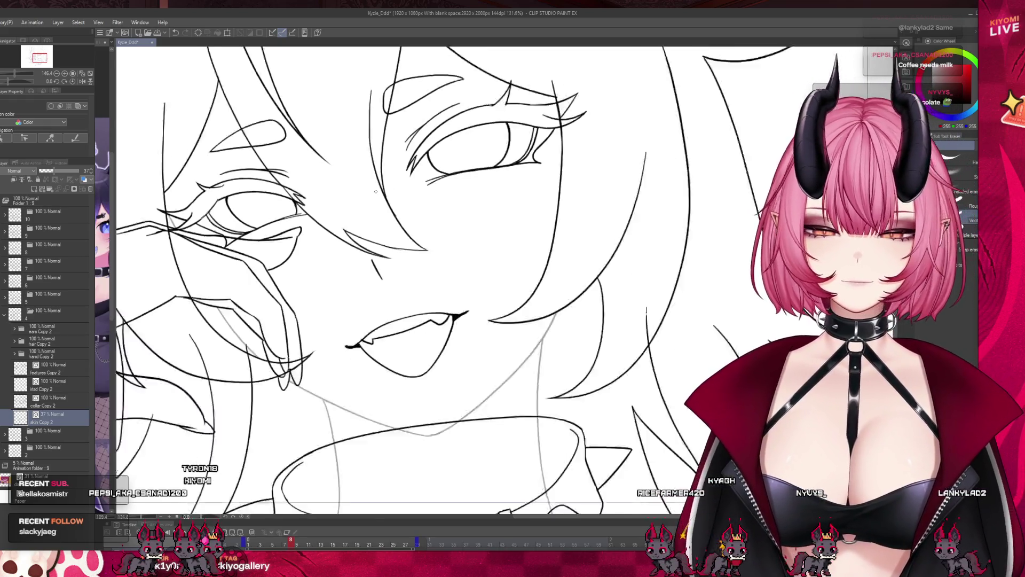
{"action": "scroll", "coordinate": [474, 345], "scroll_direction": "down", "scroll_amount": 3}
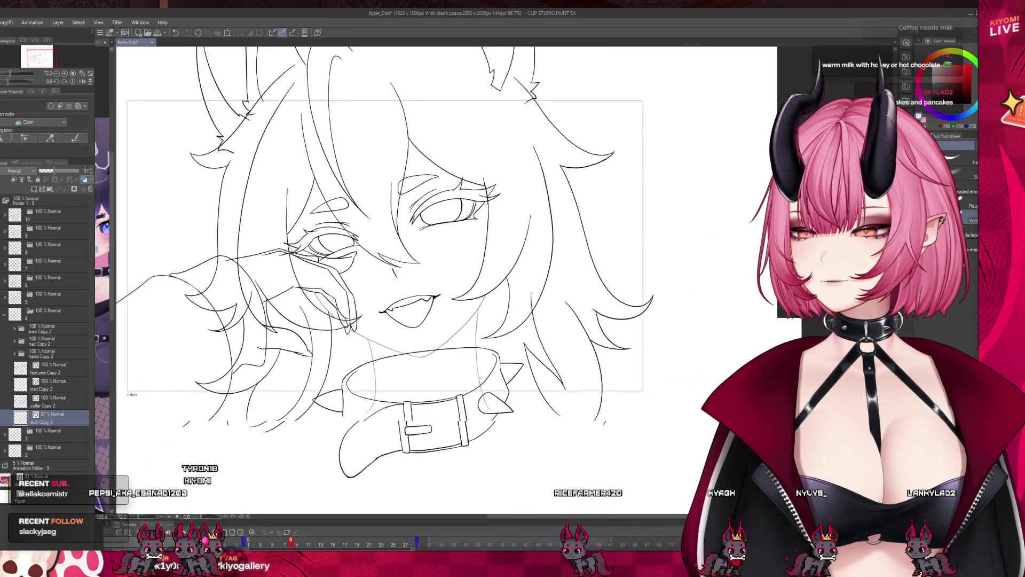
{"action": "scroll", "coordinate": [477, 374], "scroll_direction": "up", "scroll_amount": 4}
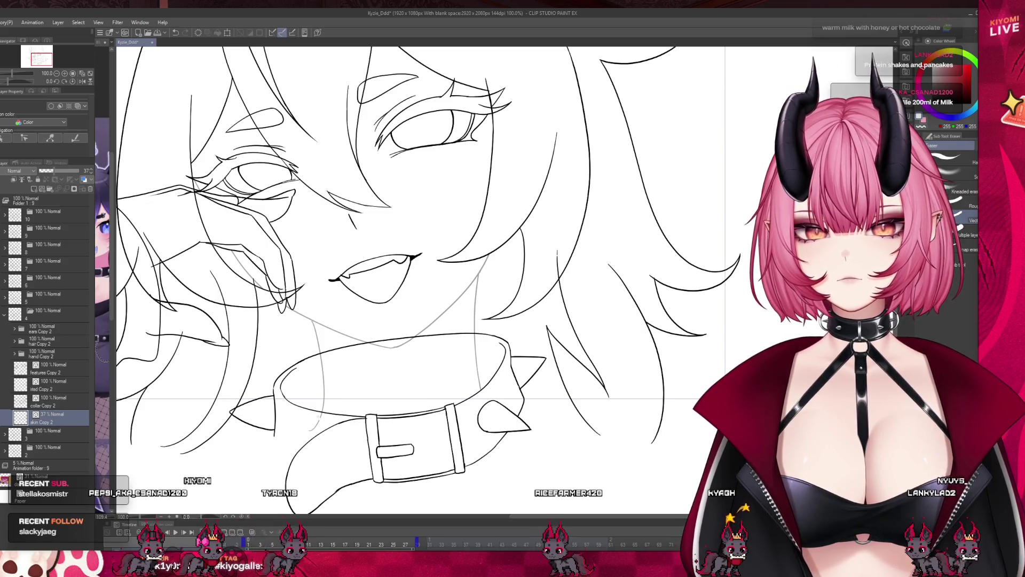
{"action": "left_click", "coordinate": [49, 404]}
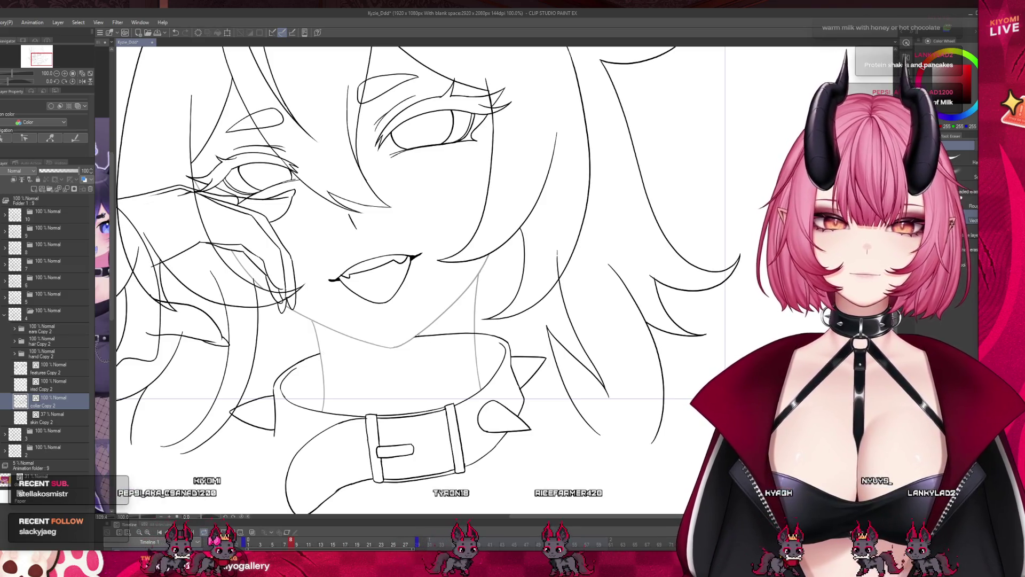
{"action": "scroll", "coordinate": [451, 414], "scroll_direction": "down", "scroll_amount": 4}
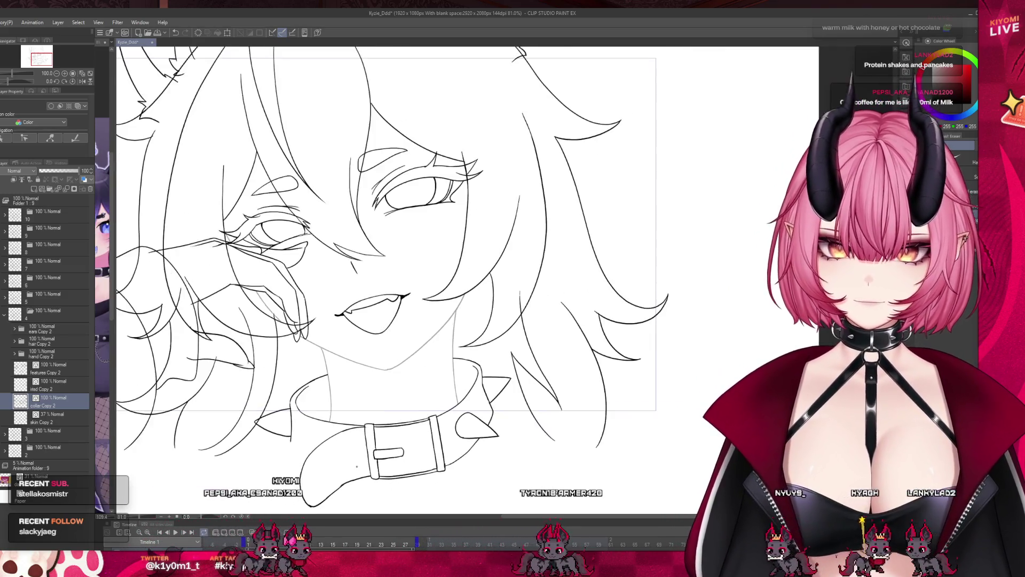
{"action": "scroll", "coordinate": [314, 341], "scroll_direction": "up", "scroll_amount": 2}
{"action": "scroll", "coordinate": [299, 344], "scroll_direction": "up", "scroll_amount": 2}
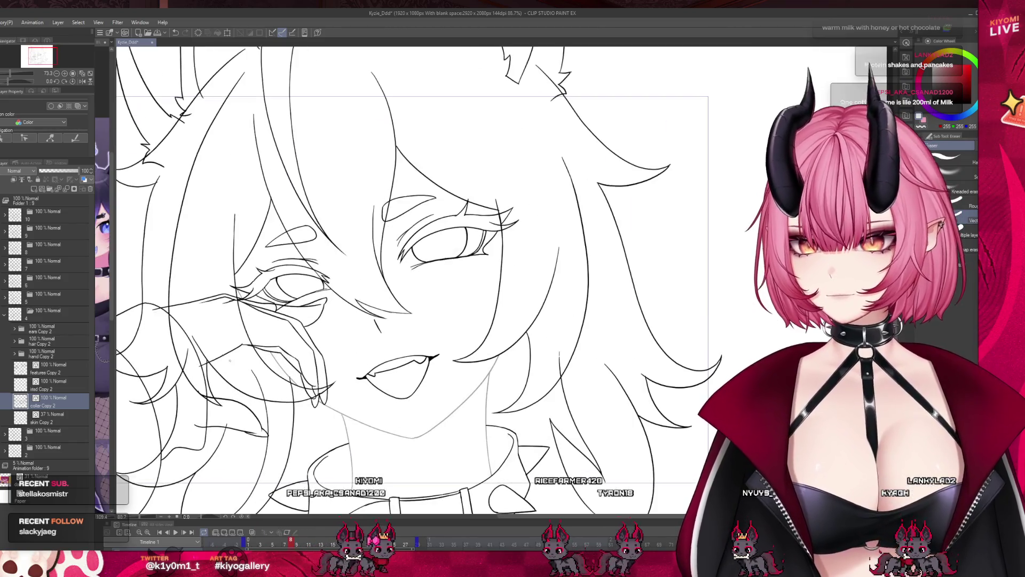
{"action": "key", "text": "alt+bracketleft"}
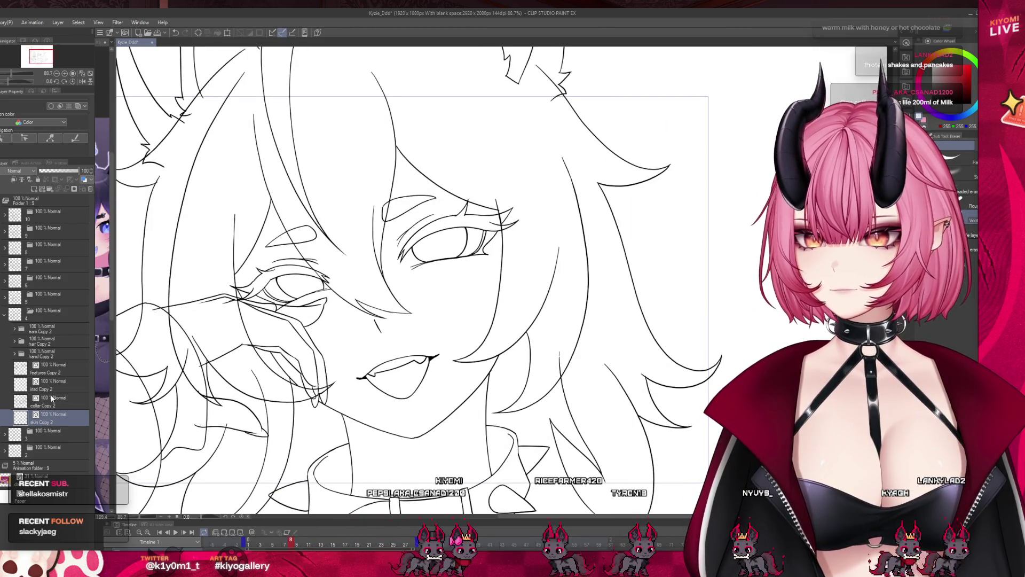
{"action": "key", "text": "alt+bracketright"}
{"action": "key", "text": "alt+bracketright"}
{"action": "scroll", "coordinate": [286, 200], "scroll_direction": "up", "scroll_amount": 3}
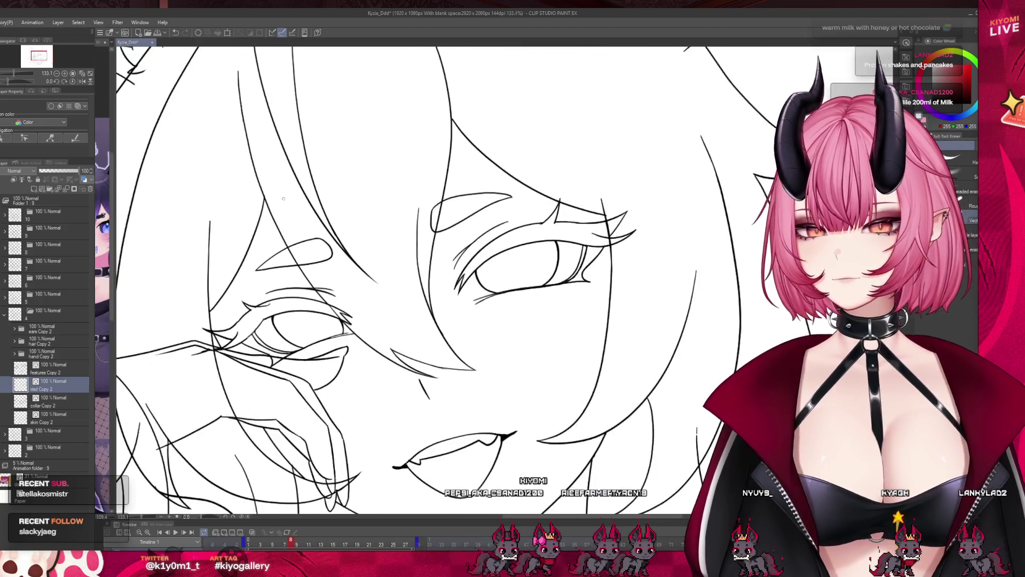
{"action": "key", "text": "alt+bracketright"}
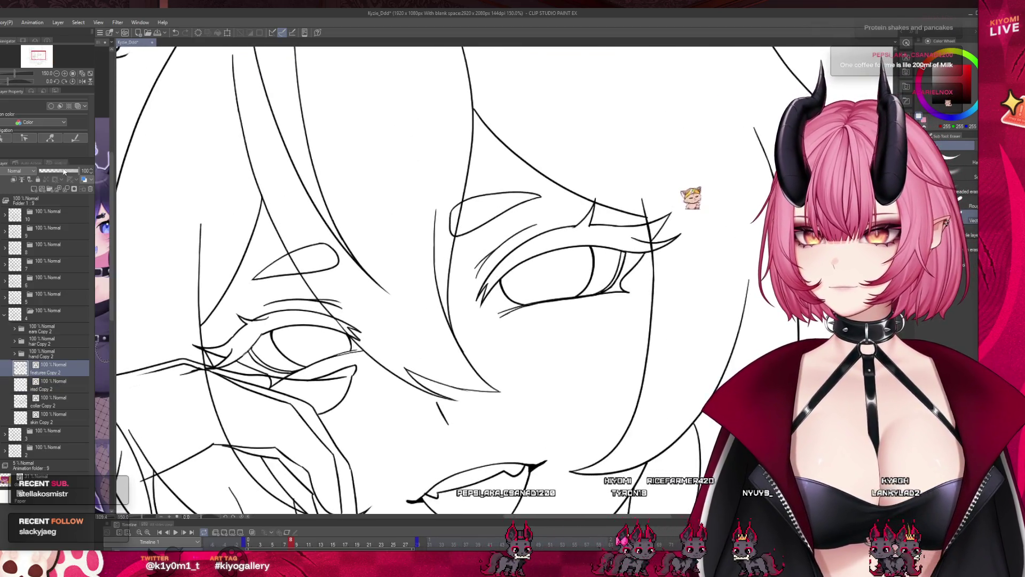
- Fade 'features Copy 2' to about 49% and erase the eyebrow end crossing the hair line
{"action": "left_click_drag", "start_coordinate": [63, 170], "coordinate": [58, 170]}
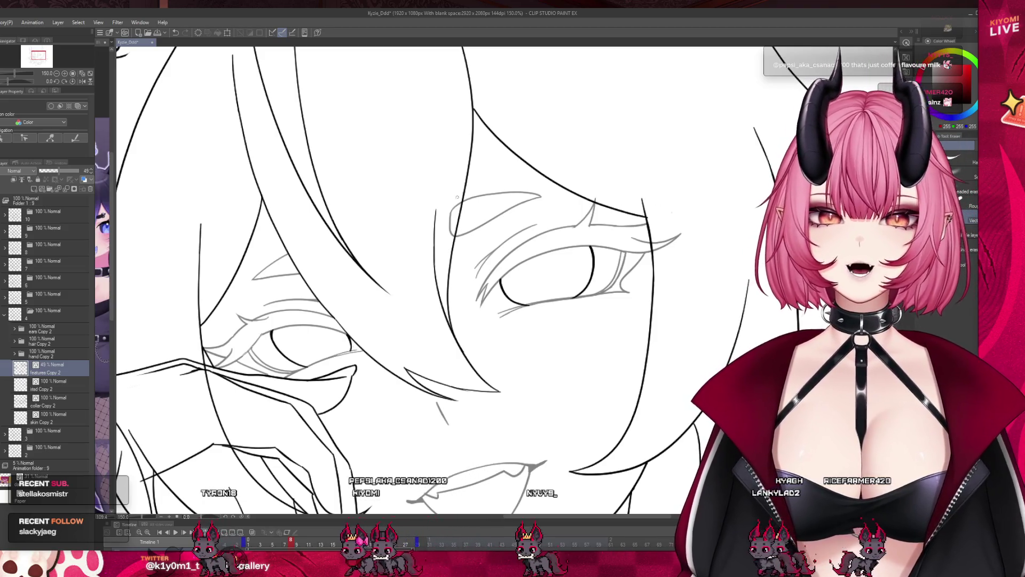
{"action": "left_click_drag", "start_coordinate": [454, 225], "coordinate": [475, 208]}
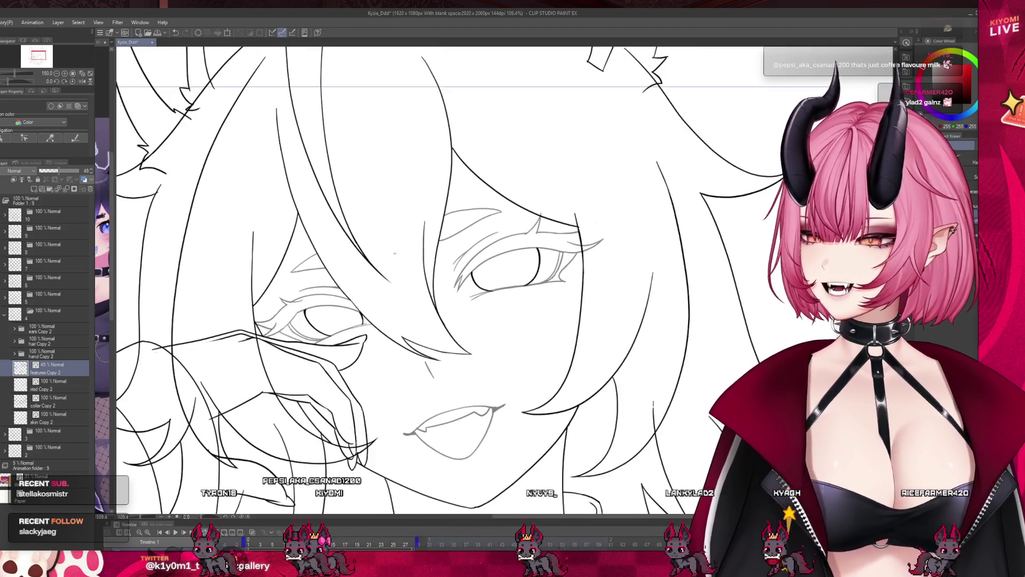
{"action": "scroll", "coordinate": [413, 222], "scroll_direction": "down", "scroll_amount": 4}
{"action": "scroll", "coordinate": [434, 241], "scroll_direction": "up", "scroll_amount": 1}
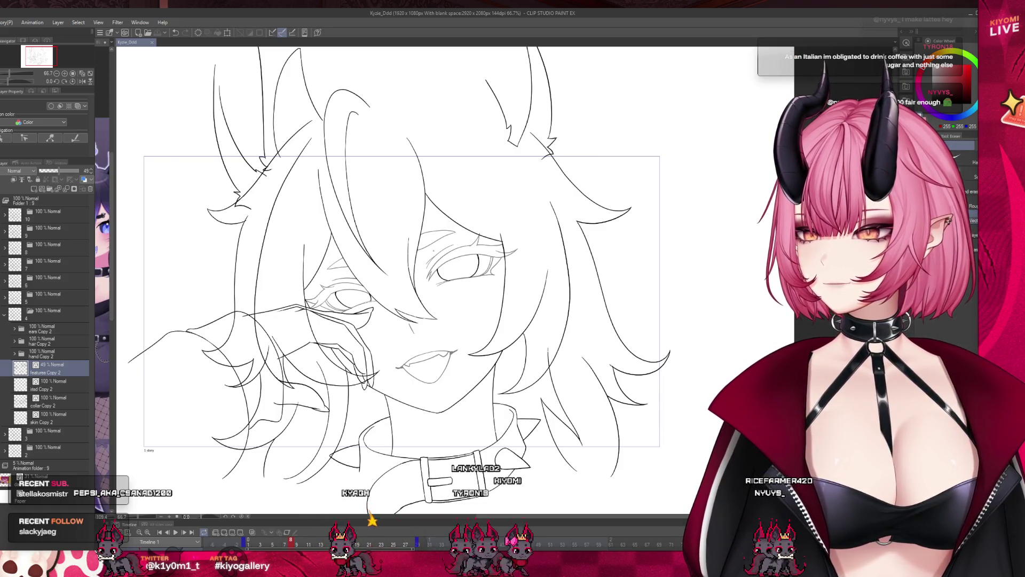
{"action": "scroll", "coordinate": [402, 325], "scroll_direction": "up", "scroll_amount": 2}
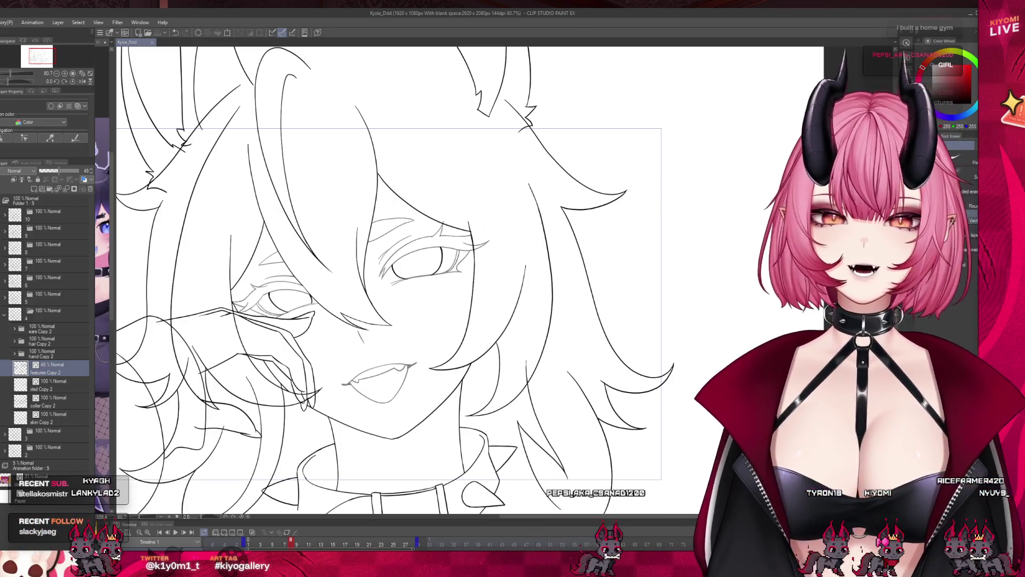
{"action": "scroll", "coordinate": [499, 258], "scroll_direction": "down", "scroll_amount": 2}
{"action": "scroll", "coordinate": [499, 257], "scroll_direction": "up", "scroll_amount": 1}
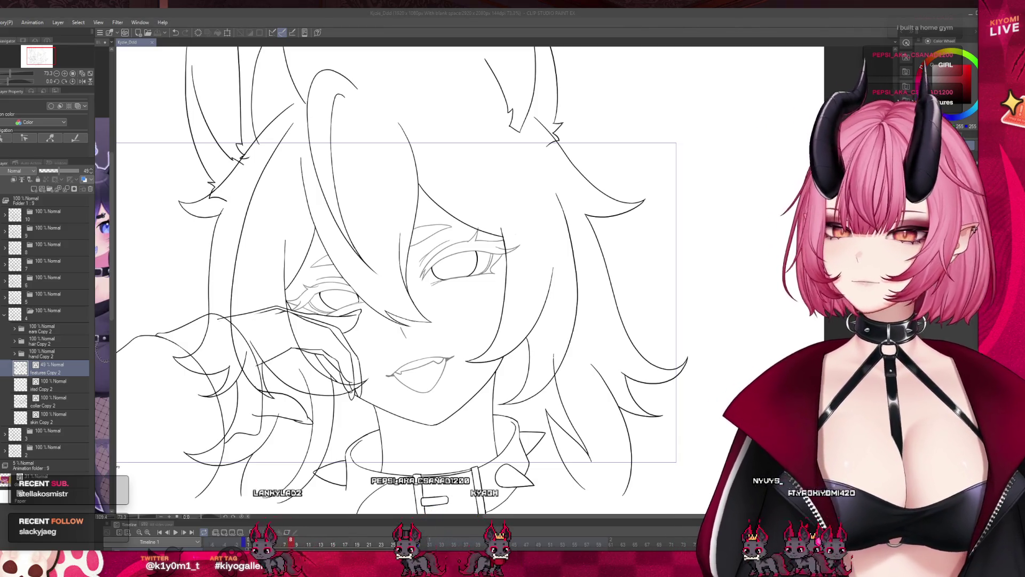
- Restore 'features Copy 2' to 100% opacity and select 'iris Copy 2'
{"action": "scroll", "coordinate": [378, 239], "scroll_direction": "up", "scroll_amount": 3}
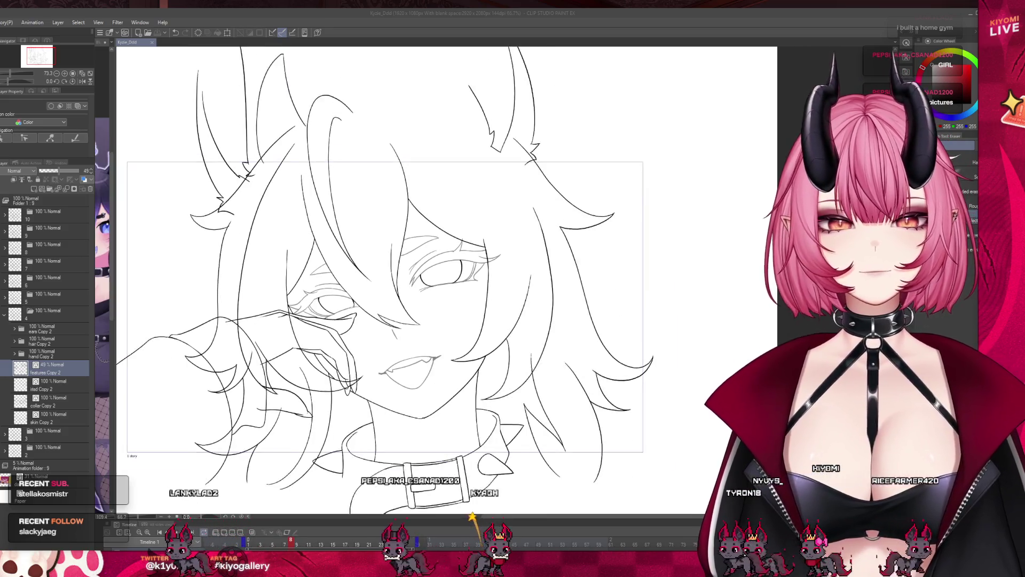
{"action": "scroll", "coordinate": [358, 286], "scroll_direction": "up", "scroll_amount": 2}
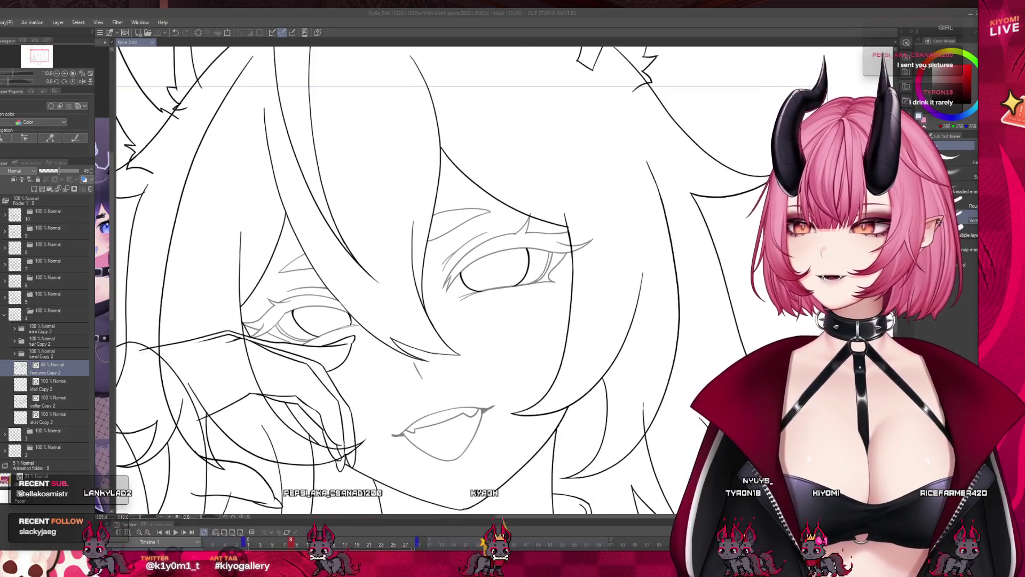
{"action": "left_click_drag", "start_coordinate": [58, 171], "coordinate": [81, 170]}
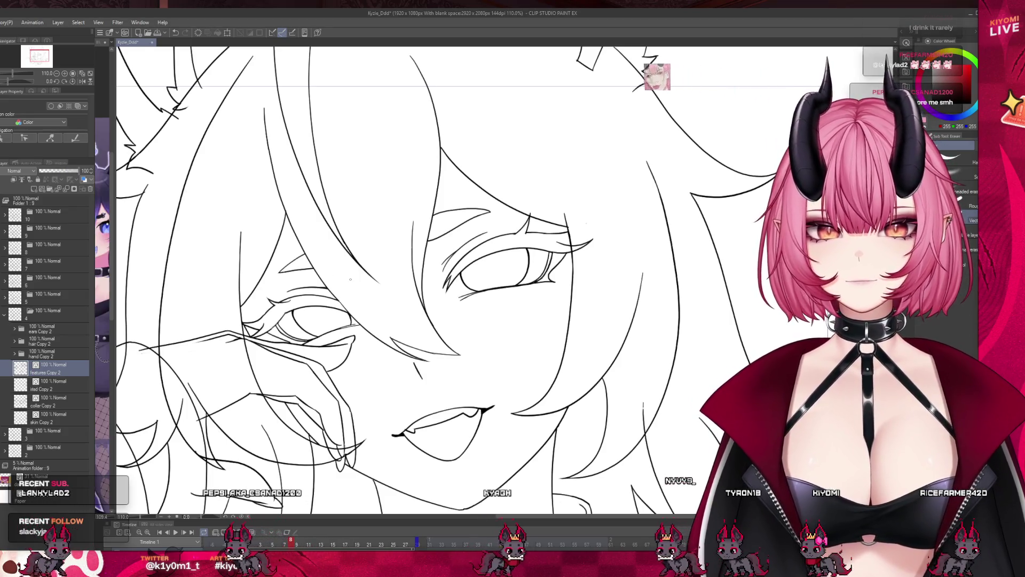
{"action": "left_click", "coordinate": [48, 384]}
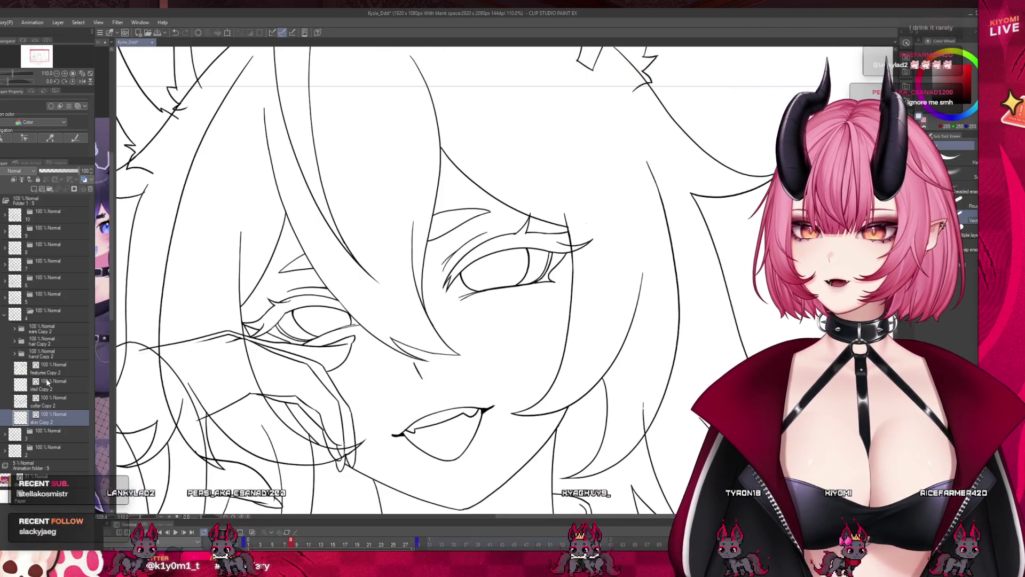
- Expand the 'hair Copy 2' folder and select the 'back hair Copy 3' layer
{"action": "left_click", "coordinate": [18, 356]}
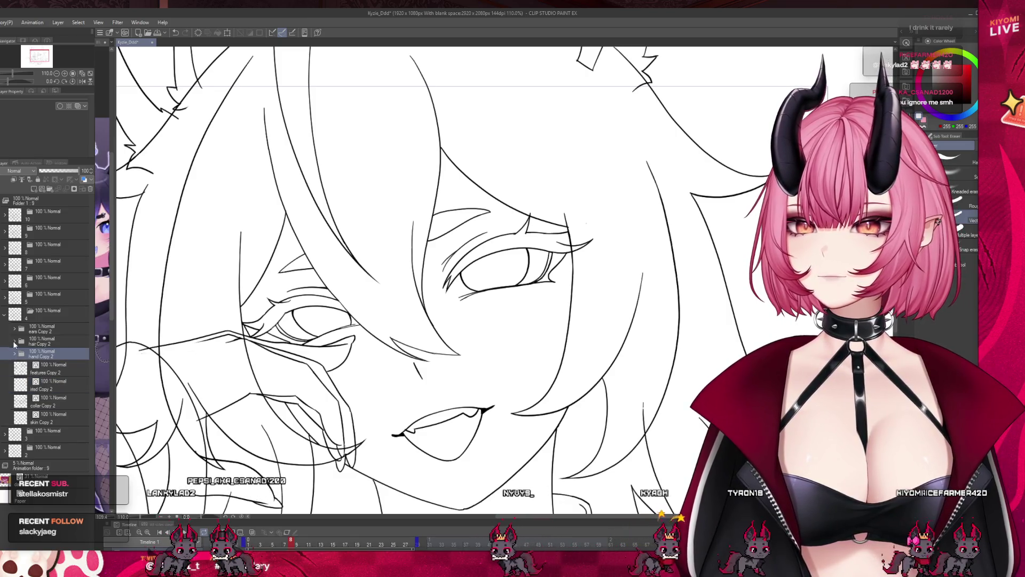
{"action": "left_click", "coordinate": [14, 341]}
{"action": "left_click", "coordinate": [56, 360]}
{"action": "left_click", "coordinate": [56, 388]}
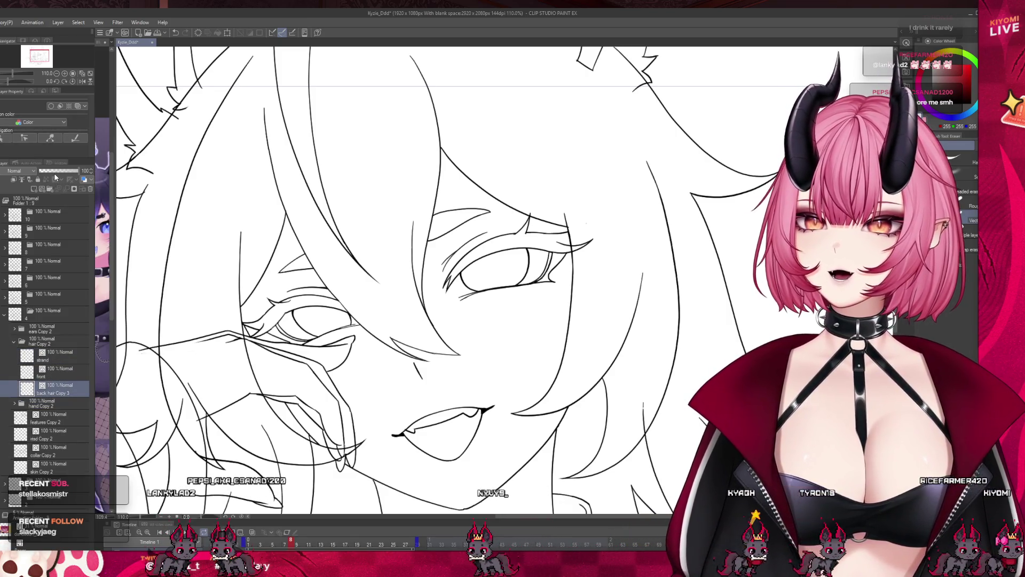
{"action": "scroll", "coordinate": [534, 501], "scroll_direction": "down", "scroll_amount": 2}
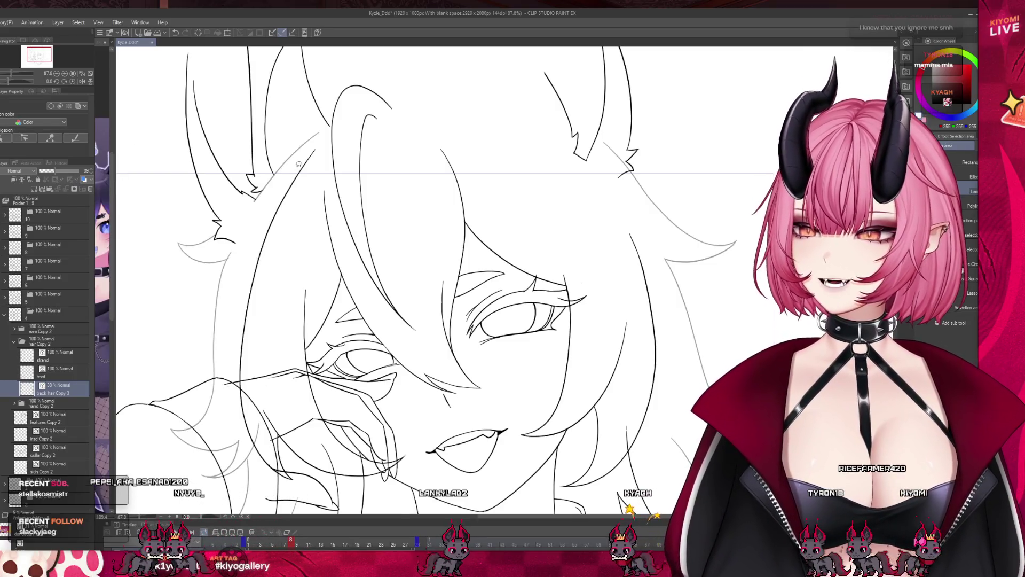
{"action": "key", "text": "ctrl+0"}
{"action": "key", "text": "ctrl+alt+0"}
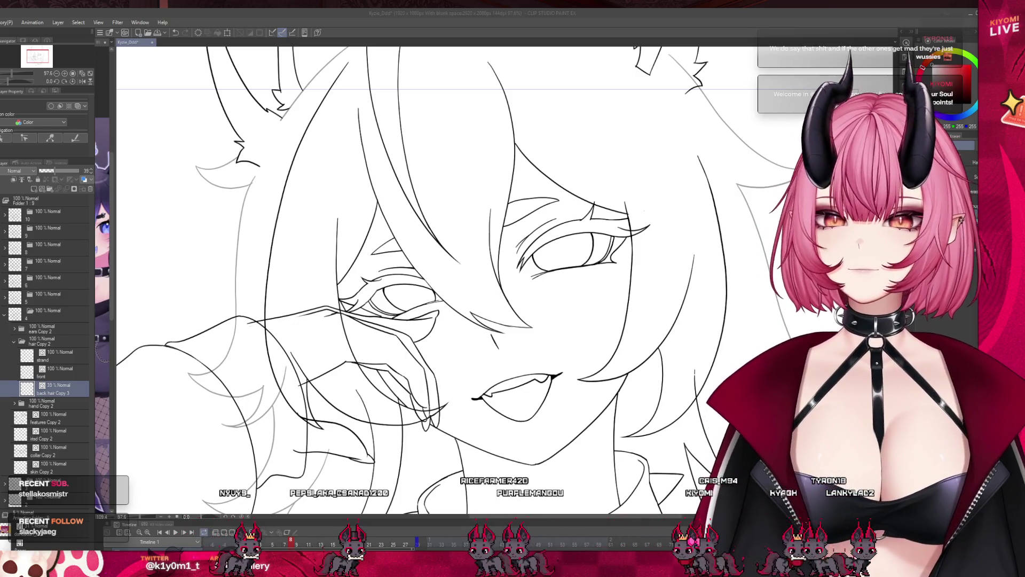
- Erase a short stretch of back hair line, then raise the layer to full opacity
{"action": "left_click_drag", "start_coordinate": [225, 347], "coordinate": [240, 321]}
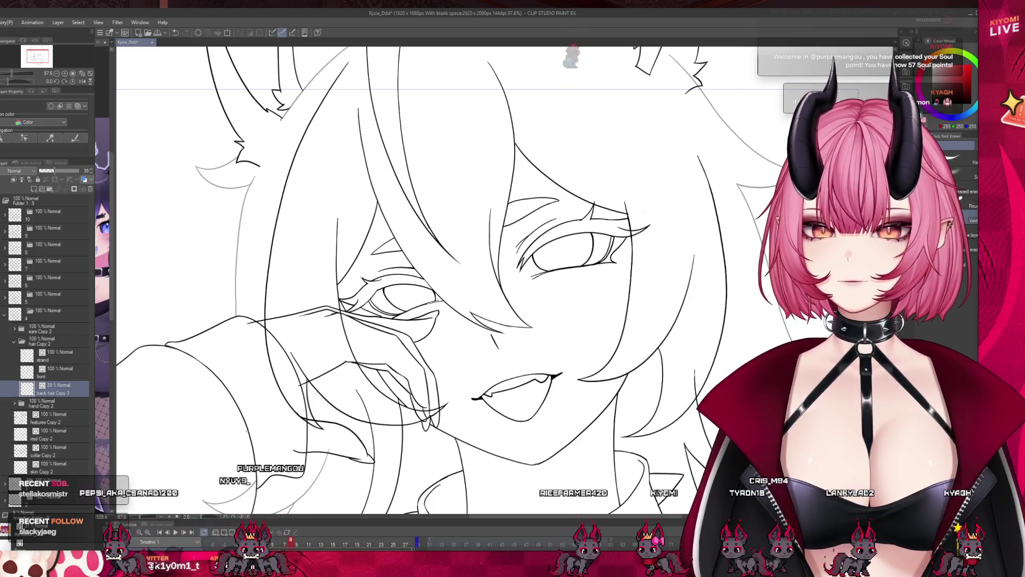
{"action": "key", "text": "ctrl+minus"}
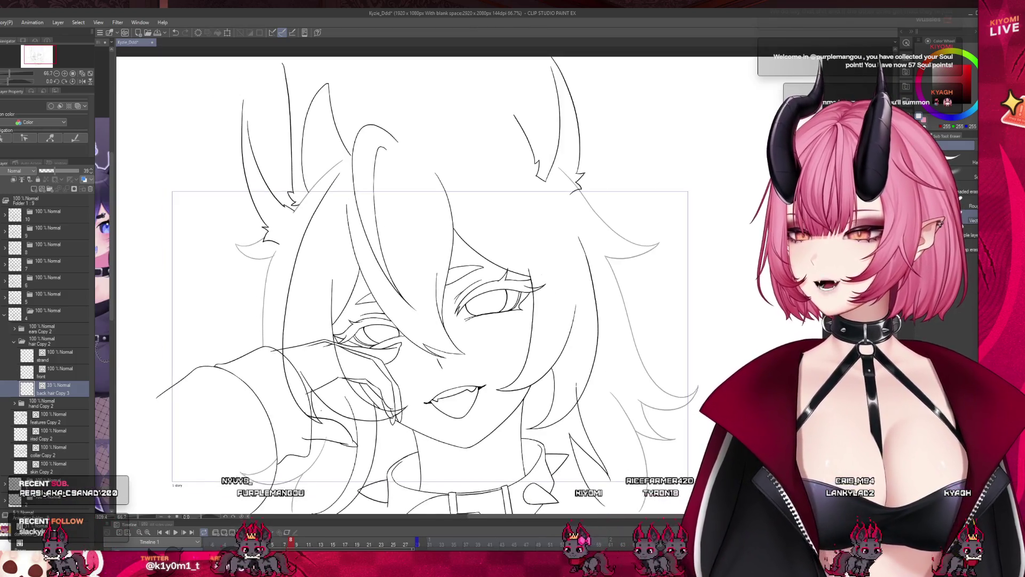
{"action": "key", "text": "ctrl+plus"}
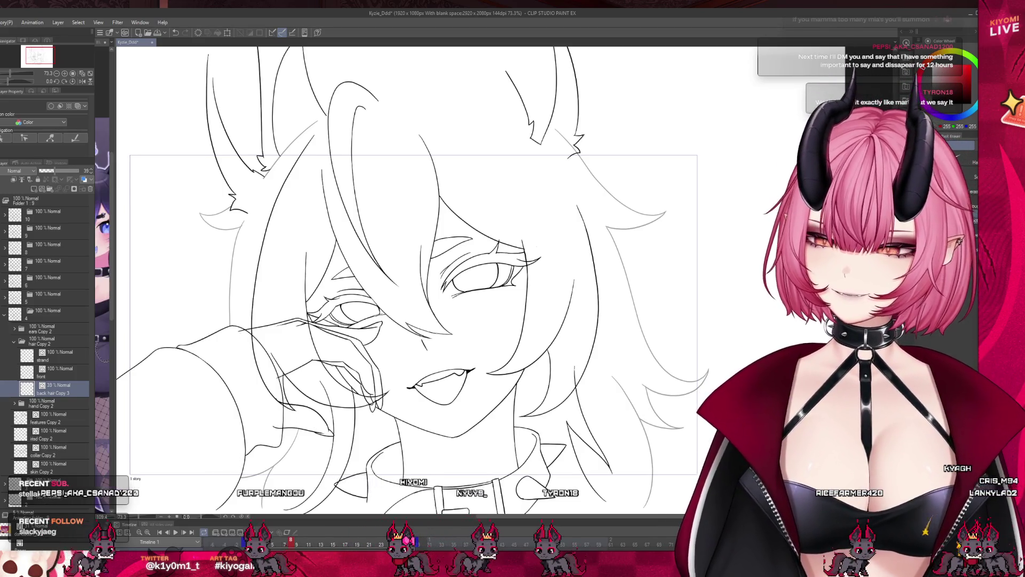
{"action": "key", "text": "ctrl+minus"}
{"action": "key", "text": "ctrl+plus"}
{"action": "scroll", "coordinate": [459, 318], "scroll_direction": "up", "scroll_amount": 1}
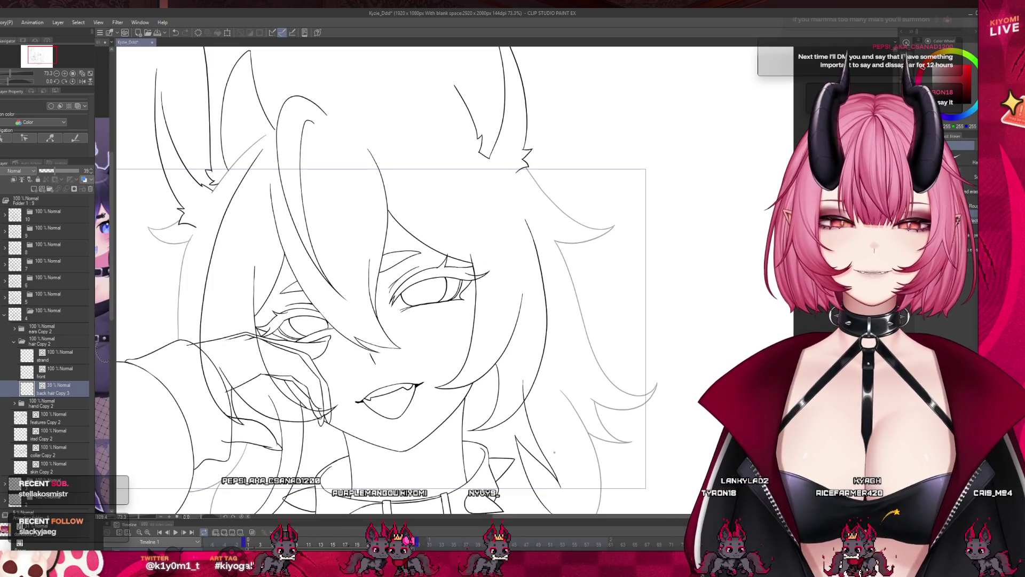
{"action": "key", "text": "ctrl+minus"}
{"action": "scroll", "coordinate": [441, 404], "scroll_direction": "up", "scroll_amount": 4}
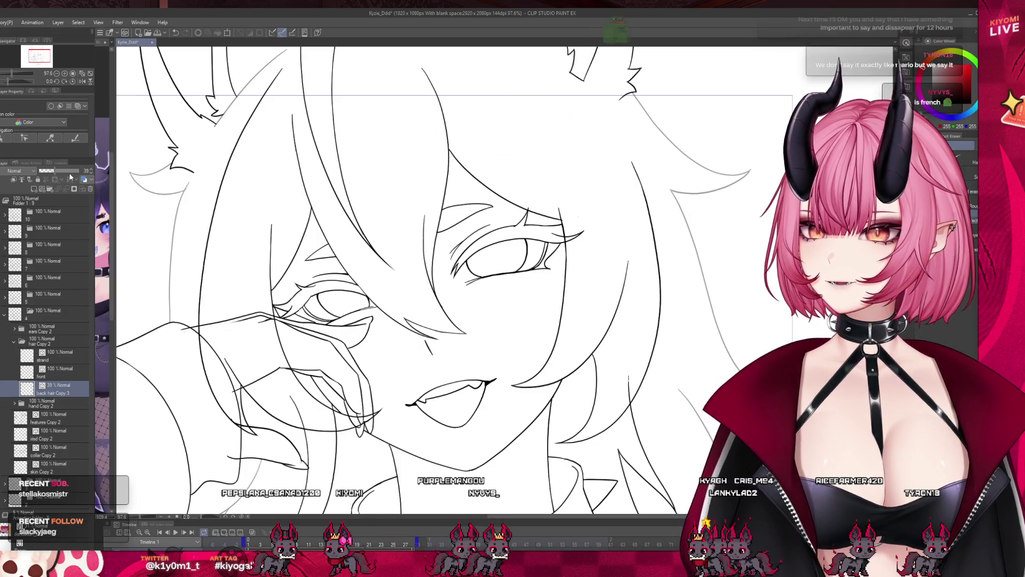
{"action": "left_click_drag", "start_coordinate": [69, 172], "coordinate": [81, 170]}
- Select the 'front' hair layer, then step up to the 'strand' layer and pan the view
{"action": "left_click", "coordinate": [52, 370]}
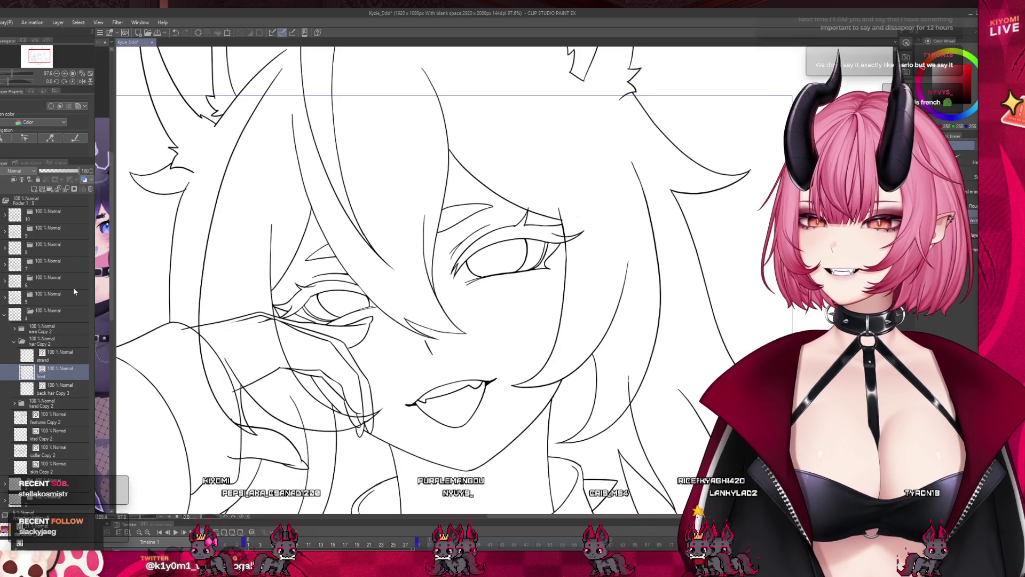
{"action": "scroll", "coordinate": [262, 283], "scroll_direction": "down", "scroll_amount": 3}
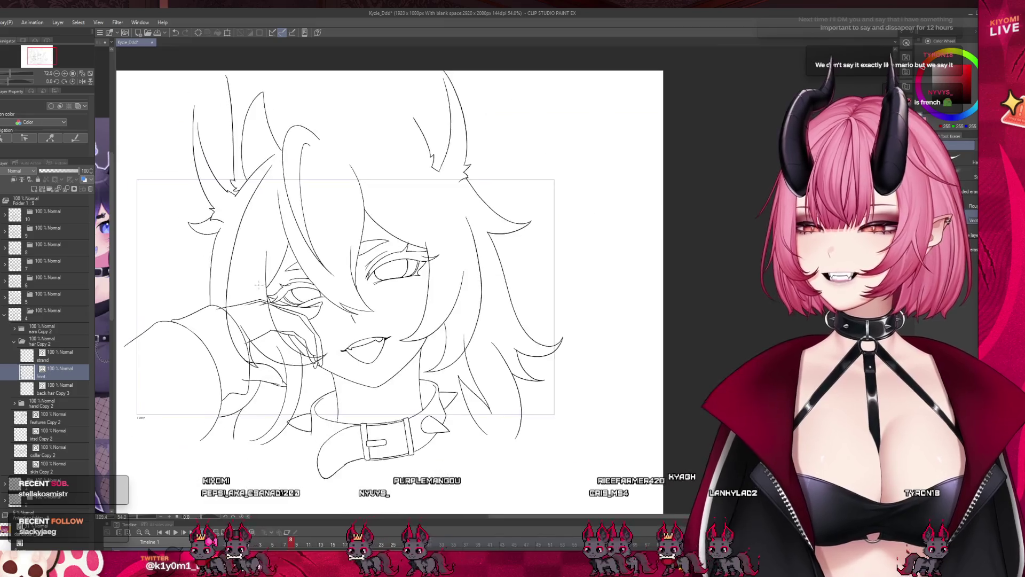
{"action": "scroll", "coordinate": [267, 310], "scroll_direction": "up", "scroll_amount": 2}
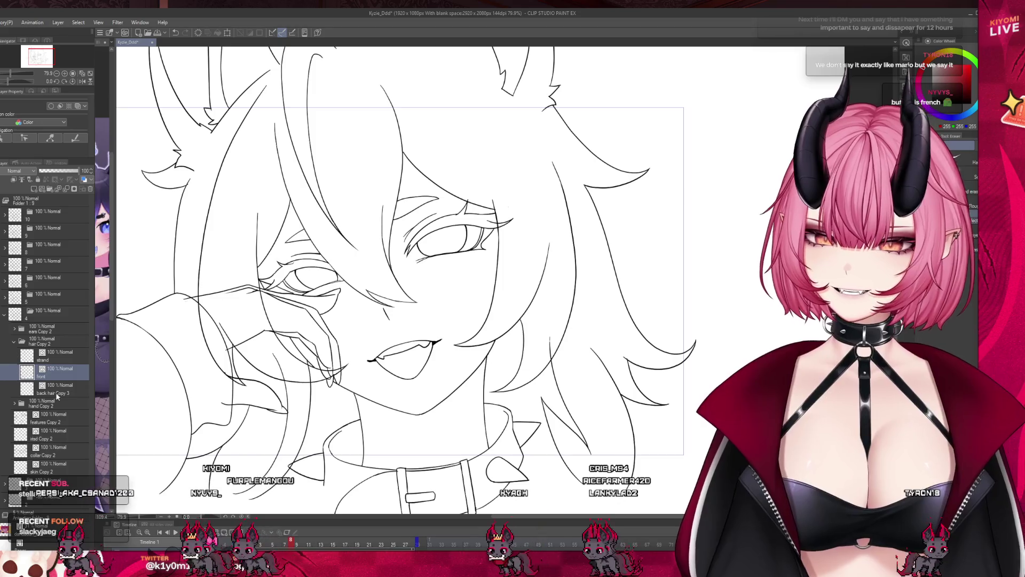
{"action": "key", "text": "alt+bracketright"}
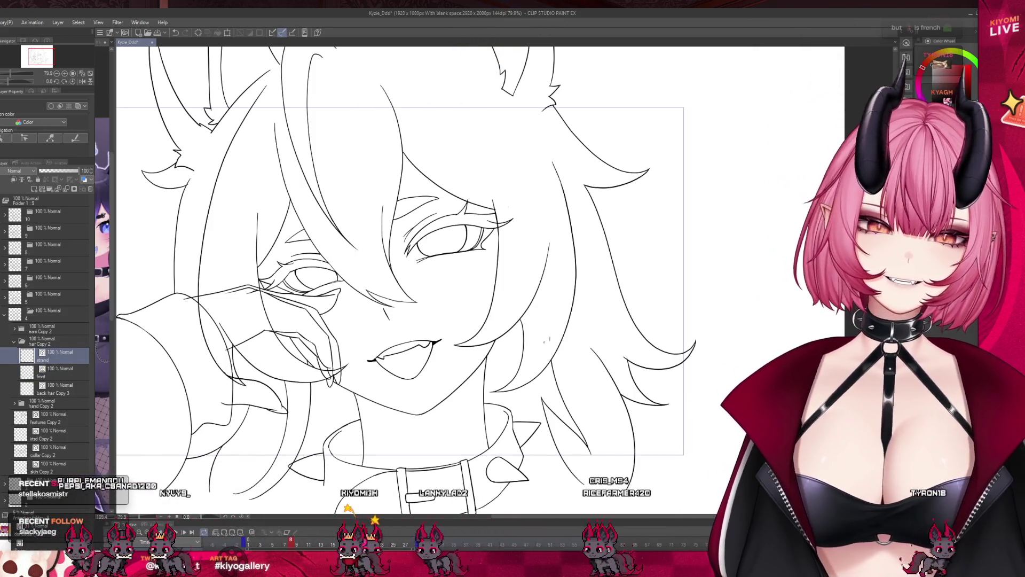
{"action": "scroll", "coordinate": [448, 271], "scroll_direction": "up", "scroll_amount": 2}
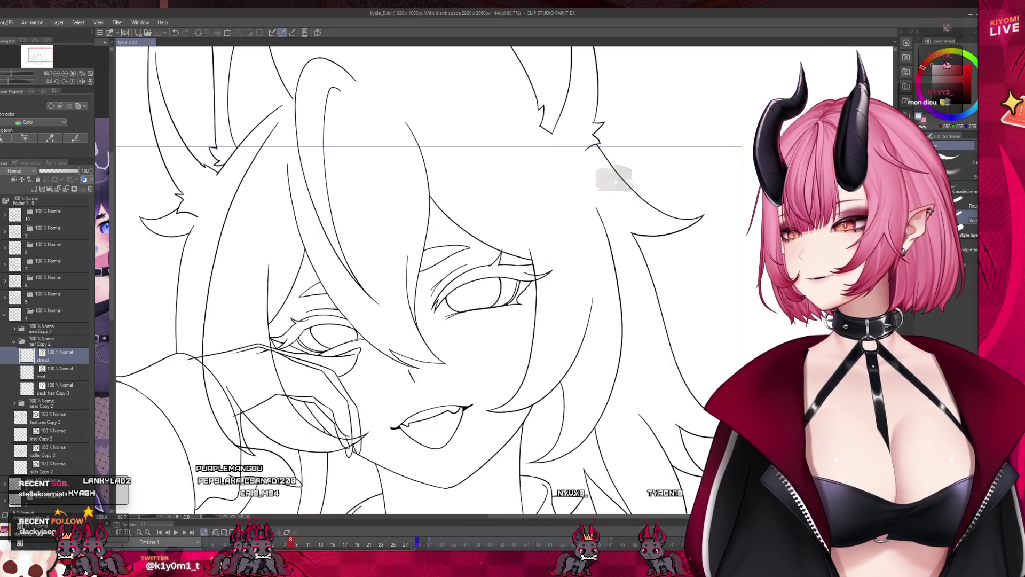
{"action": "left_click_drag", "start_coordinate": [544, 178], "coordinate": [564, 179]}
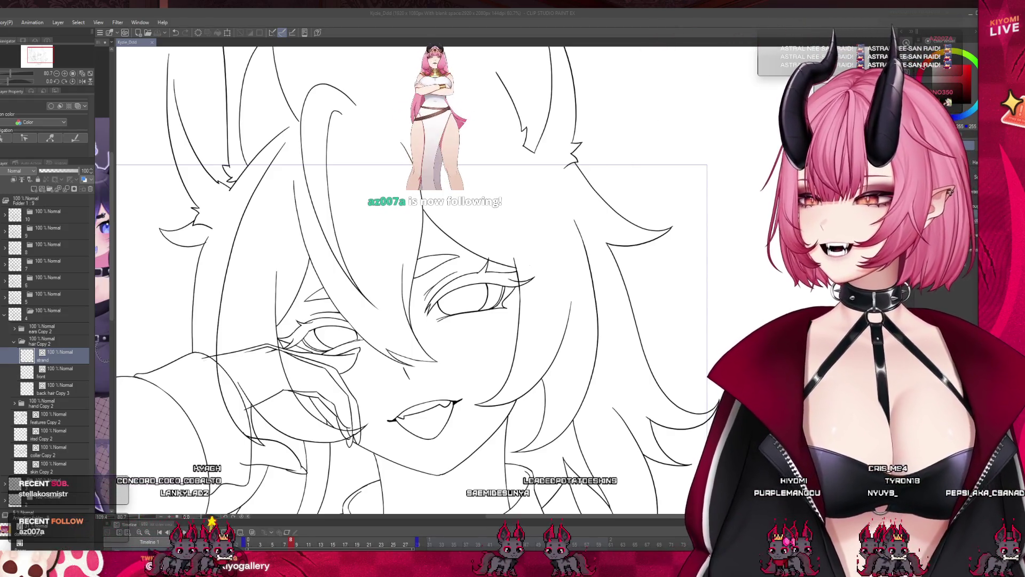
{"action": "scroll", "coordinate": [417, 277], "scroll_direction": "down", "scroll_amount": 2}
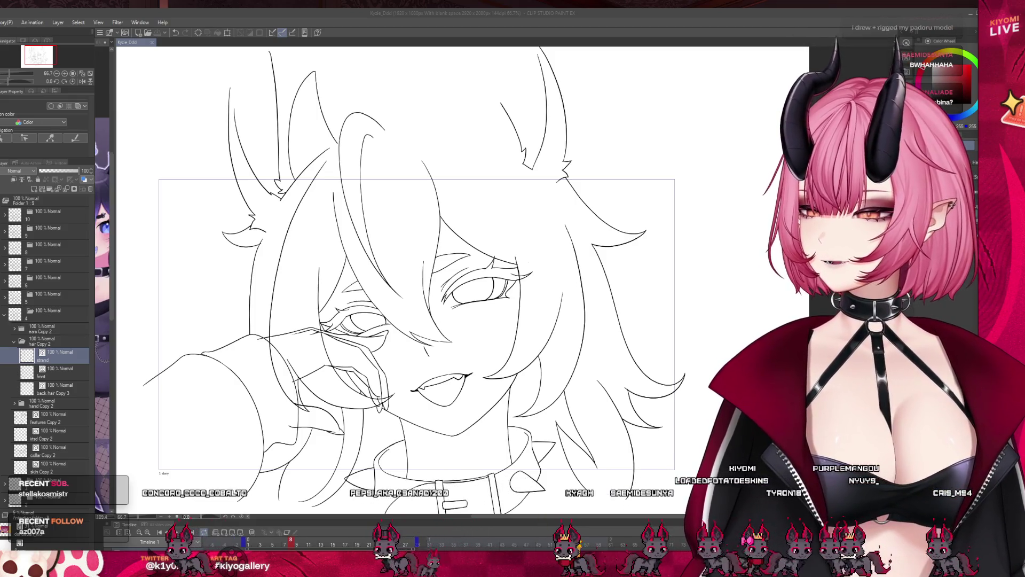
{"action": "scroll", "coordinate": [442, 278], "scroll_direction": "down", "scroll_amount": 3}
{"action": "scroll", "coordinate": [442, 278], "scroll_direction": "up", "scroll_amount": 2}
{"action": "scroll", "coordinate": [494, 267], "scroll_direction": "up", "scroll_amount": 2}
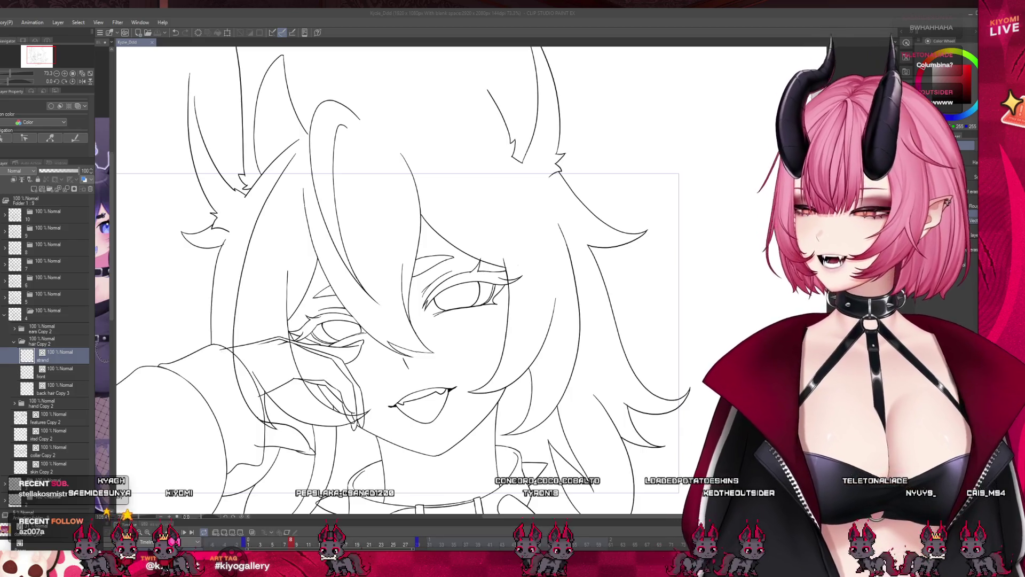
{"action": "key", "text": "ctrl+minus"}
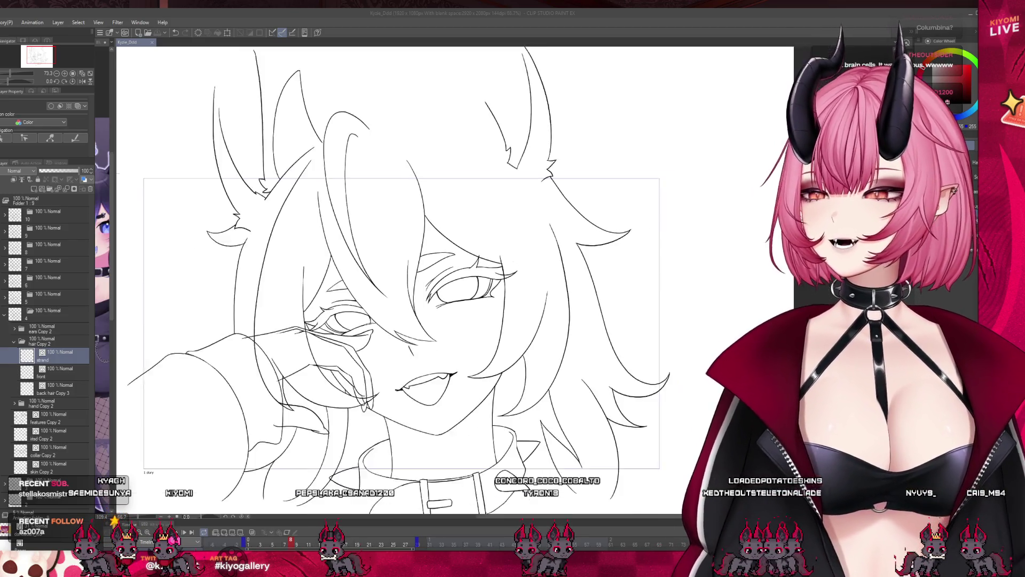
{"action": "key", "text": "ctrl+plus"}
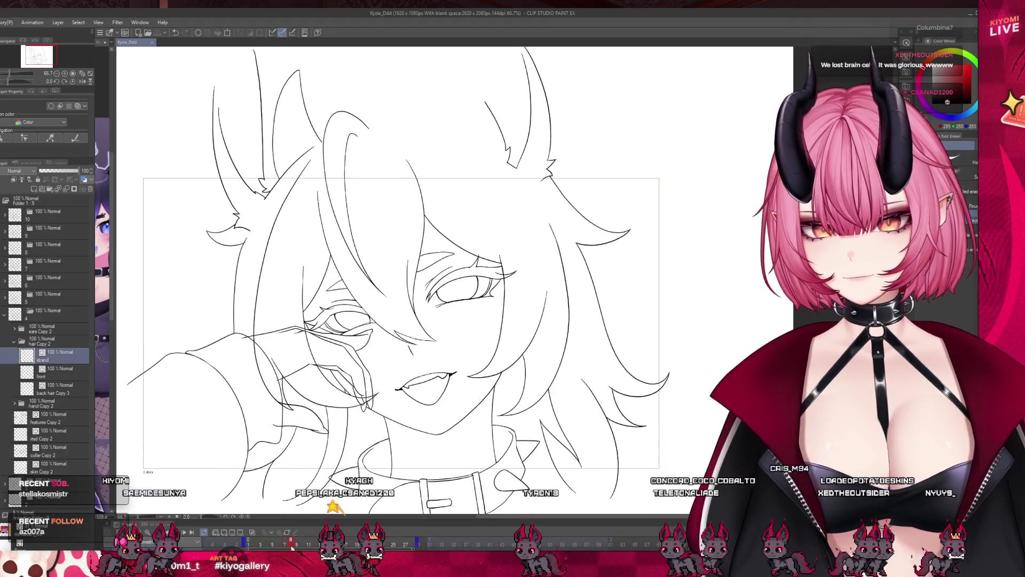
{"action": "scroll", "coordinate": [331, 307], "scroll_direction": "down", "scroll_amount": 2}
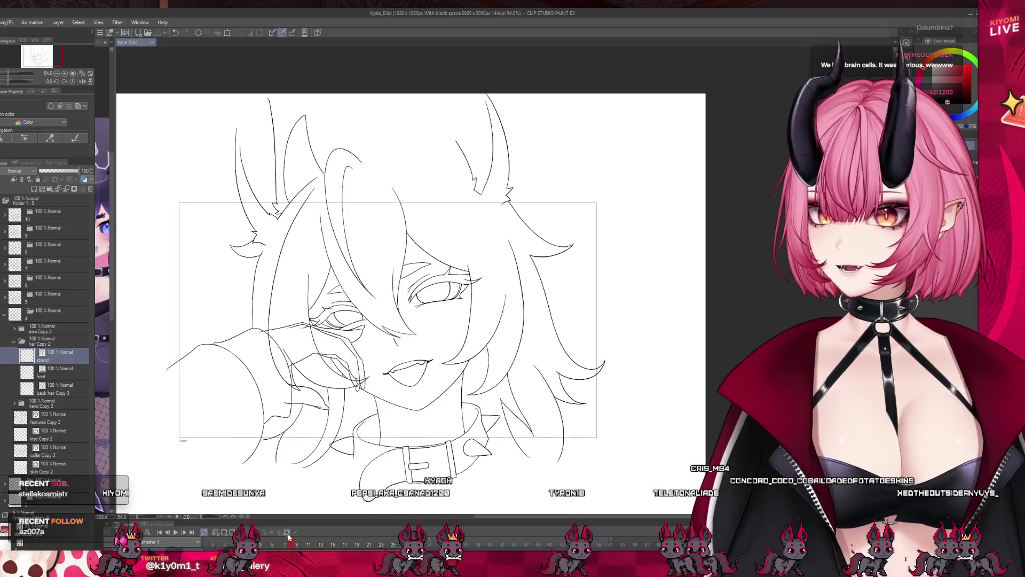
- Scrub frames 8 to 12 to check motion, then return to an earlier frame and zoom in
{"action": "left_click_drag", "start_coordinate": [282, 543], "coordinate": [345, 543]}
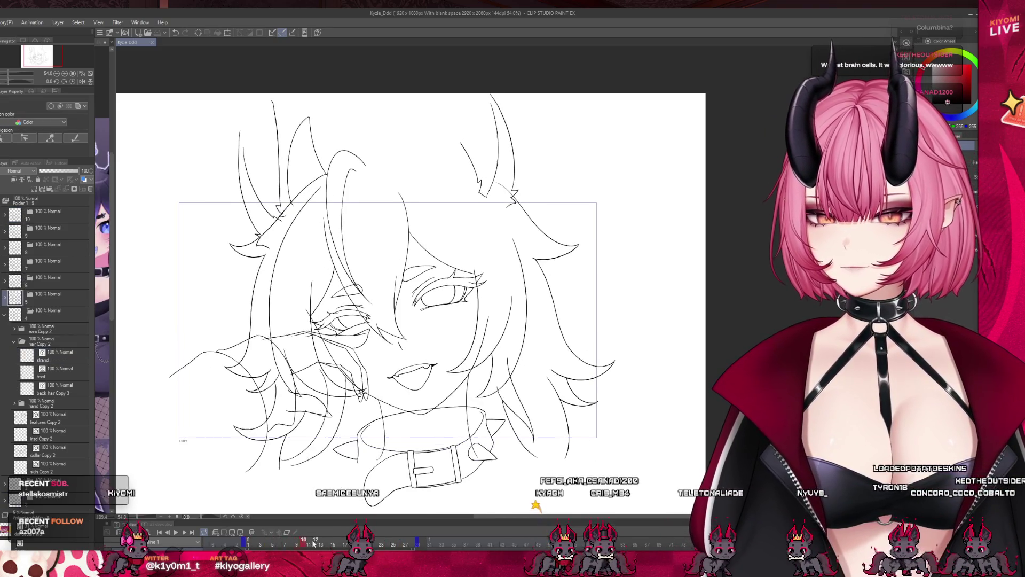
{"action": "left_click", "coordinate": [287, 543]}
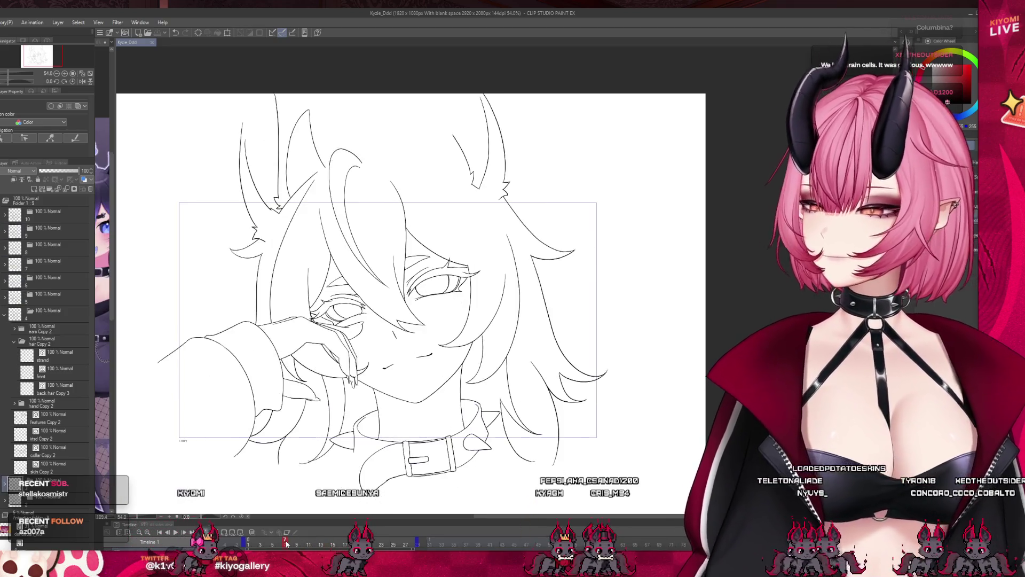
{"action": "scroll", "coordinate": [329, 322], "scroll_direction": "up", "scroll_amount": 3}
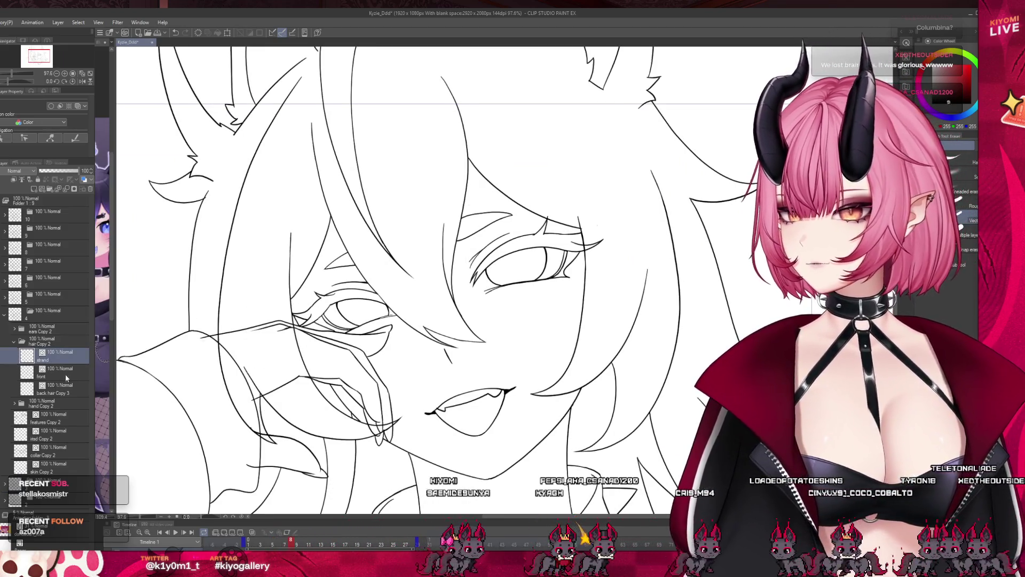
- Select the front hair layer, then 'back hair Copy 3', viewing the canvas at 100%
{"action": "left_click", "coordinate": [63, 376]}
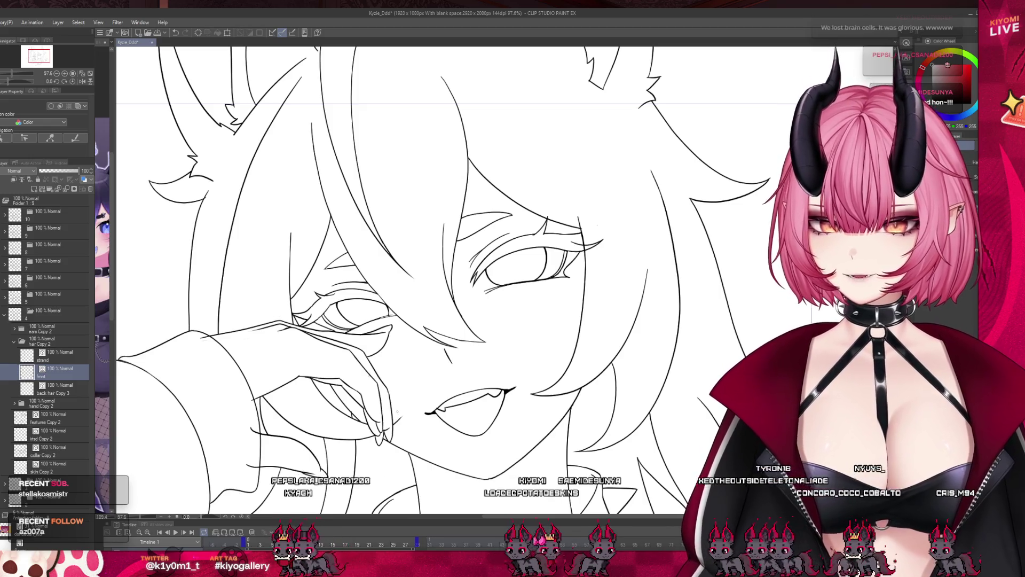
{"action": "scroll", "coordinate": [388, 280], "scroll_direction": "down", "scroll_amount": 3}
{"action": "scroll", "coordinate": [389, 281], "scroll_direction": "up", "scroll_amount": 3}
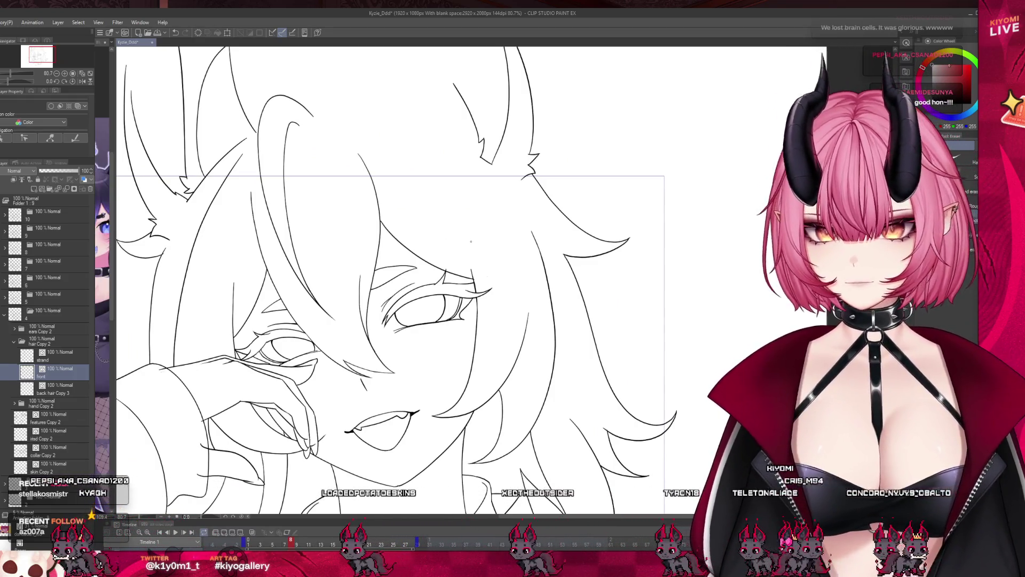
{"action": "scroll", "coordinate": [458, 250], "scroll_direction": "down", "scroll_amount": 2}
{"action": "scroll", "coordinate": [306, 199], "scroll_direction": "up", "scroll_amount": 1}
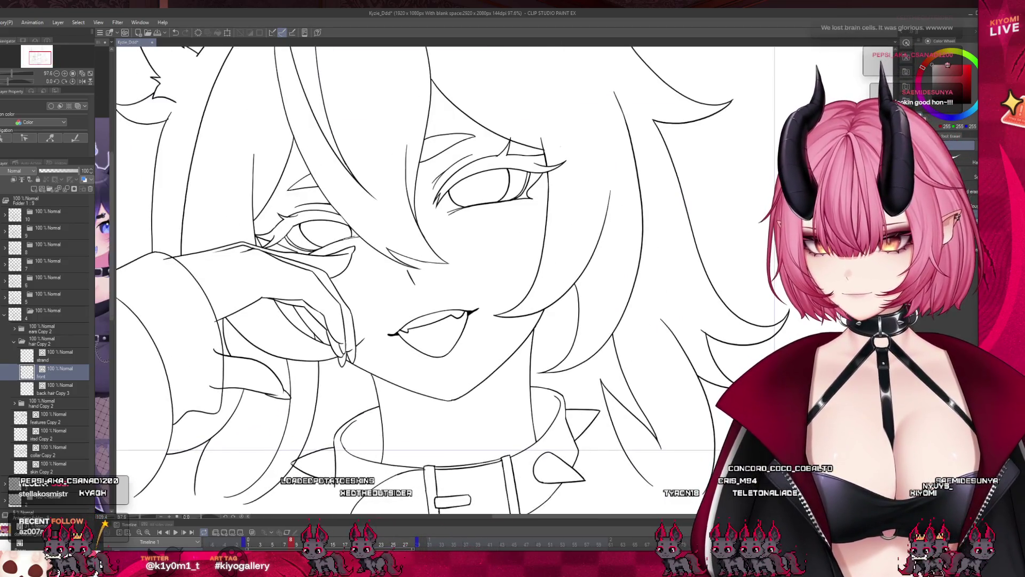
{"action": "left_click", "coordinate": [53, 389]}
{"action": "key", "text": "ctrl+alt+0"}
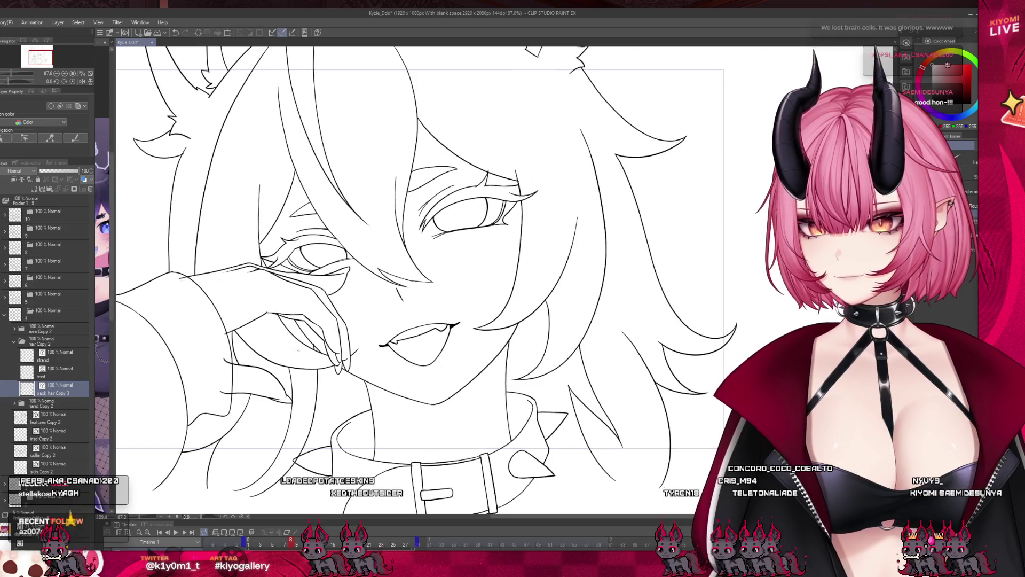
{"action": "scroll", "coordinate": [378, 347], "scroll_direction": "down", "scroll_amount": 3}
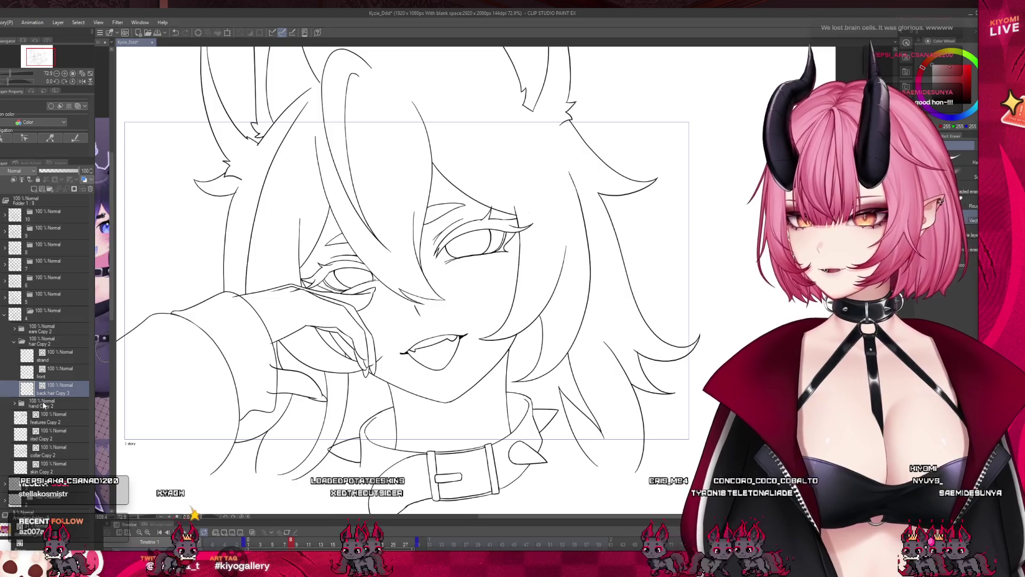
- Open the 'hand Copy 2' folder, select Layer 6, and flip neighbouring frames to compare mouth and arm
{"action": "left_click", "coordinate": [14, 404]}
{"action": "left_click", "coordinate": [14, 404]}
{"action": "left_click", "coordinate": [53, 418]}
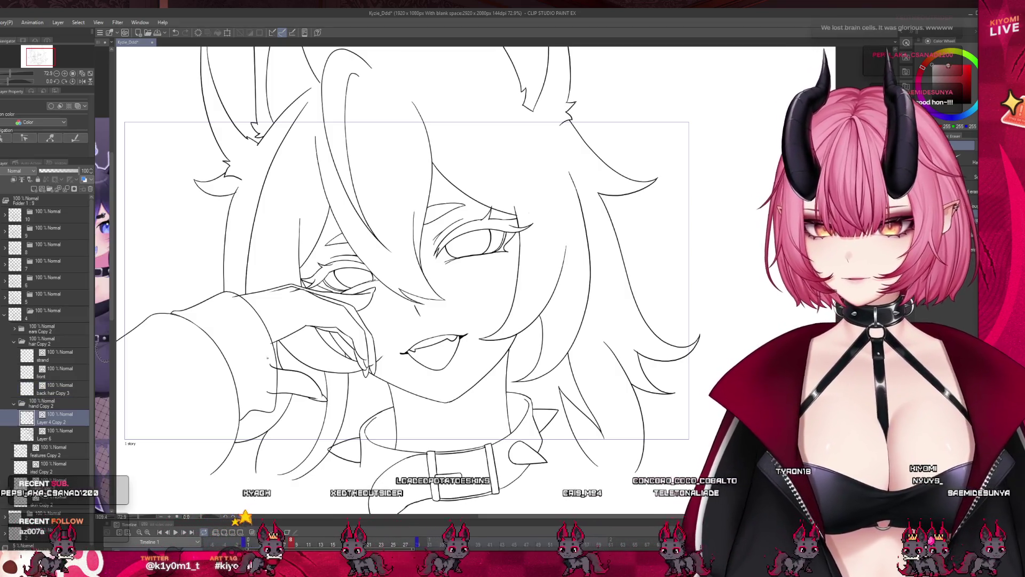
{"action": "key", "text": "alt+bracketleft"}
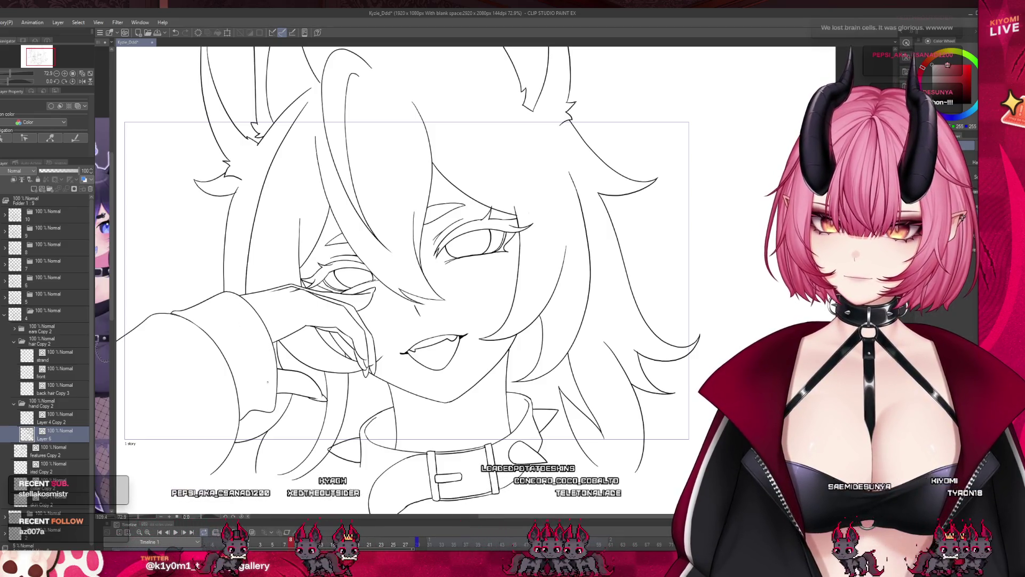
{"action": "left_click", "coordinate": [281, 545]}
{"action": "left_click", "coordinate": [247, 543]}
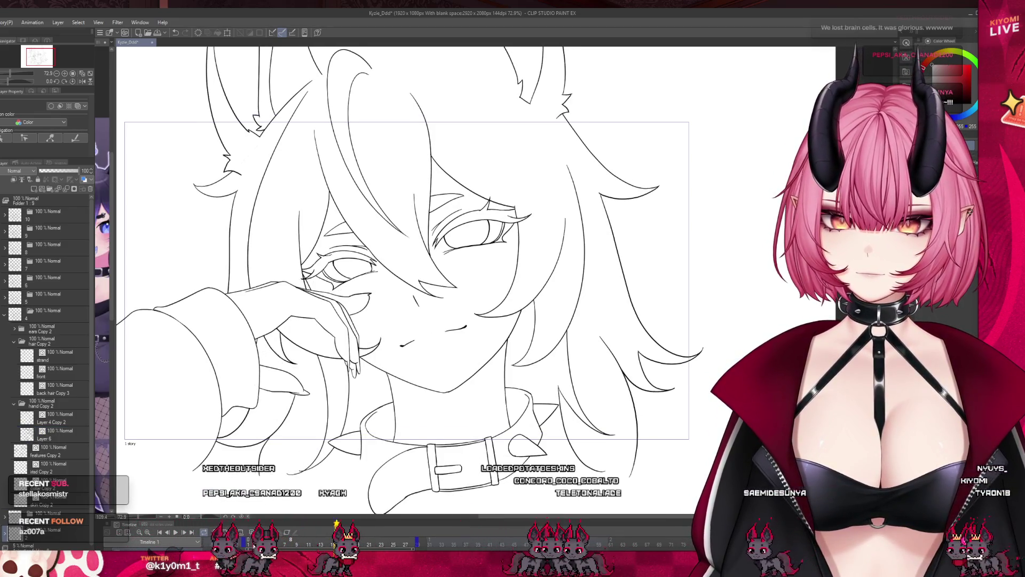
{"action": "left_click", "coordinate": [293, 542]}
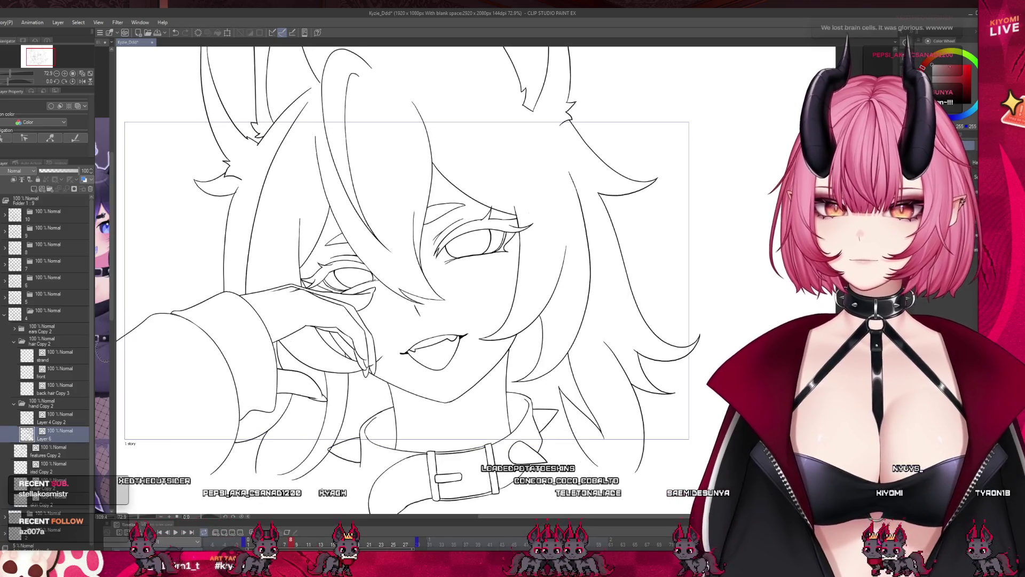
- Select 'Layer 4 Copy 2' and 'back hair Copy 3', then jump ahead to frame 10
{"action": "scroll", "coordinate": [342, 359], "scroll_direction": "down", "scroll_amount": 2}
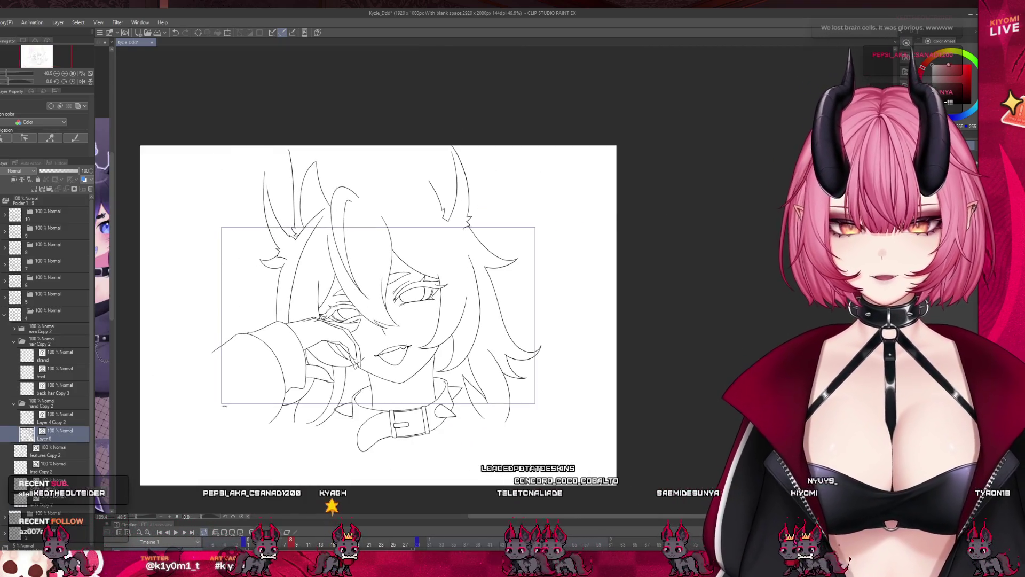
{"action": "scroll", "coordinate": [399, 339], "scroll_direction": "up", "scroll_amount": 2}
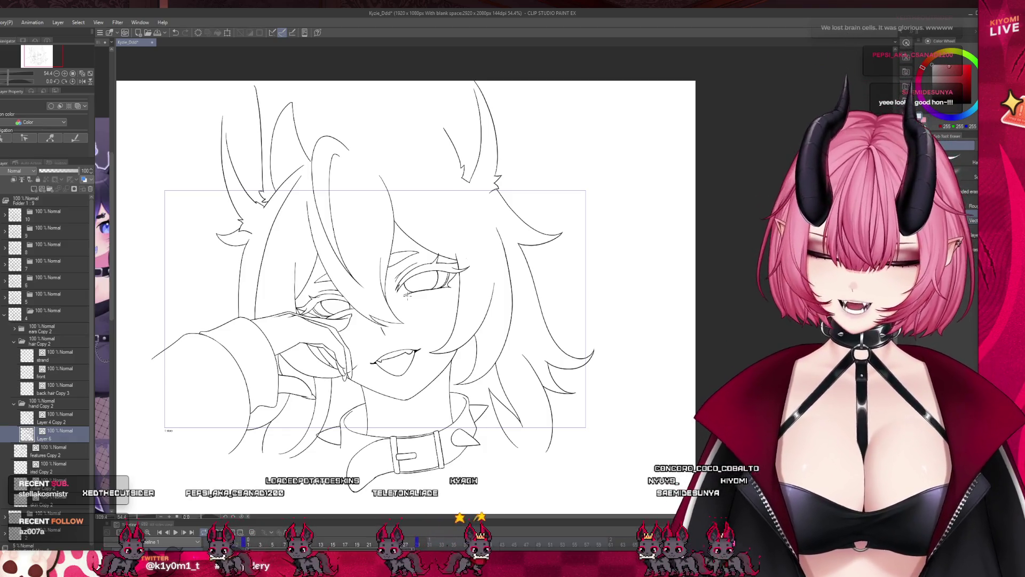
{"action": "scroll", "coordinate": [393, 284], "scroll_direction": "up", "scroll_amount": 2}
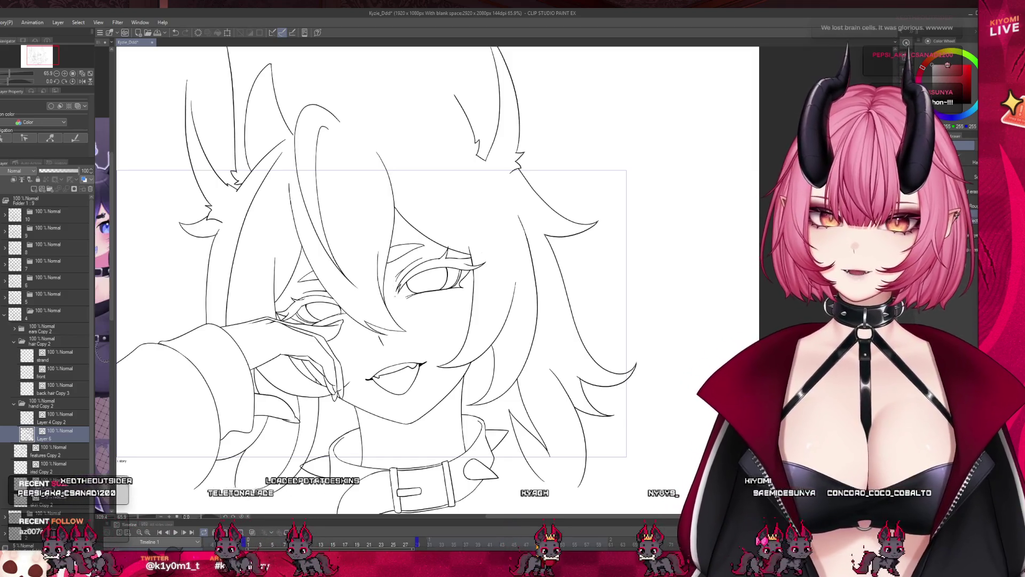
{"action": "scroll", "coordinate": [384, 336], "scroll_direction": "up", "scroll_amount": 2}
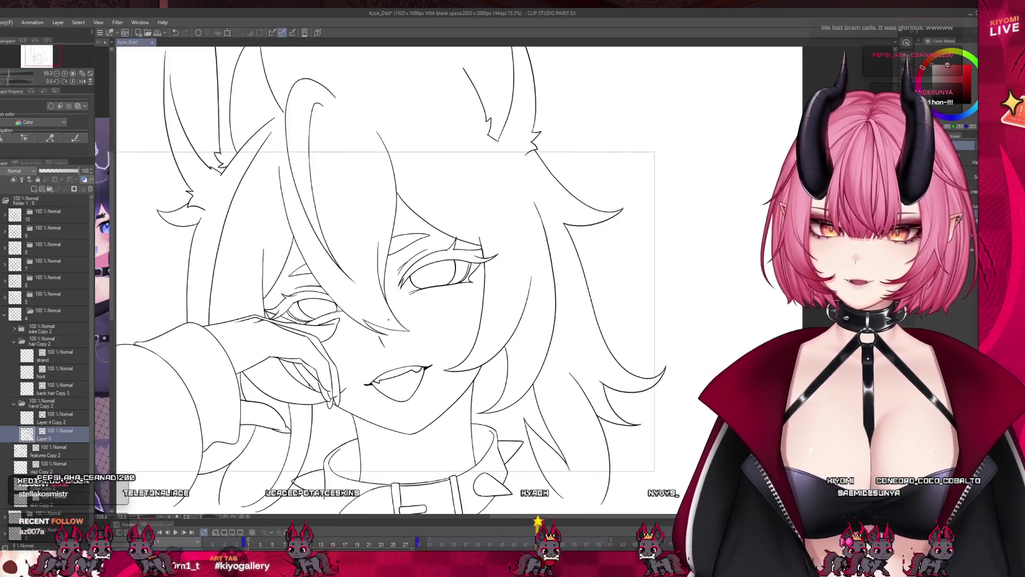
{"action": "left_click", "coordinate": [54, 417]}
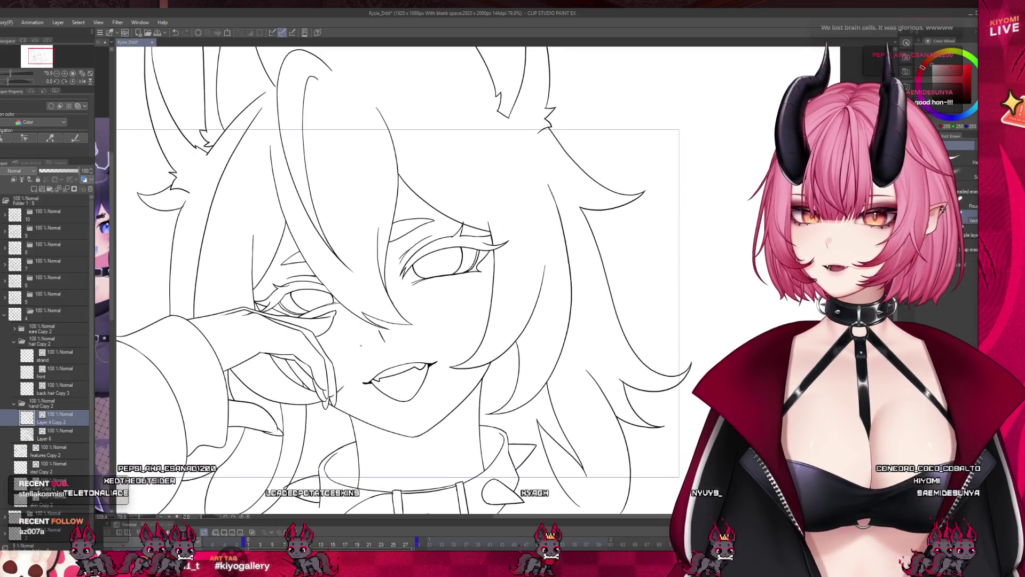
{"action": "left_click", "coordinate": [52, 385]}
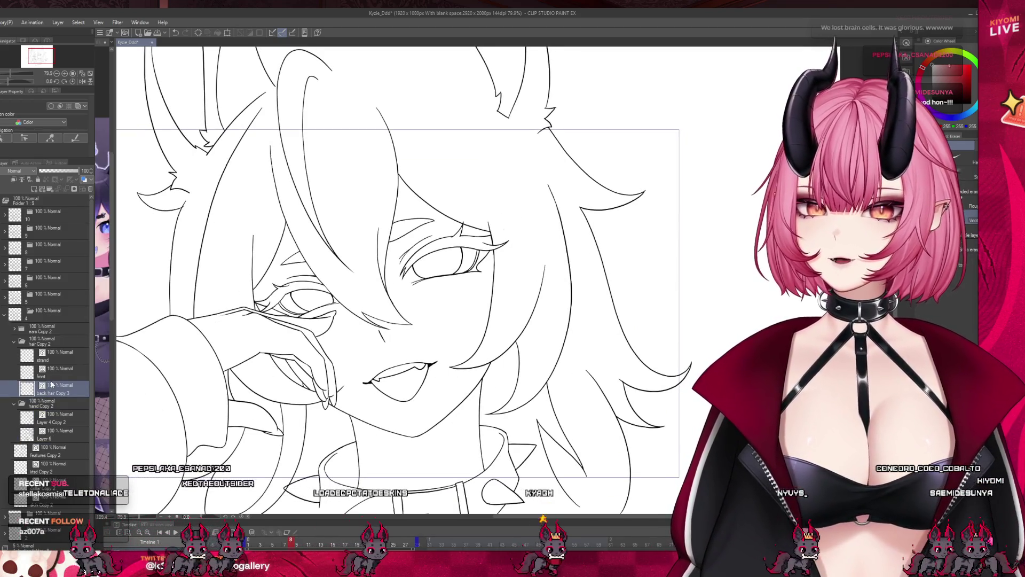
{"action": "scroll", "coordinate": [395, 348], "scroll_direction": "down", "scroll_amount": 1}
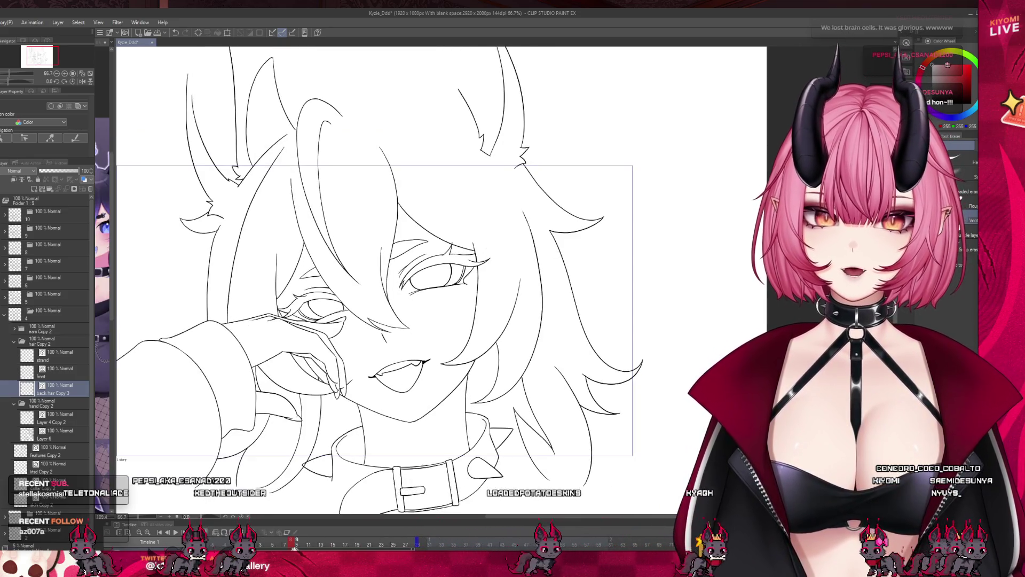
{"action": "left_click", "coordinate": [303, 542]}
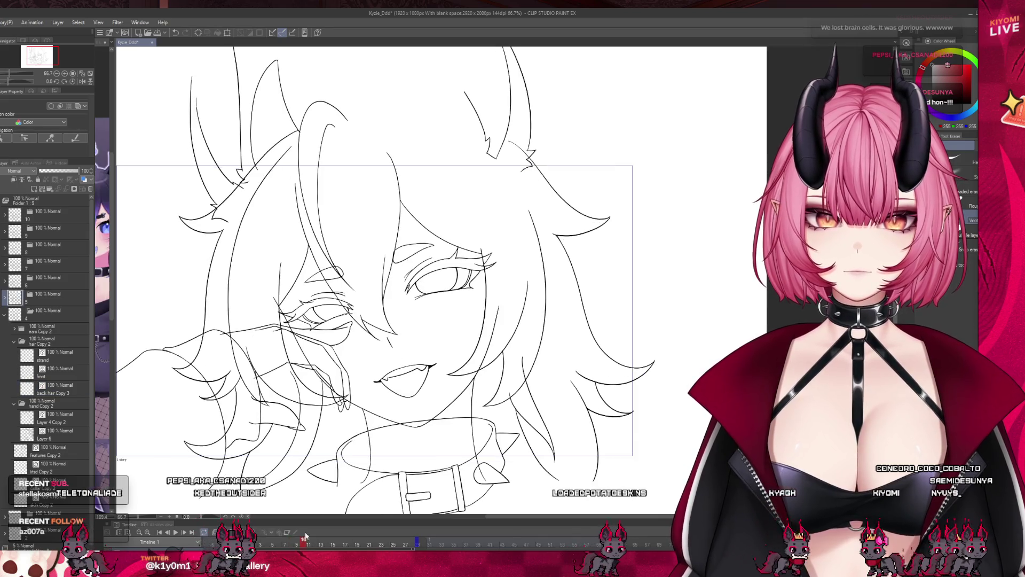
- Expand folder 5 and lower 'skin Copy 3' opacity to 53%
{"action": "left_click", "coordinate": [4, 318]}
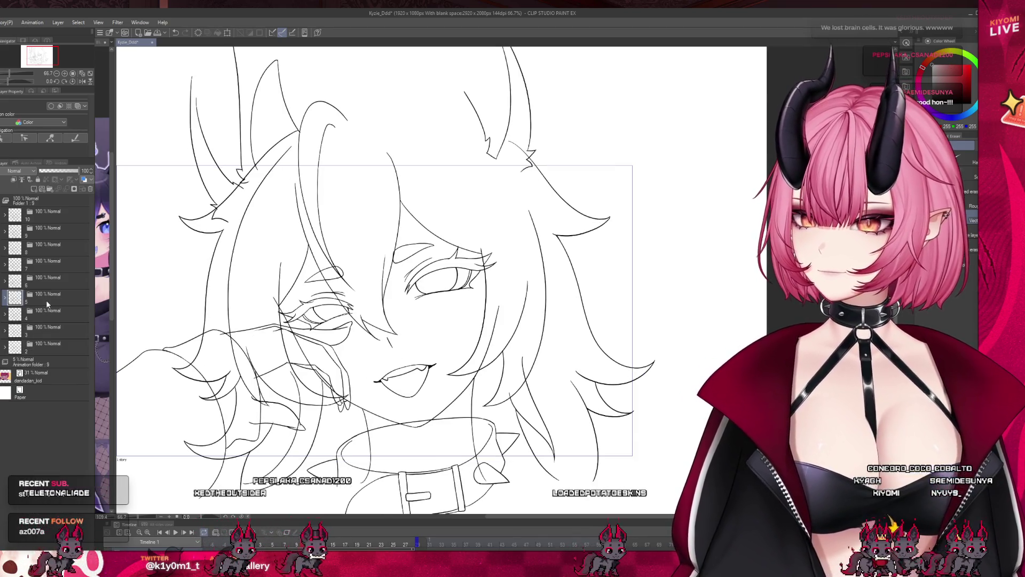
{"action": "left_click", "coordinate": [4, 298]}
{"action": "left_click", "coordinate": [14, 324]}
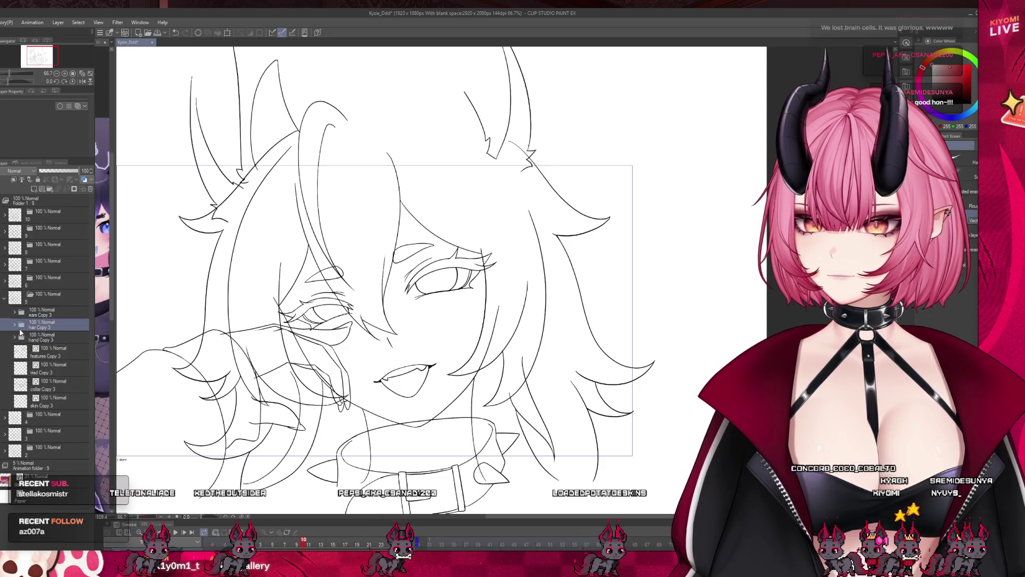
{"action": "left_click", "coordinate": [53, 402]}
{"action": "left_click", "coordinate": [60, 171]}
{"action": "scroll", "coordinate": [390, 358], "scroll_direction": "up", "scroll_amount": 3}
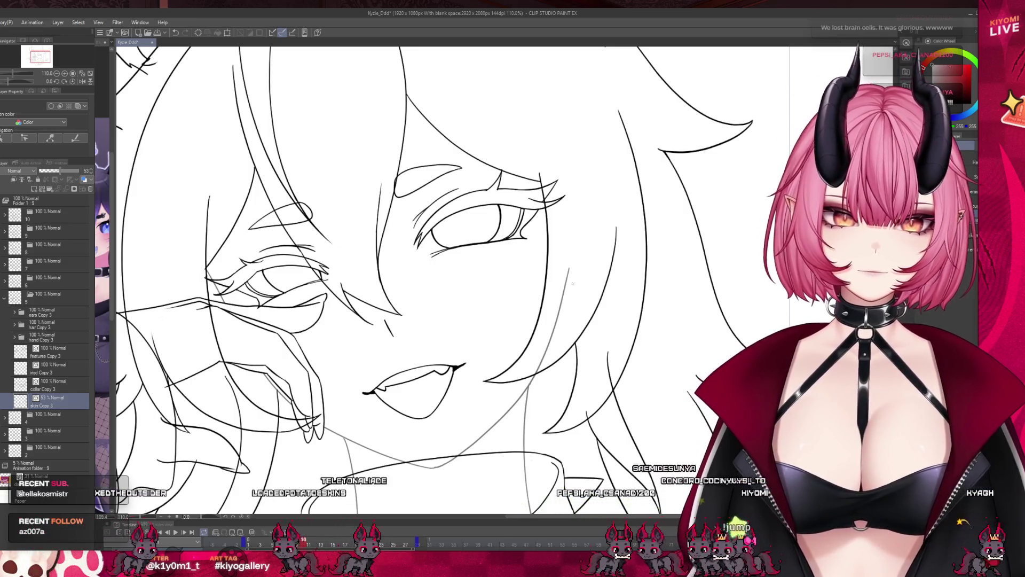
- Zoom on the mouth and collar, selecting 'collar Copy 3' then 'features Copy 3'
{"action": "key", "text": "ctrl+minus"}
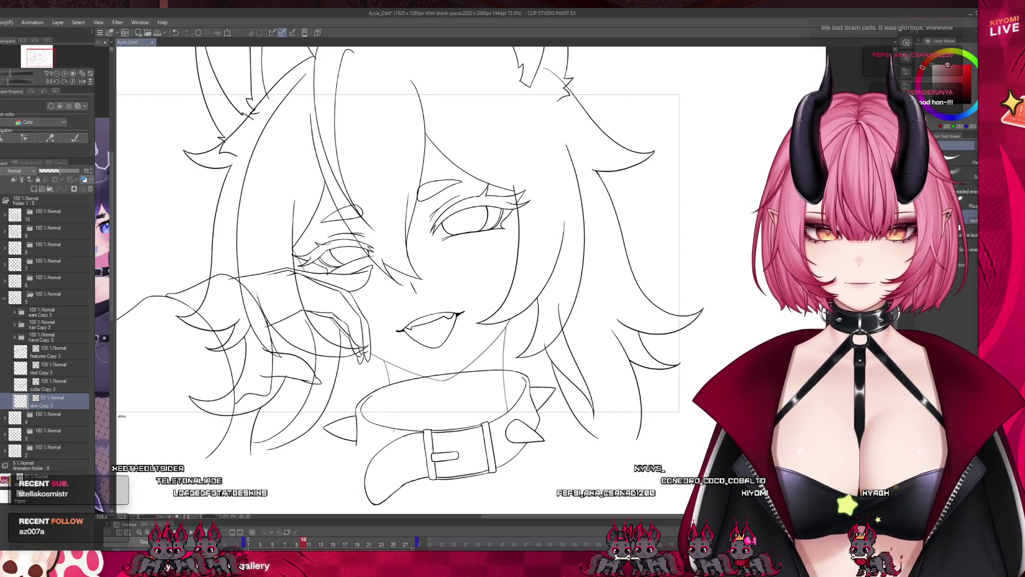
{"action": "key", "text": "ctrl+plus"}
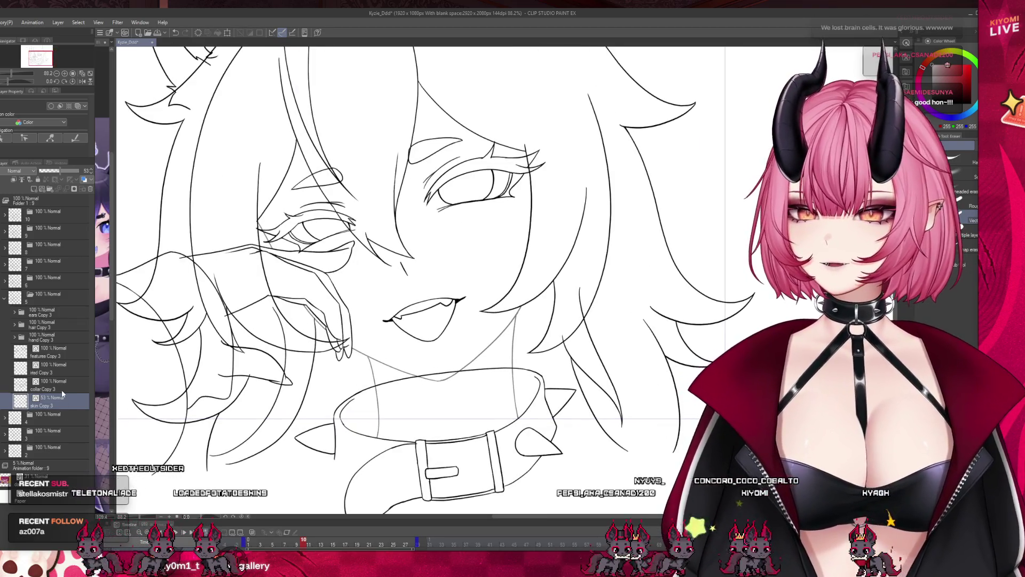
{"action": "left_click", "coordinate": [60, 386]}
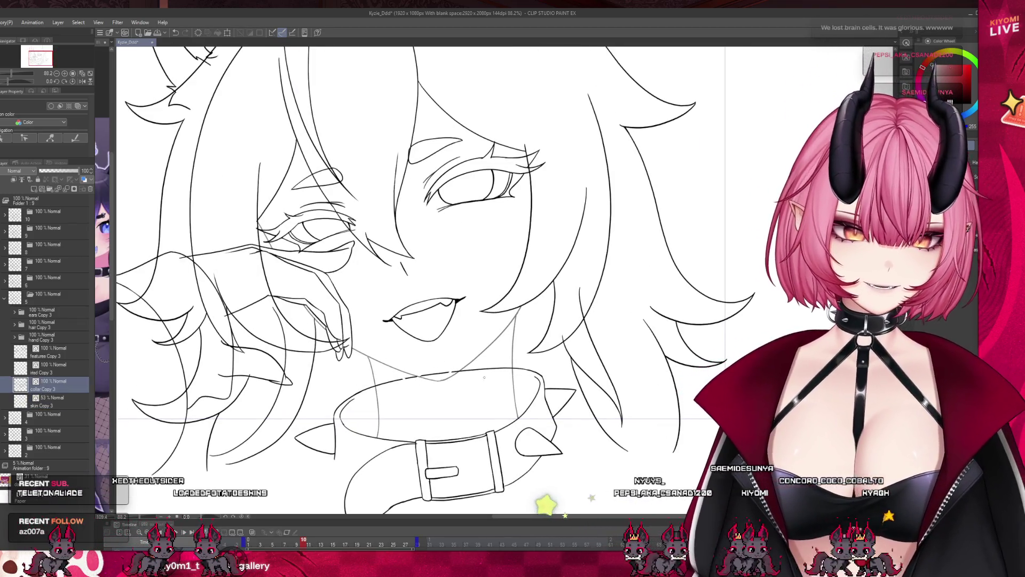
{"action": "scroll", "coordinate": [406, 295], "scroll_direction": "down", "scroll_amount": 2}
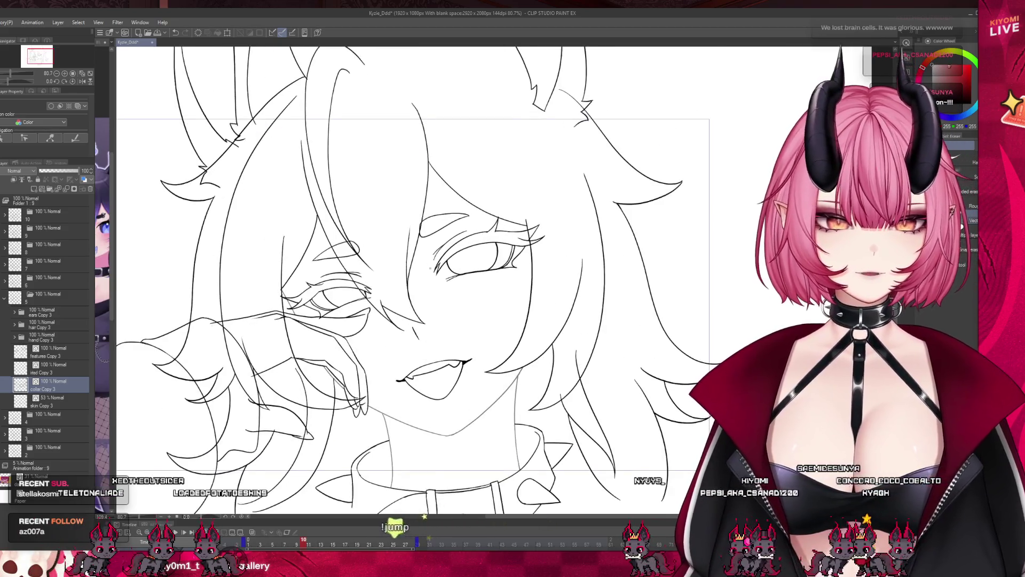
{"action": "left_click", "coordinate": [53, 352]}
{"action": "scroll", "coordinate": [316, 256], "scroll_direction": "up", "scroll_amount": 3}
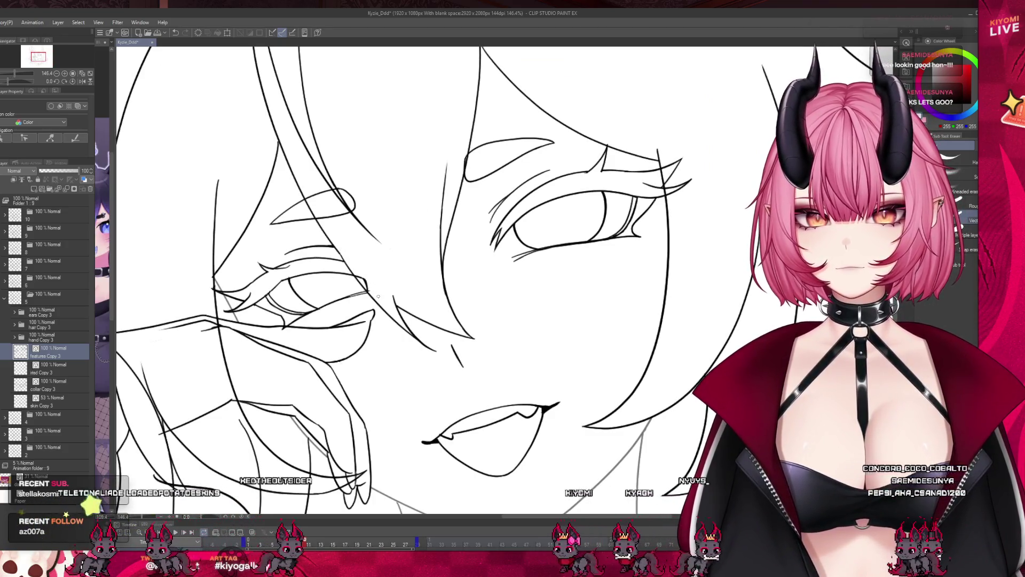
{"action": "key", "text": "alt+bracketleft"}
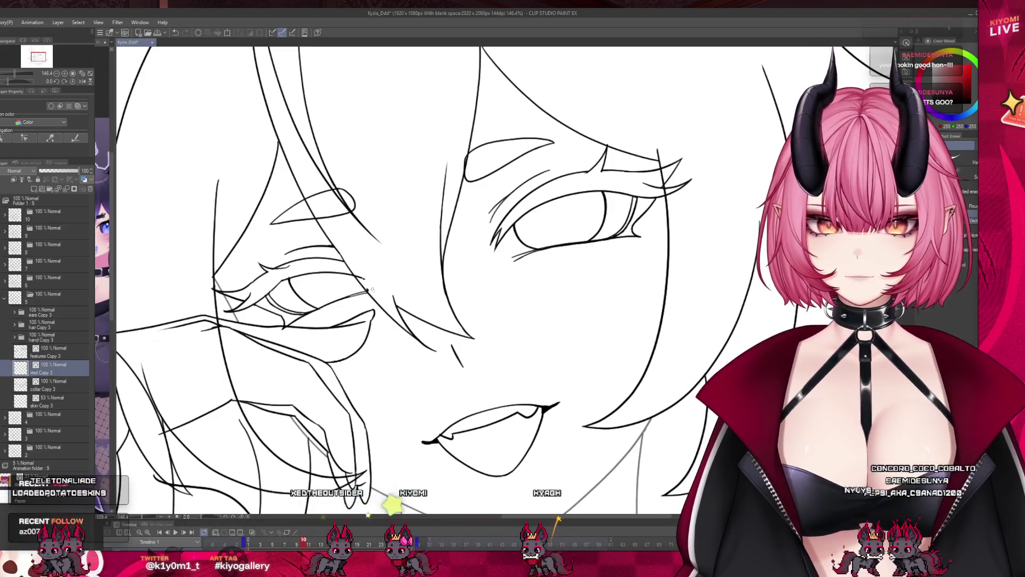
{"action": "key", "text": "alt+bracketleft"}
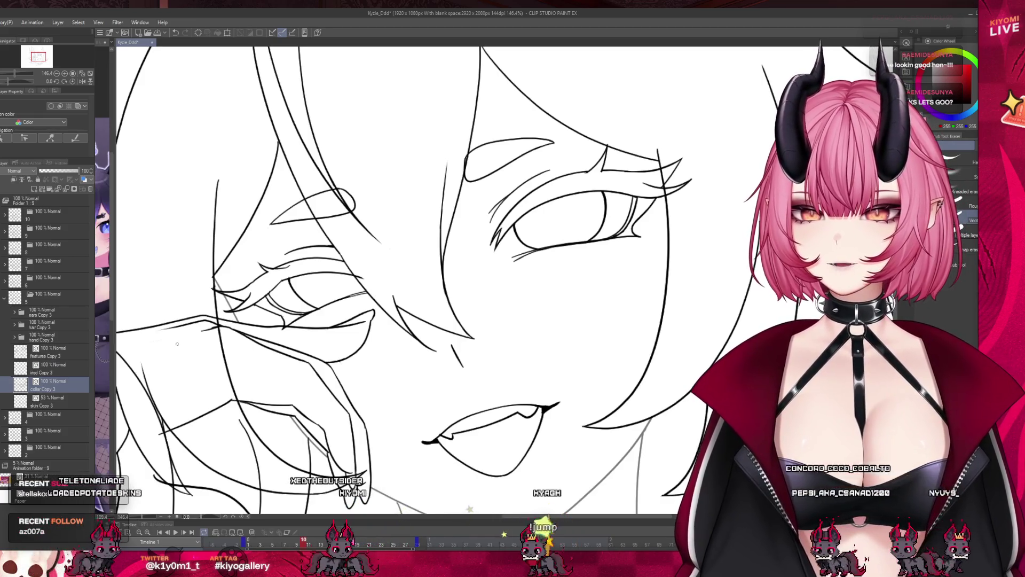
{"action": "left_click", "coordinate": [43, 355]}
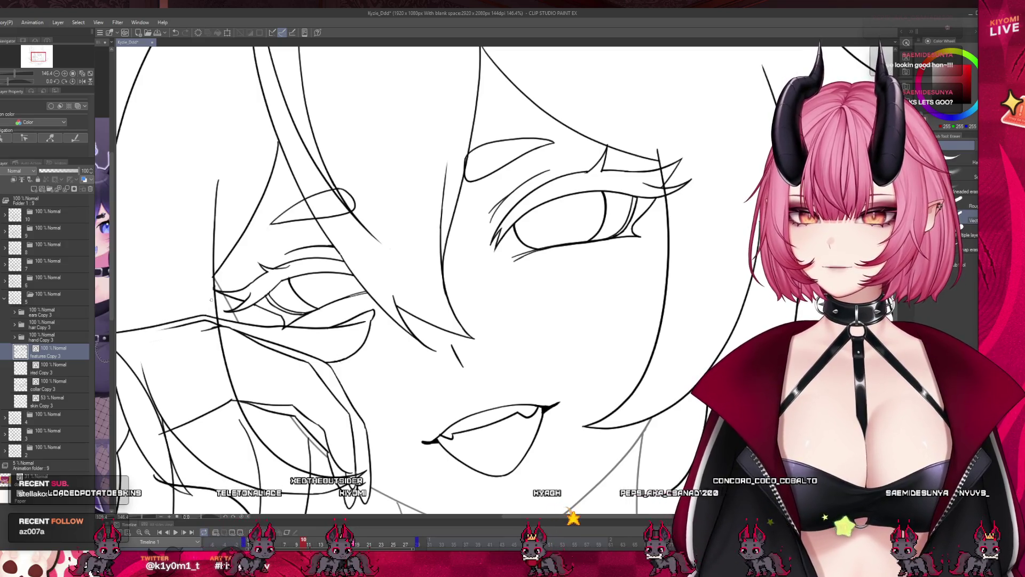
{"action": "scroll", "coordinate": [218, 303], "scroll_direction": "down", "scroll_amount": 1}
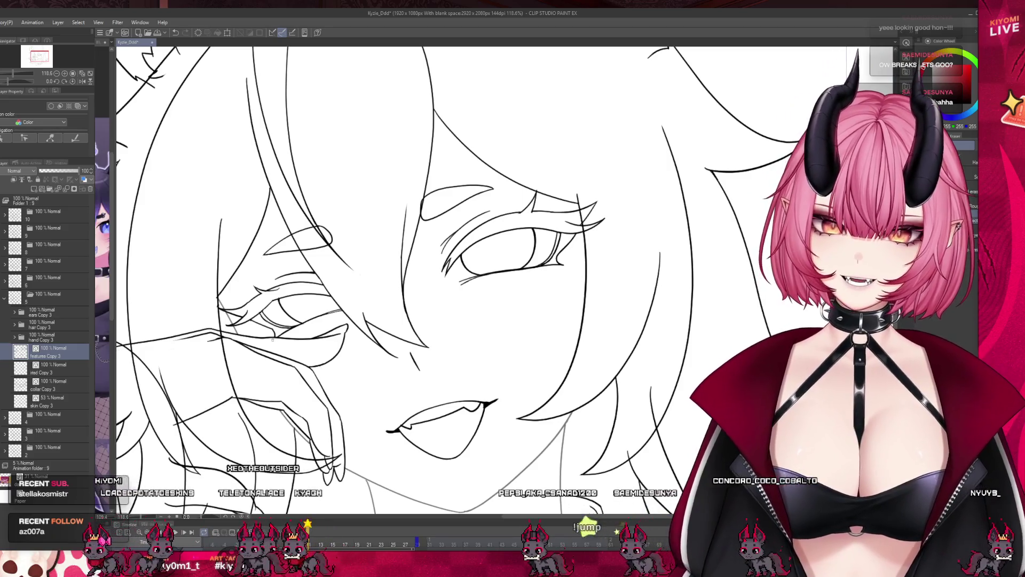
{"action": "scroll", "coordinate": [427, 278], "scroll_direction": "up", "scroll_amount": 1}
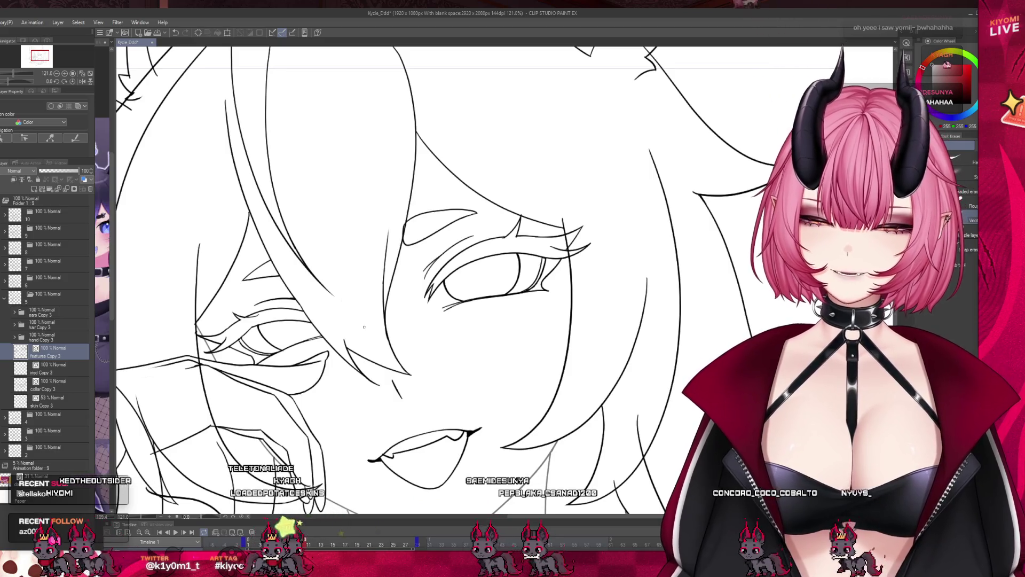
{"action": "scroll", "coordinate": [375, 285], "scroll_direction": "up", "scroll_amount": 2}
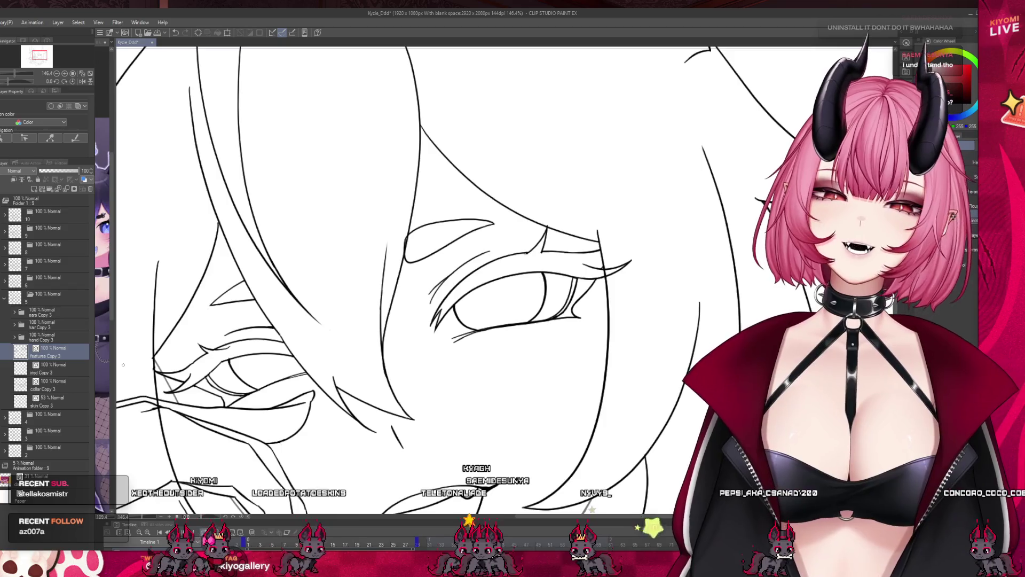
{"action": "scroll", "coordinate": [123, 365], "scroll_direction": "down", "scroll_amount": 1}
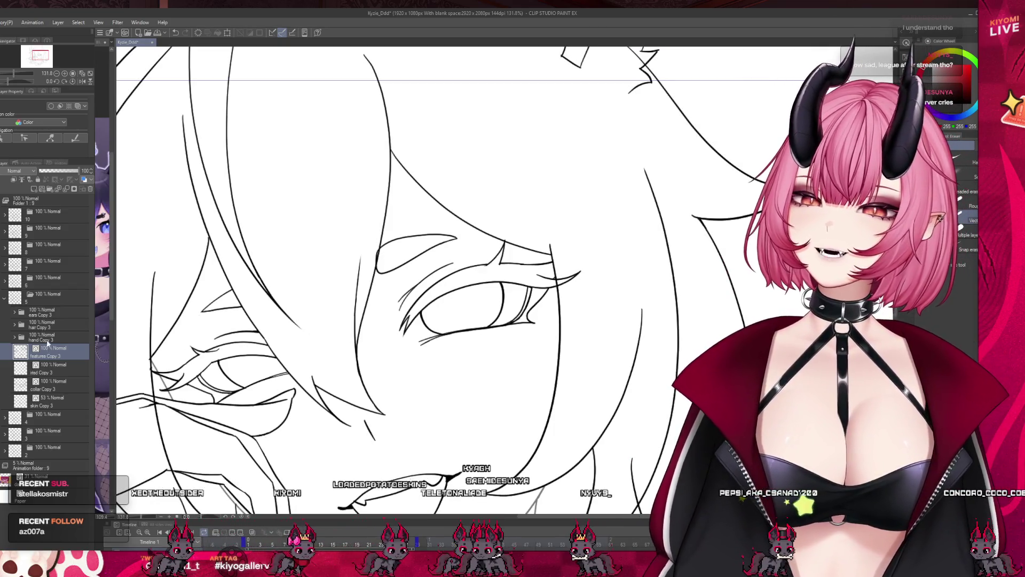
{"action": "scroll", "coordinate": [281, 392], "scroll_direction": "down", "scroll_amount": 2}
{"action": "scroll", "coordinate": [281, 392], "scroll_direction": "up", "scroll_amount": 2}
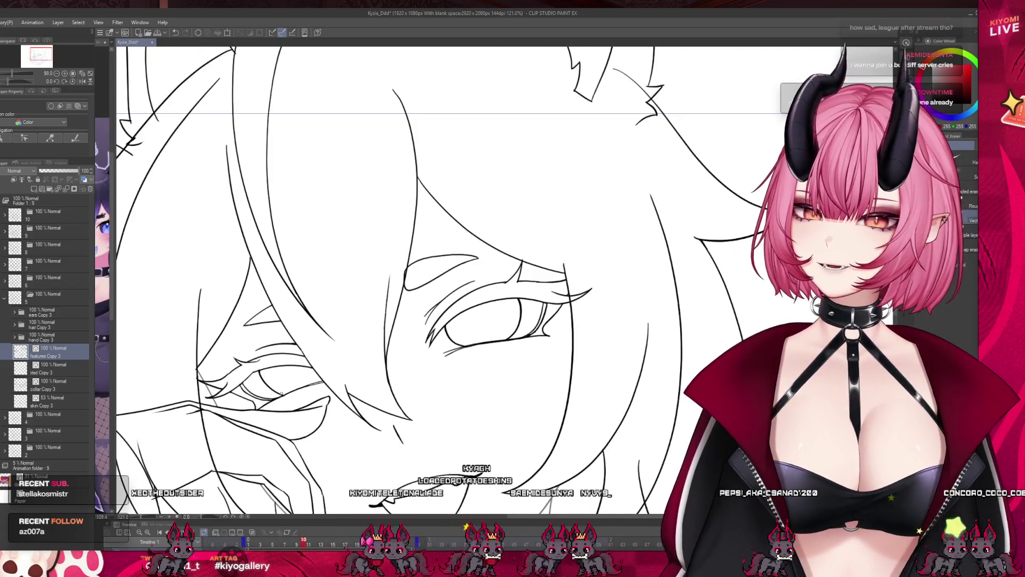
{"action": "scroll", "coordinate": [281, 393], "scroll_direction": "down", "scroll_amount": 5}
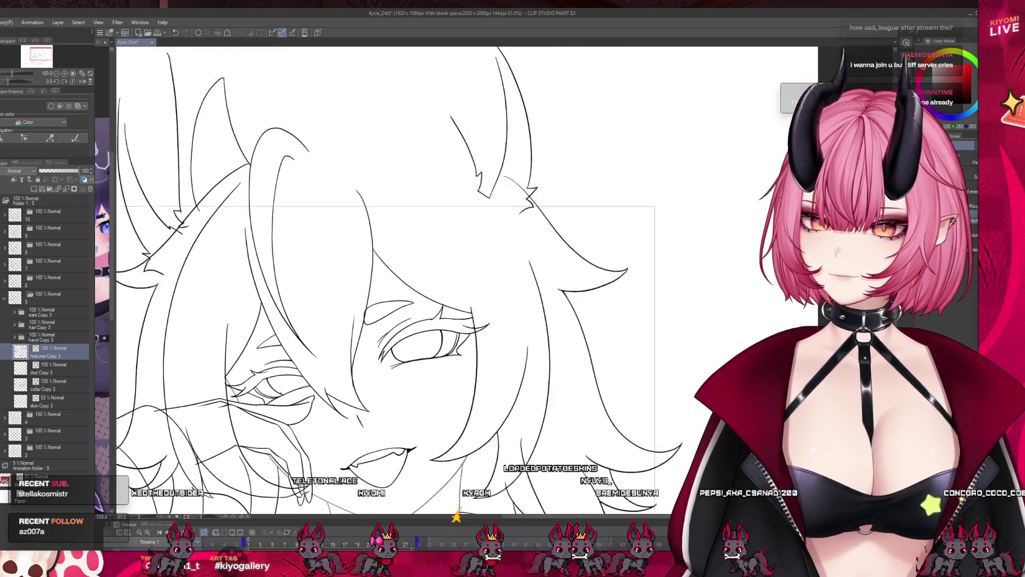
{"action": "scroll", "coordinate": [296, 450], "scroll_direction": "up", "scroll_amount": 2}
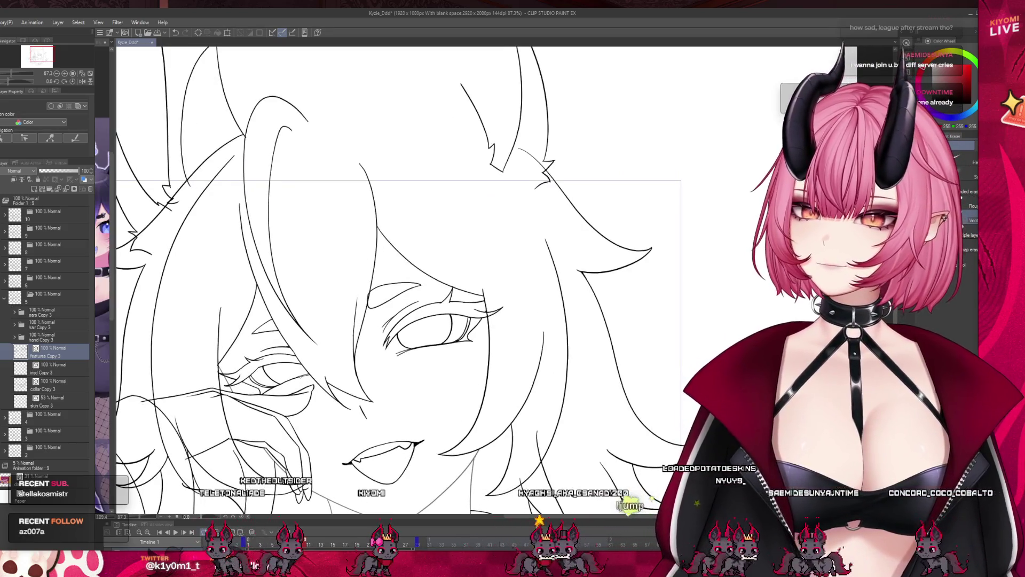
{"action": "scroll", "coordinate": [360, 269], "scroll_direction": "down", "scroll_amount": 1}
{"action": "scroll", "coordinate": [360, 269], "scroll_direction": "up", "scroll_amount": 3}
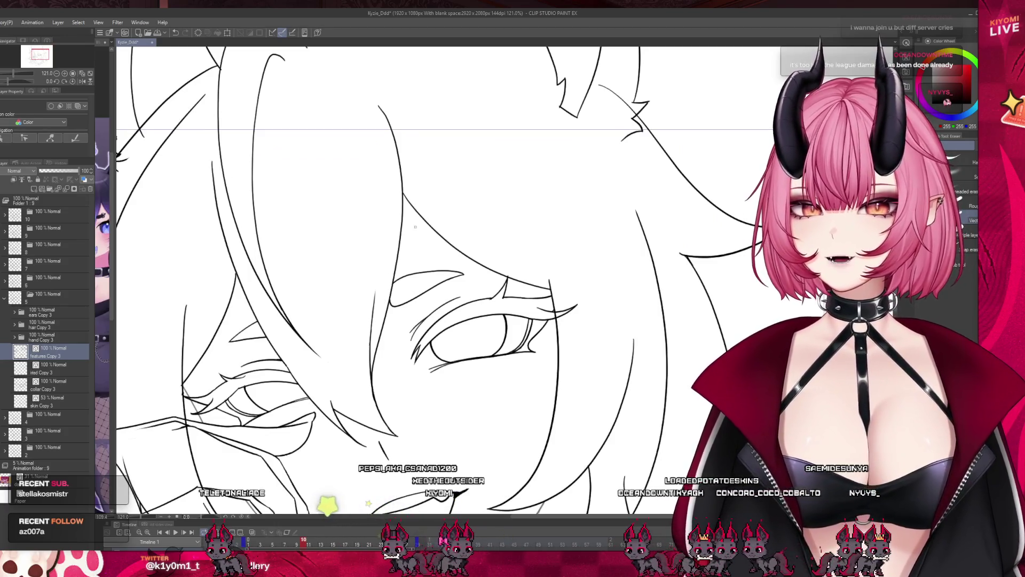
{"action": "scroll", "coordinate": [352, 302], "scroll_direction": "down", "scroll_amount": 4}
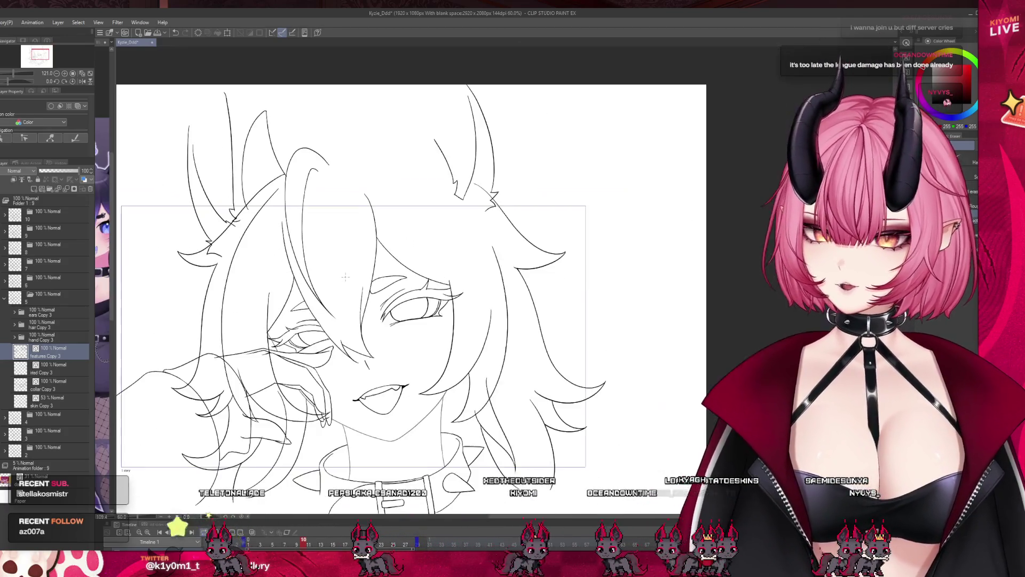
- Save the animation file with Ctrl+S
{"action": "key", "text": "ctrl+s"}
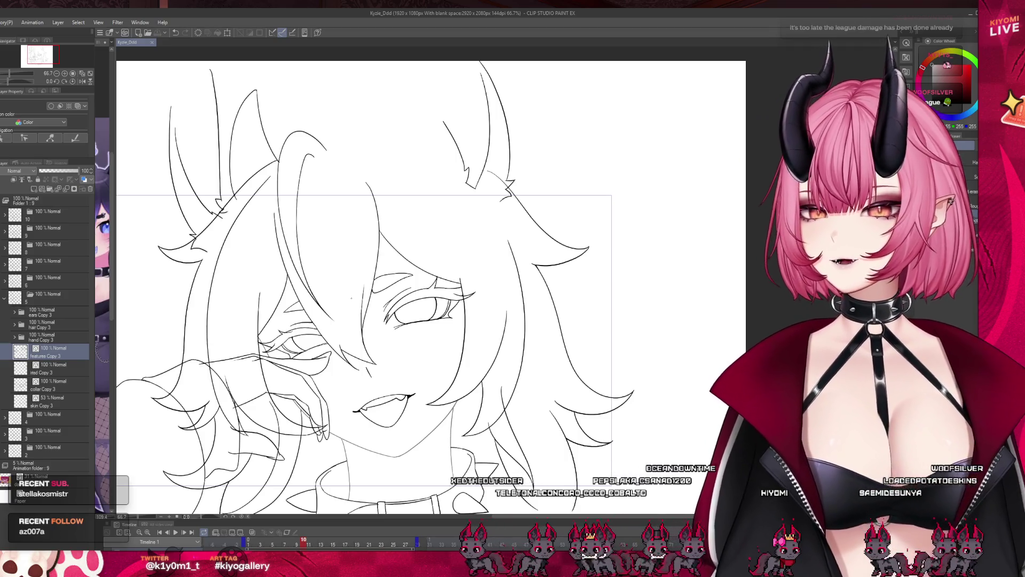
{"action": "scroll", "coordinate": [320, 299], "scroll_direction": "up", "scroll_amount": 3}
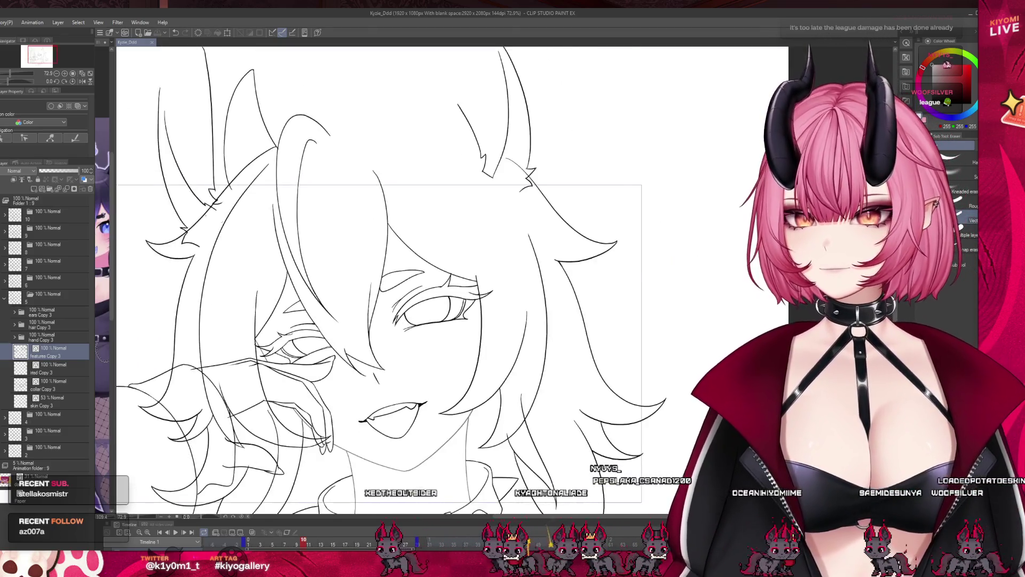
{"action": "scroll", "coordinate": [212, 218], "scroll_direction": "down", "scroll_amount": 1}
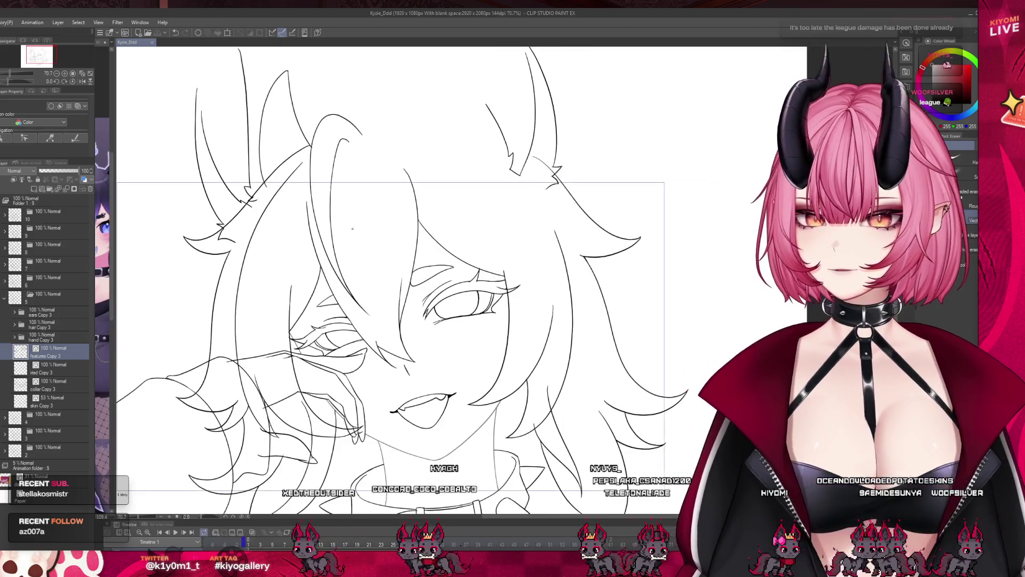
{"action": "scroll", "coordinate": [359, 218], "scroll_direction": "up", "scroll_amount": 2}
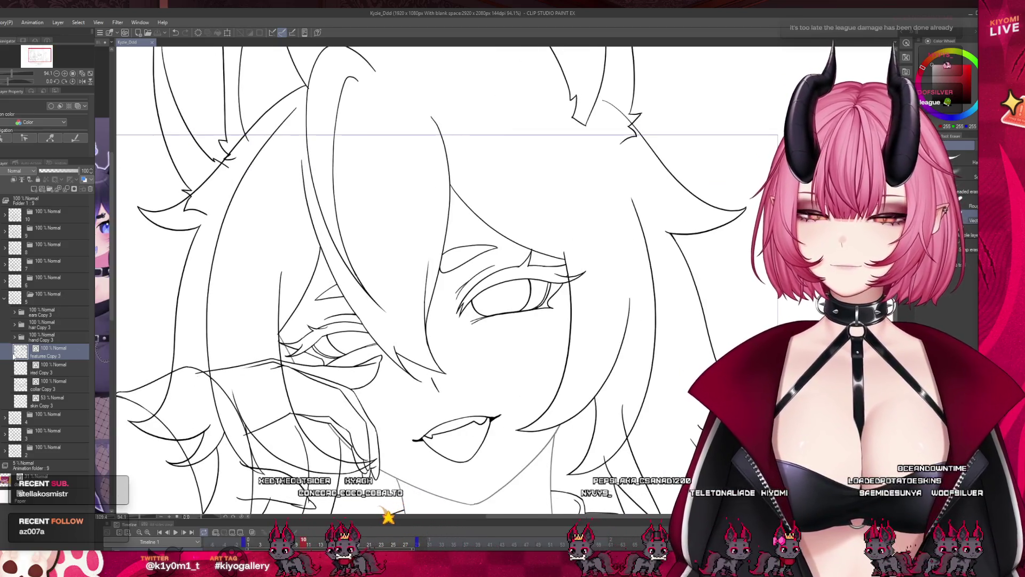
- Inspect the 'hand Copy 3' and 'hair Copy 3' folders, selecting 'Layer 6 Copy' and 'strand Copy 2'
{"action": "left_click", "coordinate": [14, 339]}
{"action": "left_click", "coordinate": [60, 370]}
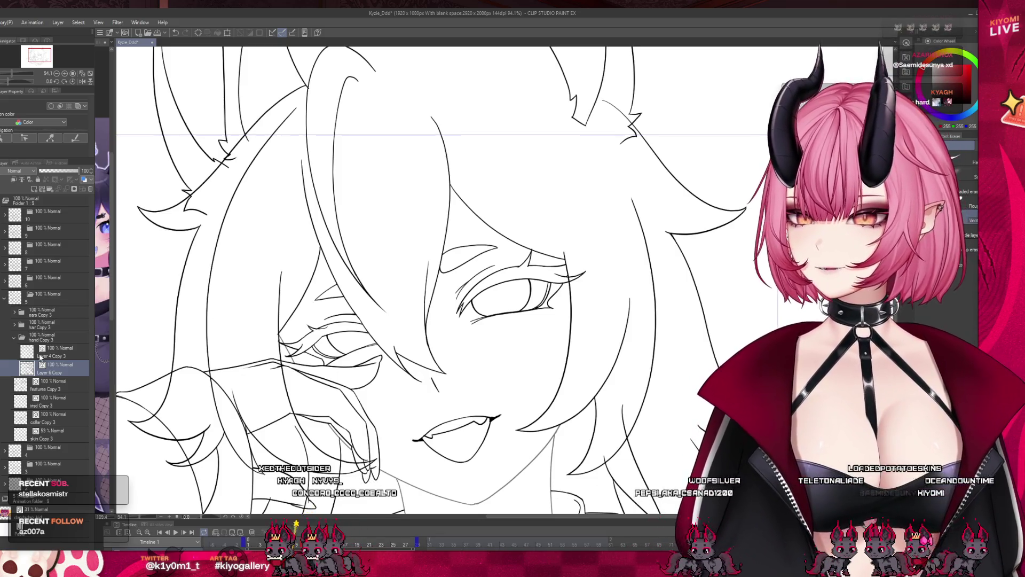
{"action": "left_click", "coordinate": [14, 337]}
{"action": "left_click", "coordinate": [14, 324]}
{"action": "left_click", "coordinate": [51, 343]}
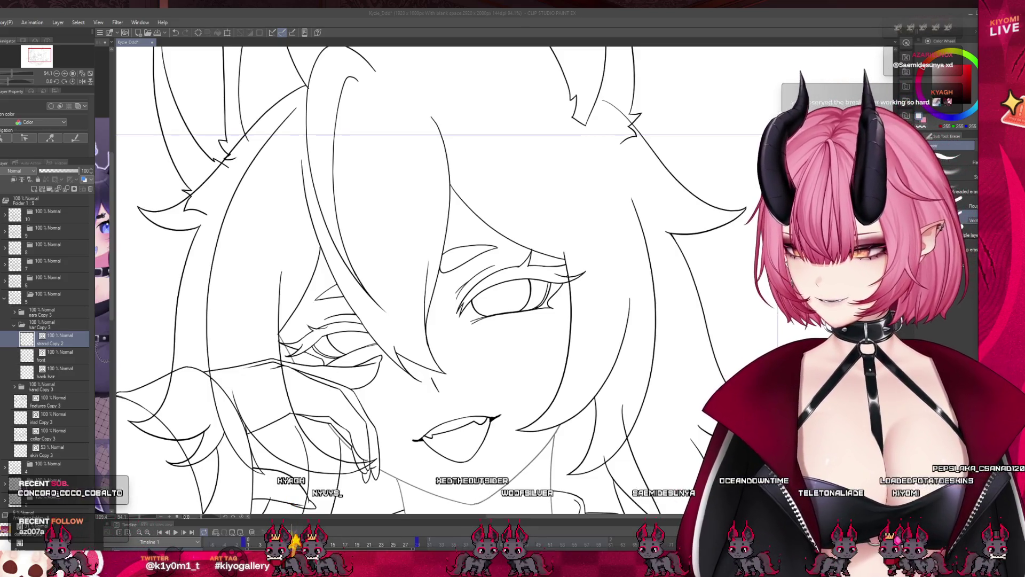
{"action": "scroll", "coordinate": [311, 309], "scroll_direction": "down", "scroll_amount": 2}
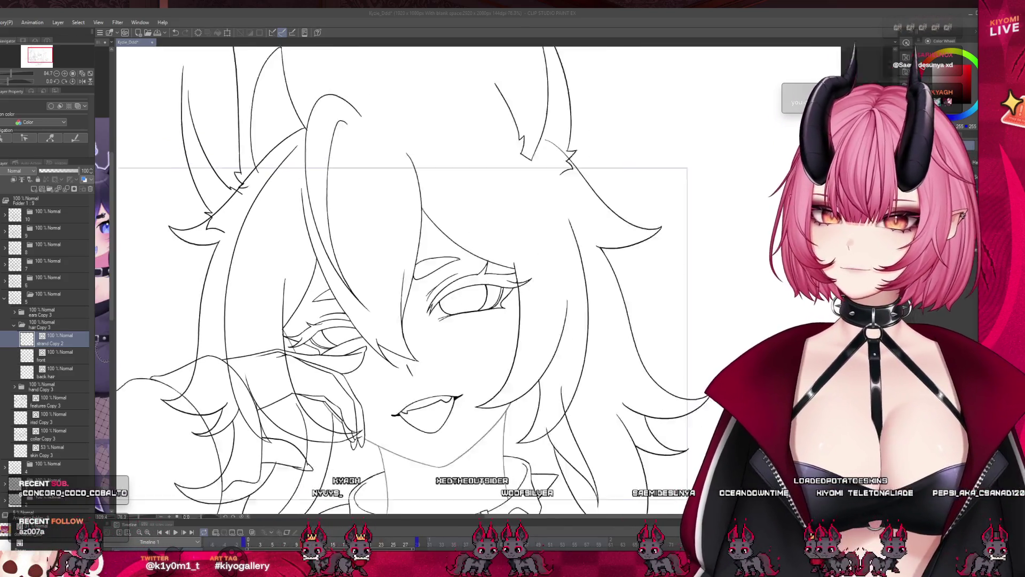
- Select the back hair layer in 'hair Copy 3' and lower its opacity to 53%
{"action": "left_click", "coordinate": [16, 327]}
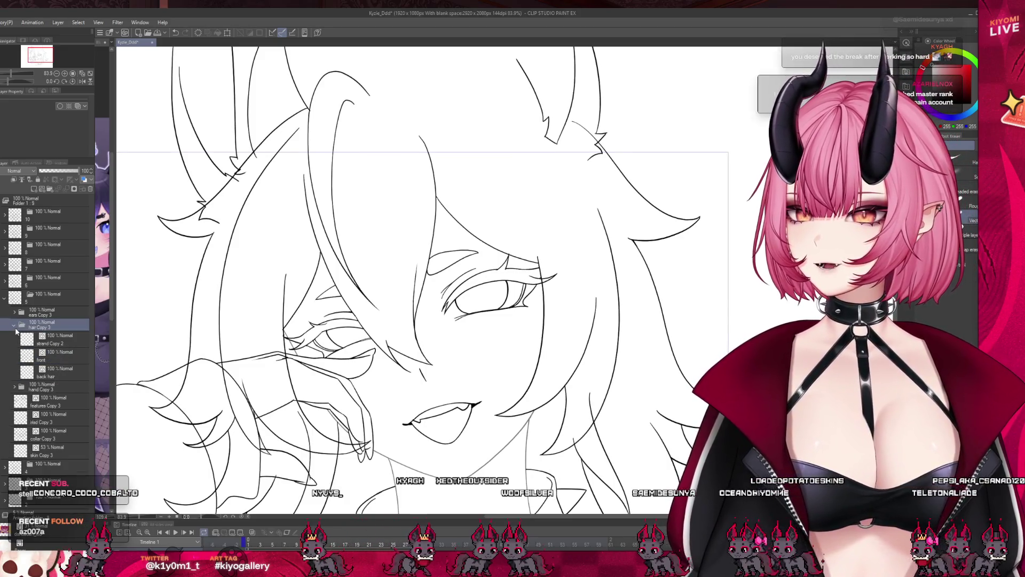
{"action": "left_click", "coordinate": [49, 377]}
{"action": "left_click", "coordinate": [60, 170]}
{"action": "scroll", "coordinate": [420, 234], "scroll_direction": "down", "scroll_amount": 3}
{"action": "scroll", "coordinate": [371, 342], "scroll_direction": "up", "scroll_amount": 3}
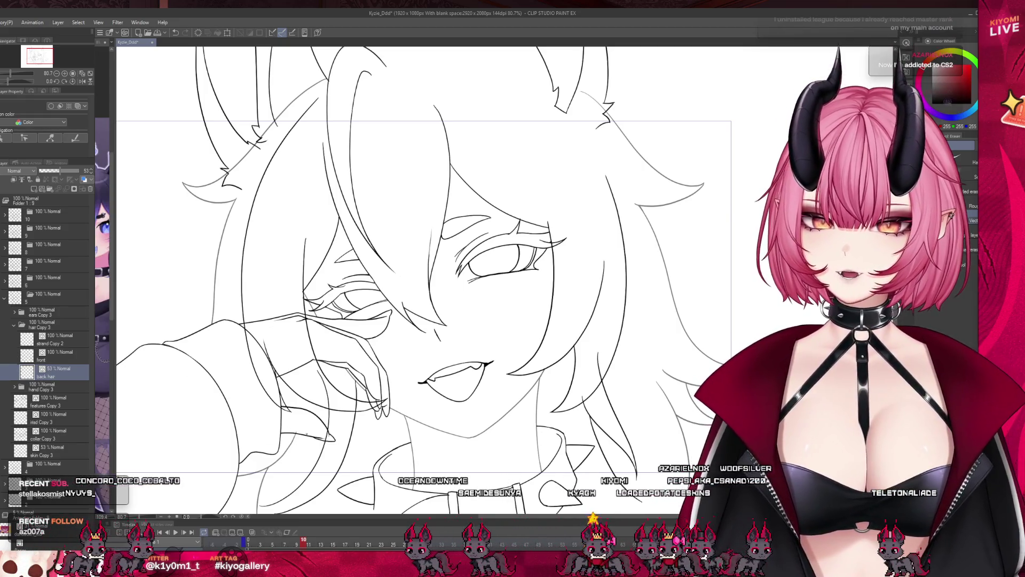
{"action": "scroll", "coordinate": [238, 155], "scroll_direction": "down", "scroll_amount": 1}
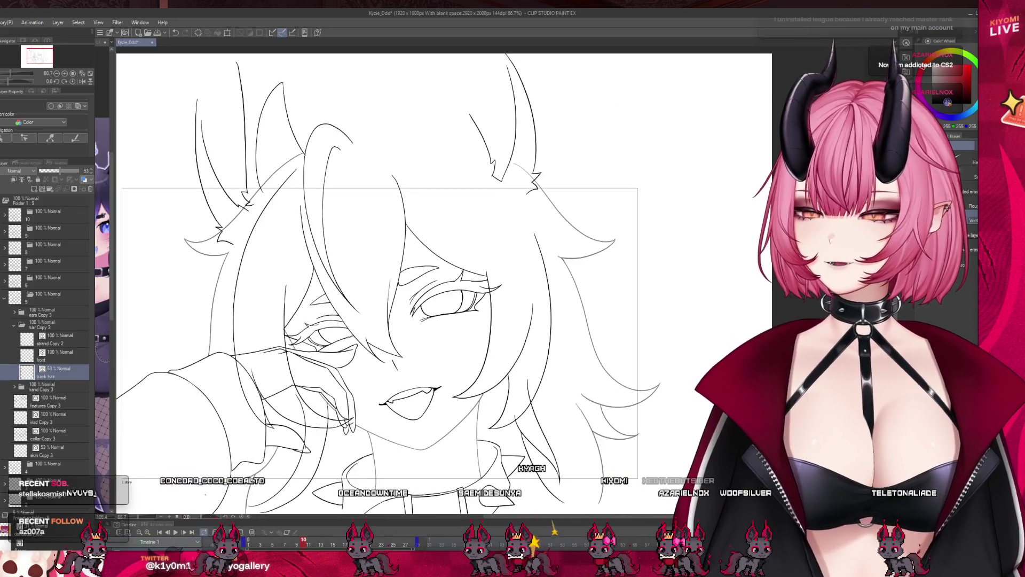
{"action": "scroll", "coordinate": [238, 155], "scroll_direction": "up", "scroll_amount": 3}
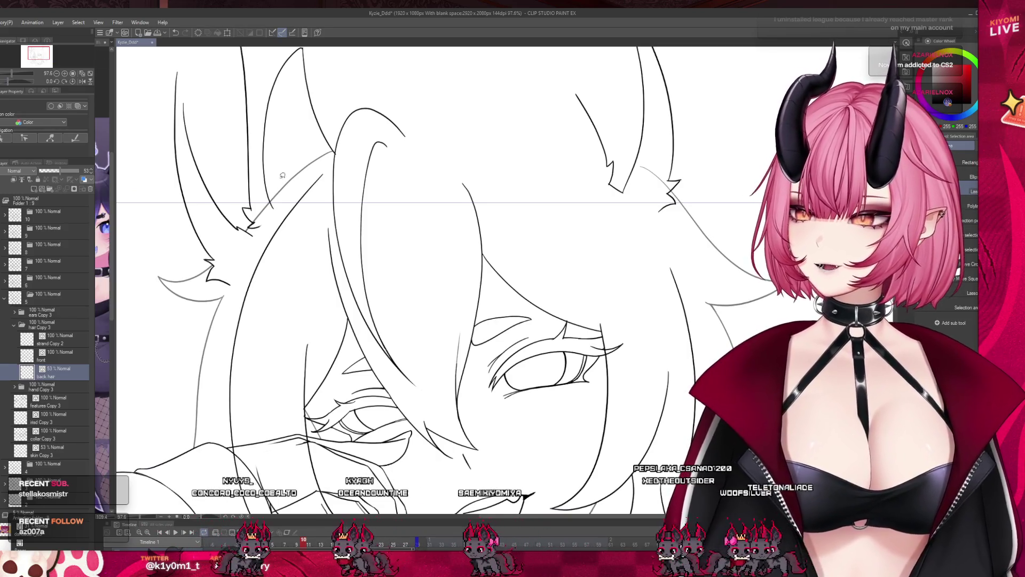
{"action": "left_click_drag", "start_coordinate": [247, 186], "coordinate": [330, 172]}
{"action": "left_click", "coordinate": [324, 279]}
{"action": "left_click_drag", "start_coordinate": [368, 229], "coordinate": [344, 229]}
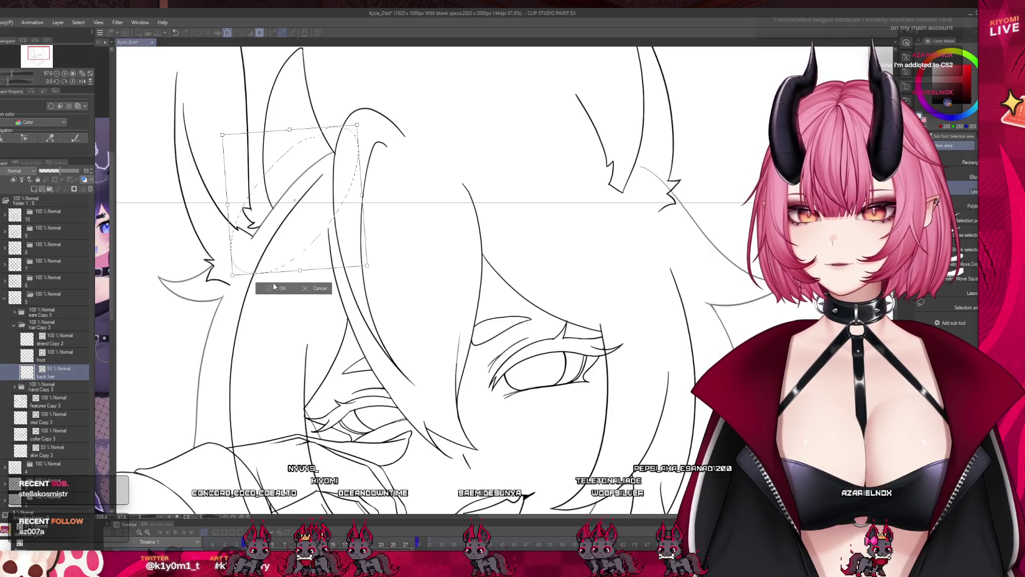
{"action": "left_click", "coordinate": [274, 286]}
{"action": "scroll", "coordinate": [221, 263], "scroll_direction": "down", "scroll_amount": 3}
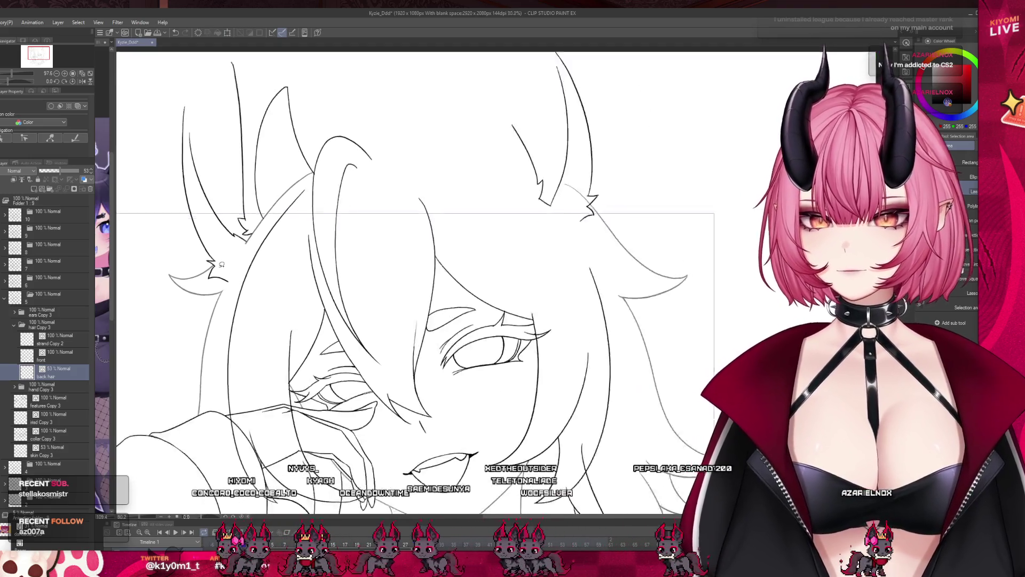
{"action": "scroll", "coordinate": [608, 214], "scroll_direction": "up", "scroll_amount": 3}
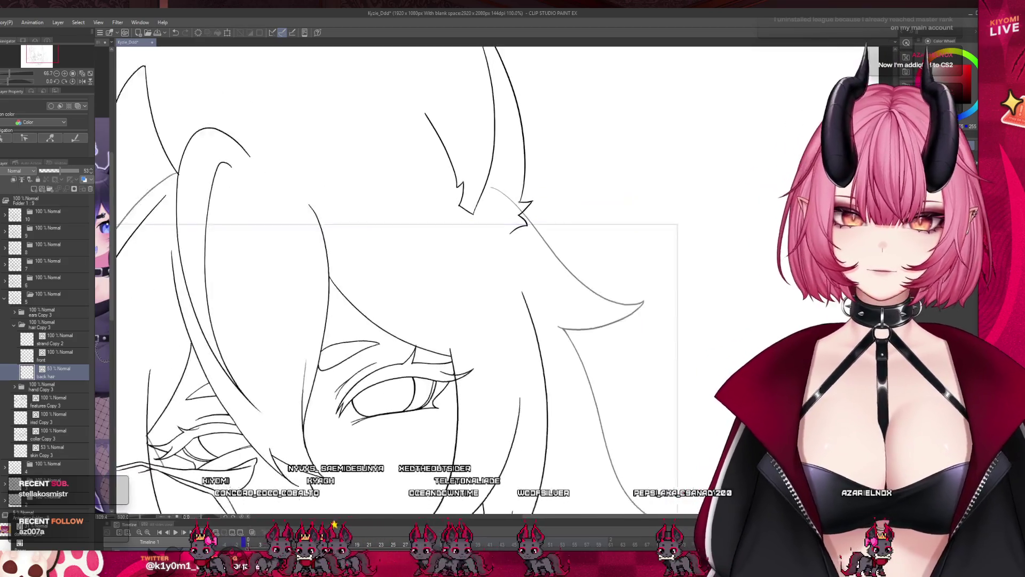
{"action": "scroll", "coordinate": [493, 197], "scroll_direction": "down", "scroll_amount": 3}
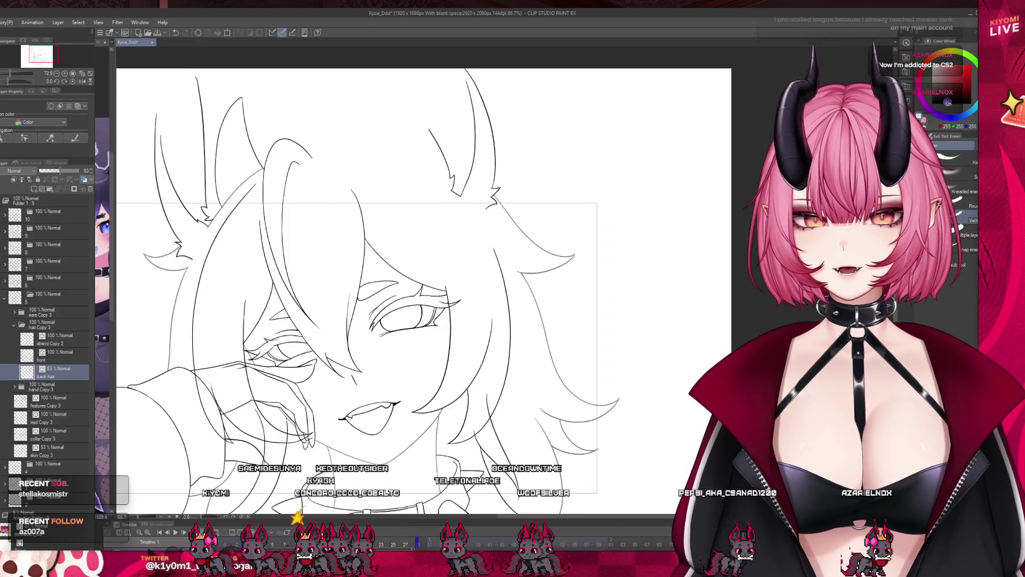
{"action": "scroll", "coordinate": [438, 276], "scroll_direction": "up", "scroll_amount": 2}
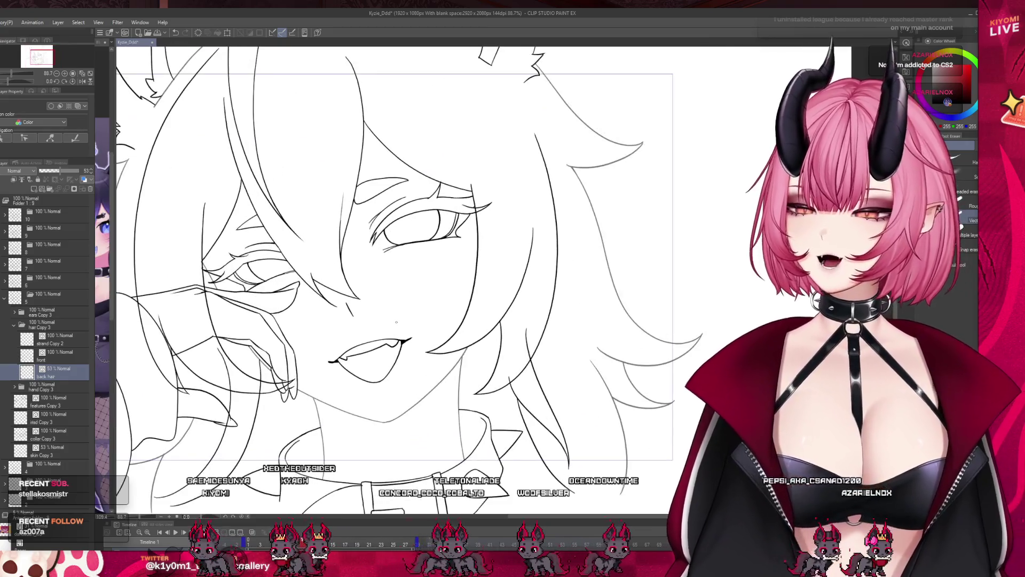
{"action": "scroll", "coordinate": [419, 317], "scroll_direction": "down", "scroll_amount": 1}
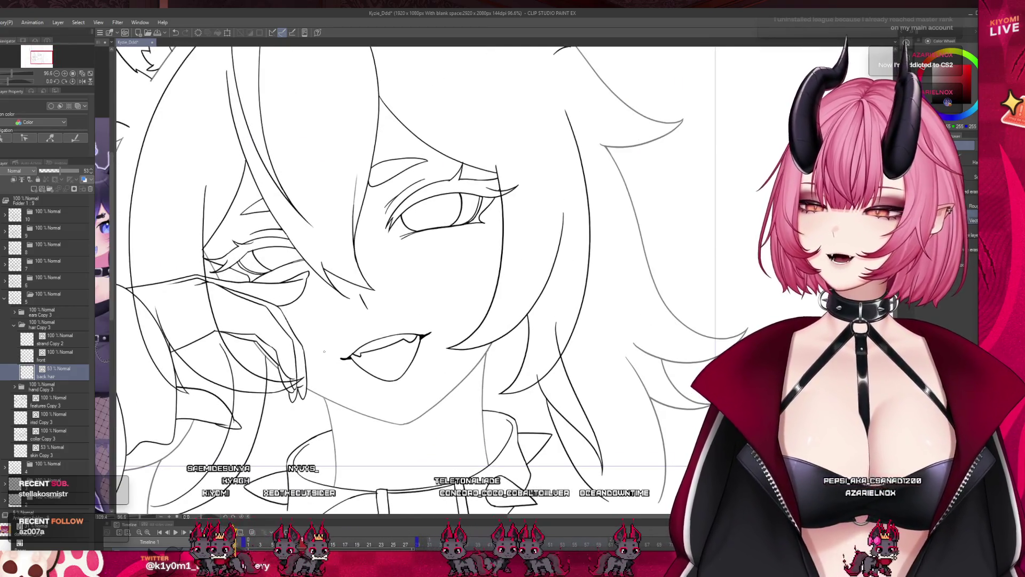
{"action": "key", "text": "alt+bracketright"}
{"action": "scroll", "coordinate": [419, 385], "scroll_direction": "down", "scroll_amount": 2}
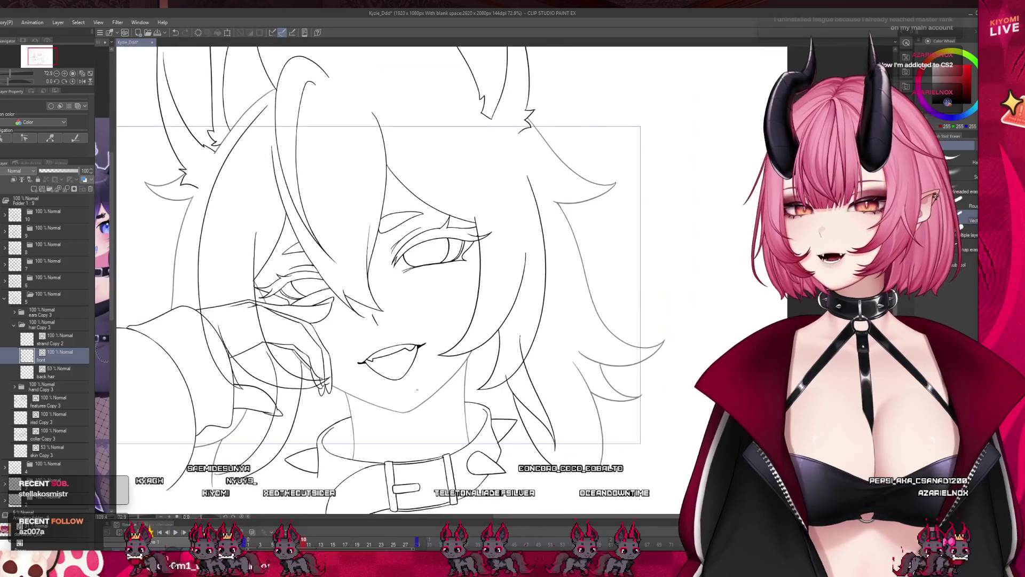
{"action": "scroll", "coordinate": [338, 277], "scroll_direction": "up", "scroll_amount": 1}
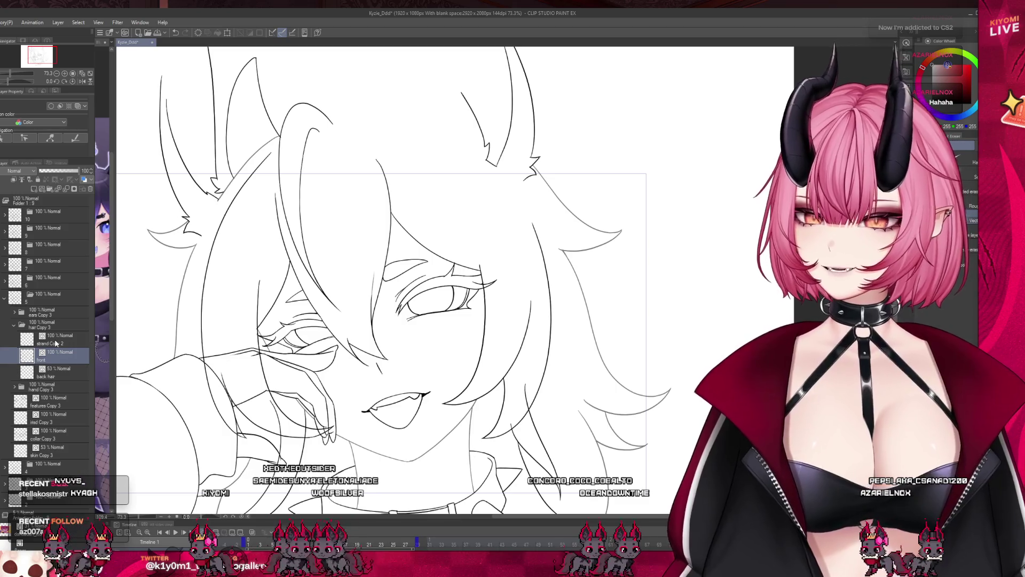
{"action": "left_click", "coordinate": [55, 342]}
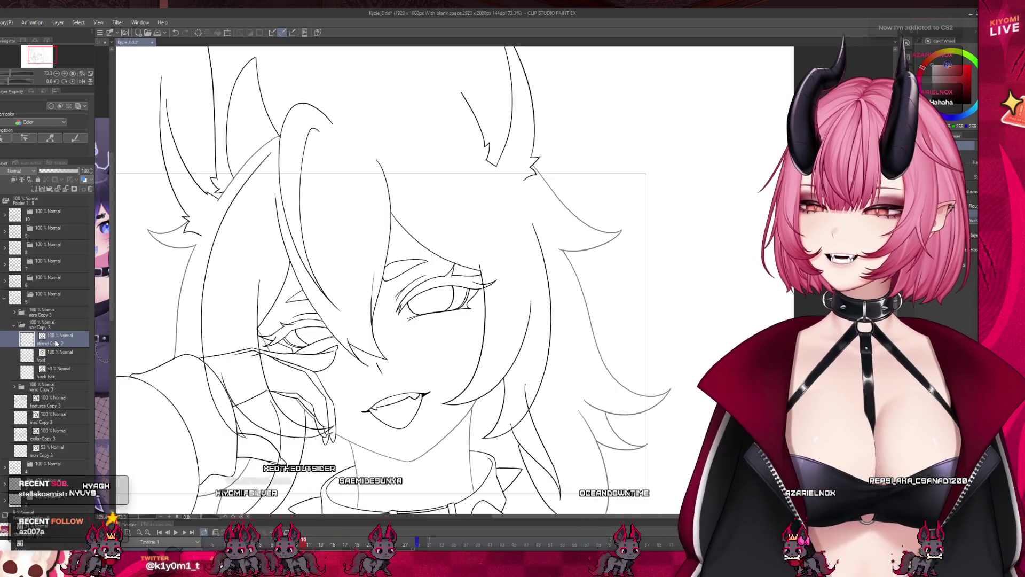
{"action": "scroll", "coordinate": [317, 335], "scroll_direction": "up", "scroll_amount": 2}
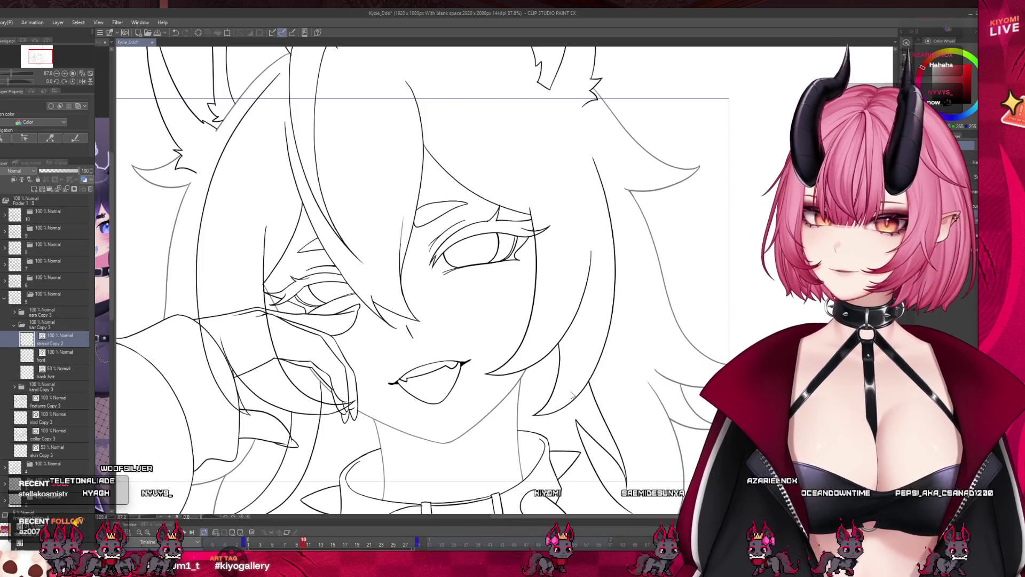
{"action": "scroll", "coordinate": [508, 384], "scroll_direction": "down", "scroll_amount": 2}
{"action": "scroll", "coordinate": [427, 374], "scroll_direction": "up", "scroll_amount": 3}
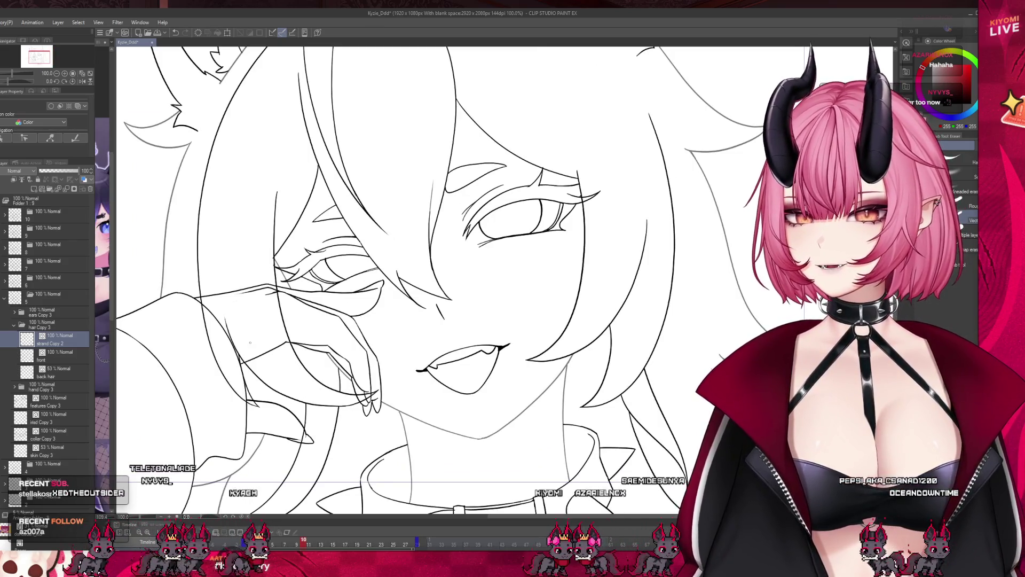
{"action": "left_click", "coordinate": [50, 355]}
{"action": "scroll", "coordinate": [247, 345], "scroll_direction": "down", "scroll_amount": 1}
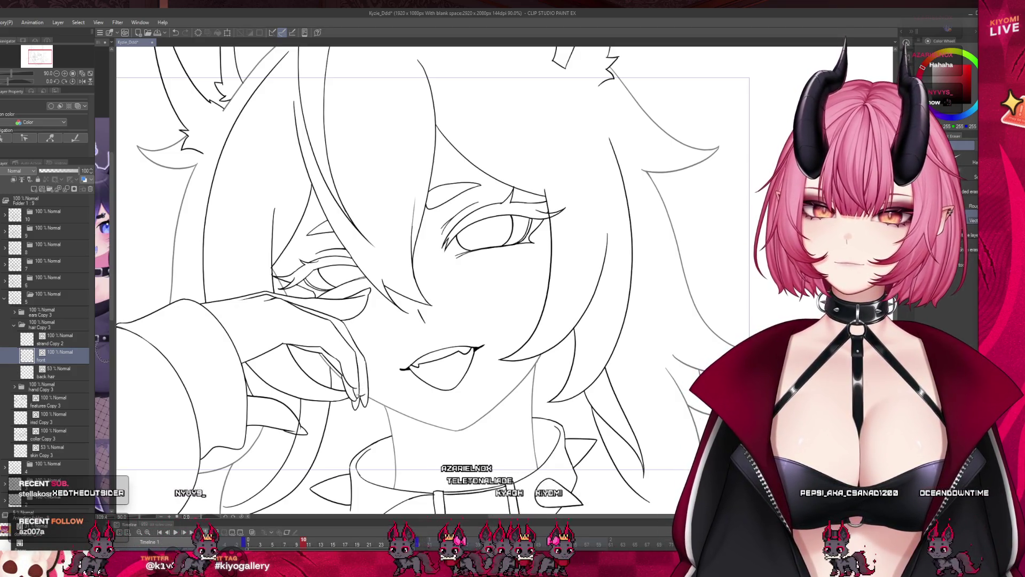
{"action": "scroll", "coordinate": [280, 330], "scroll_direction": "down", "scroll_amount": 1}
{"action": "scroll", "coordinate": [281, 330], "scroll_direction": "down", "scroll_amount": 2}
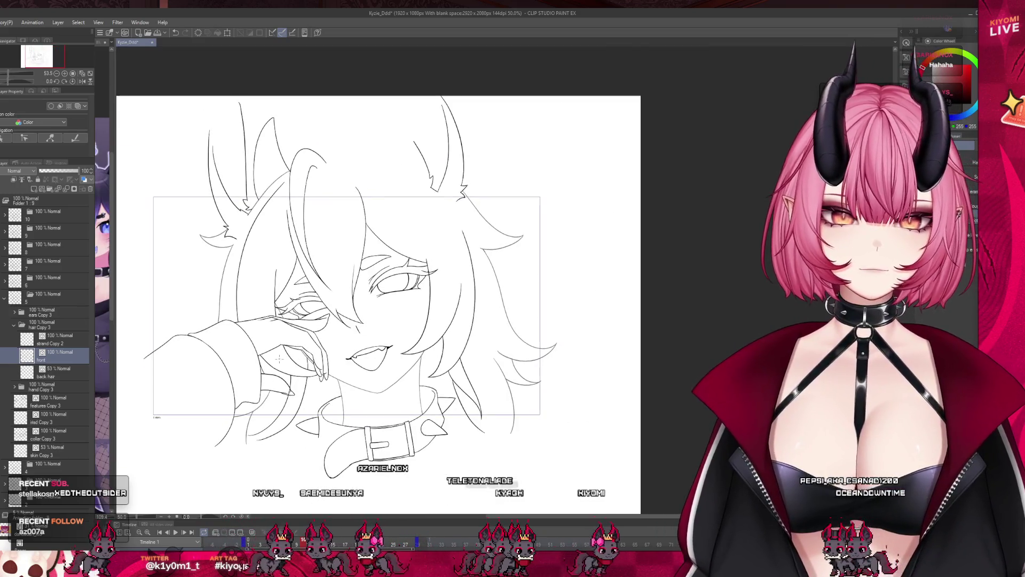
{"action": "scroll", "coordinate": [322, 256], "scroll_direction": "up", "scroll_amount": 2}
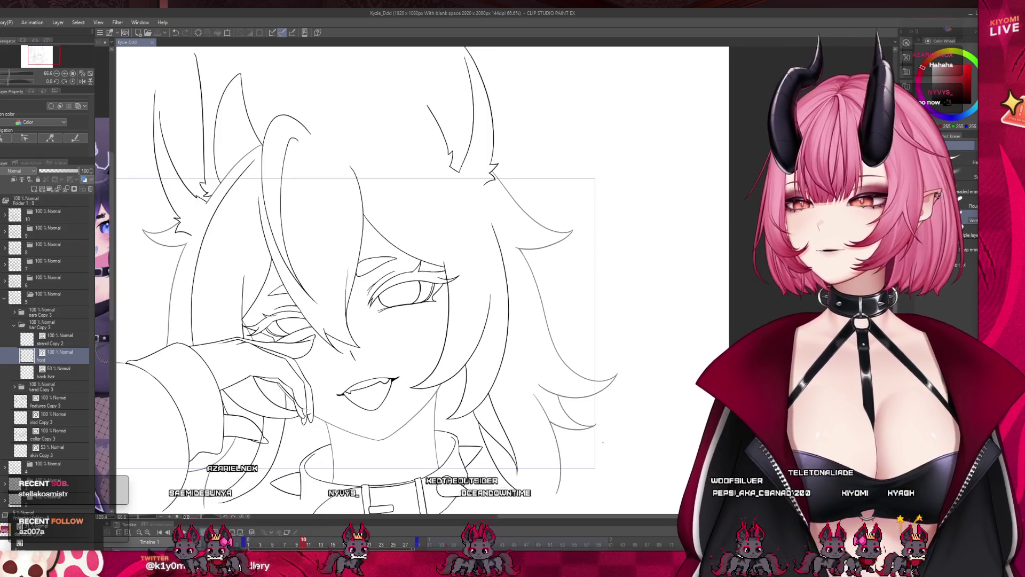
{"action": "left_click", "coordinate": [63, 340]}
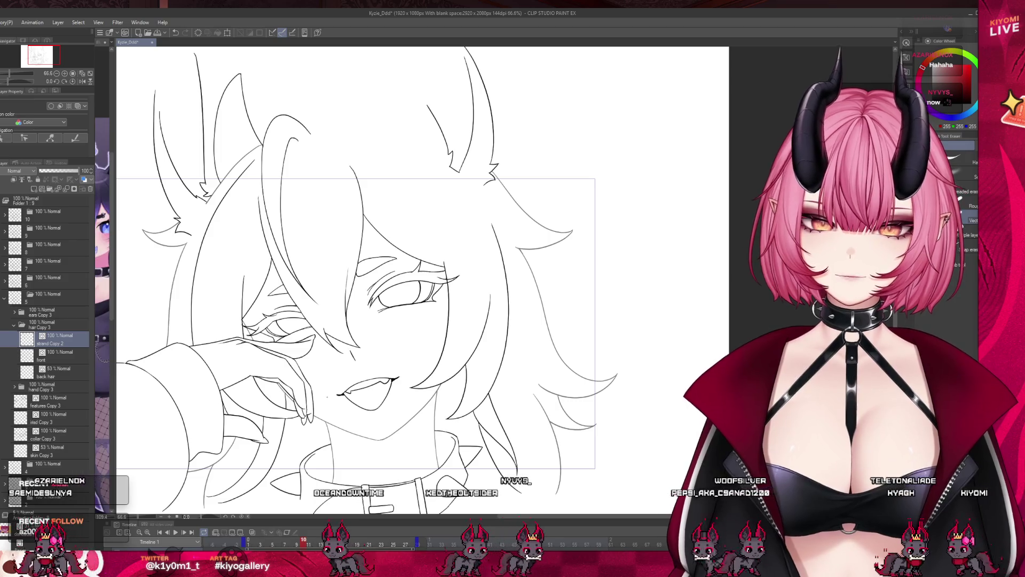
- Raise the back hair layer's opacity to 100%
{"action": "scroll", "coordinate": [366, 368], "scroll_direction": "down", "scroll_amount": 2}
{"action": "scroll", "coordinate": [374, 350], "scroll_direction": "down", "scroll_amount": 2}
{"action": "scroll", "coordinate": [373, 351], "scroll_direction": "up", "scroll_amount": 3}
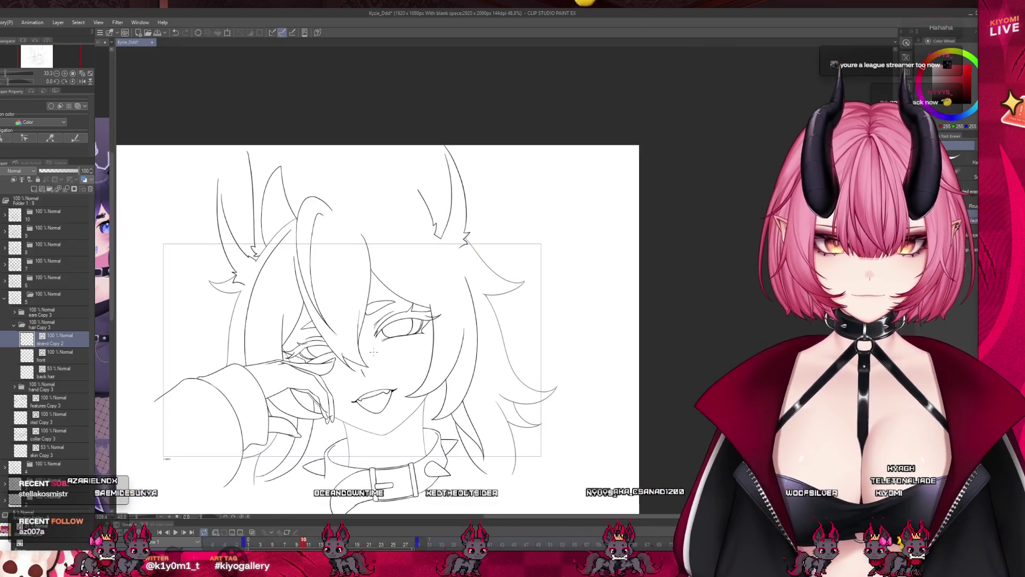
{"action": "left_click", "coordinate": [59, 372]}
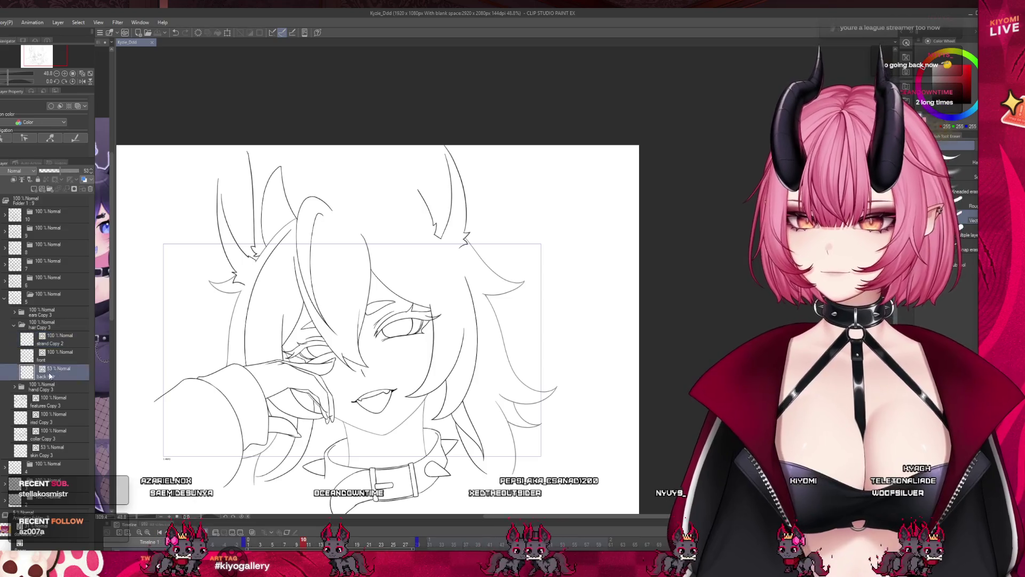
{"action": "left_click_drag", "start_coordinate": [60, 170], "coordinate": [80, 170]}
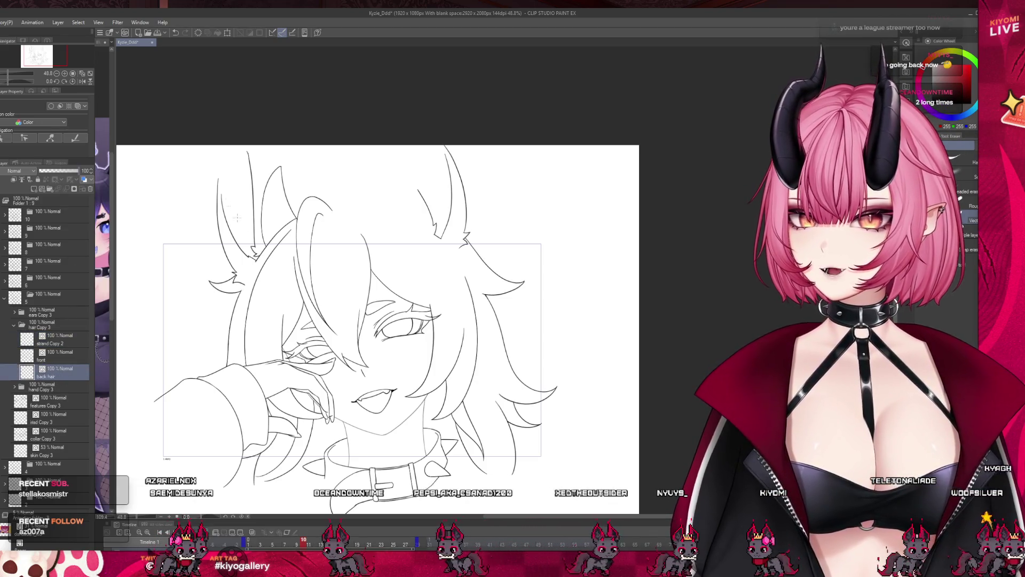
- Select the front hair layer and advance to the next animation frame
{"action": "scroll", "coordinate": [366, 355], "scroll_direction": "down", "scroll_amount": 1}
{"action": "scroll", "coordinate": [365, 355], "scroll_direction": "up", "scroll_amount": 2}
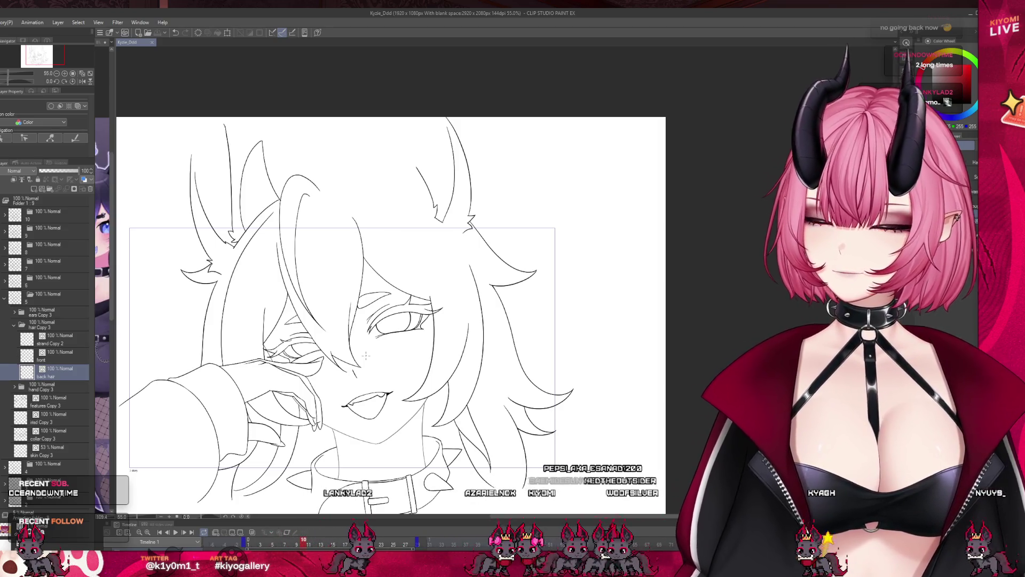
{"action": "scroll", "coordinate": [357, 283], "scroll_direction": "up", "scroll_amount": 5}
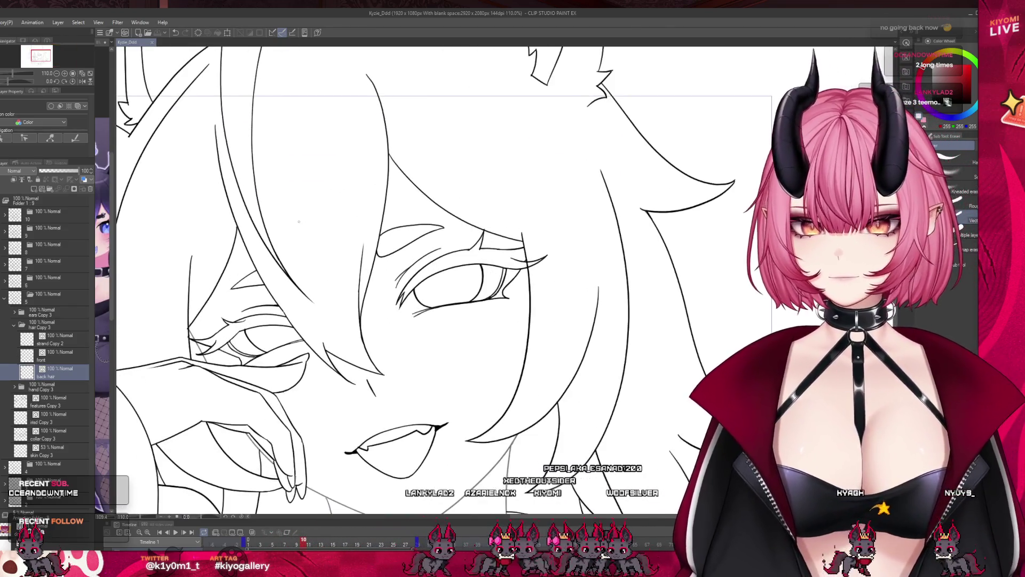
{"action": "left_click", "coordinate": [41, 358]}
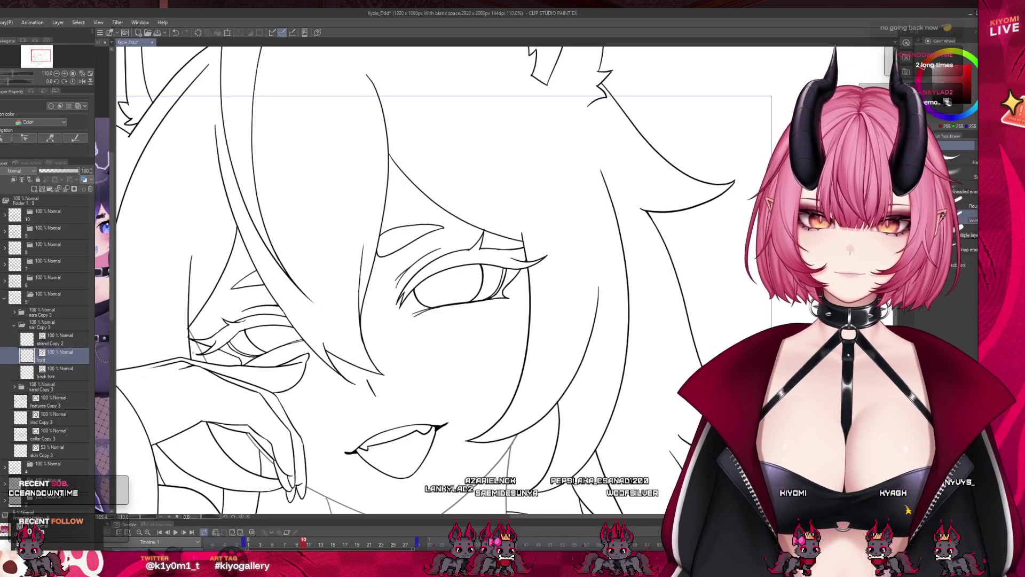
{"action": "scroll", "coordinate": [239, 300], "scroll_direction": "down", "scroll_amount": 5}
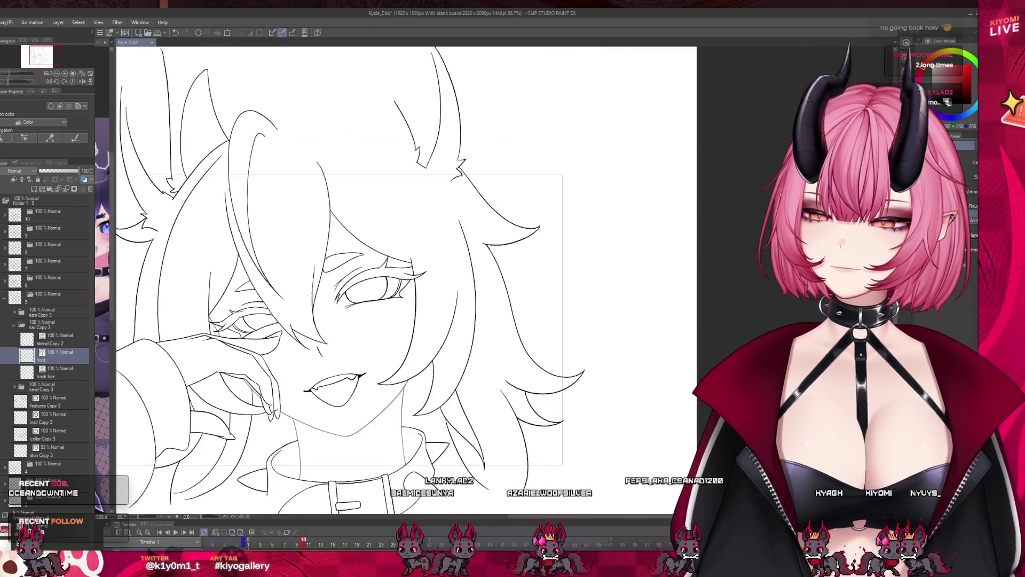
{"action": "scroll", "coordinate": [231, 293], "scroll_direction": "up", "scroll_amount": 1}
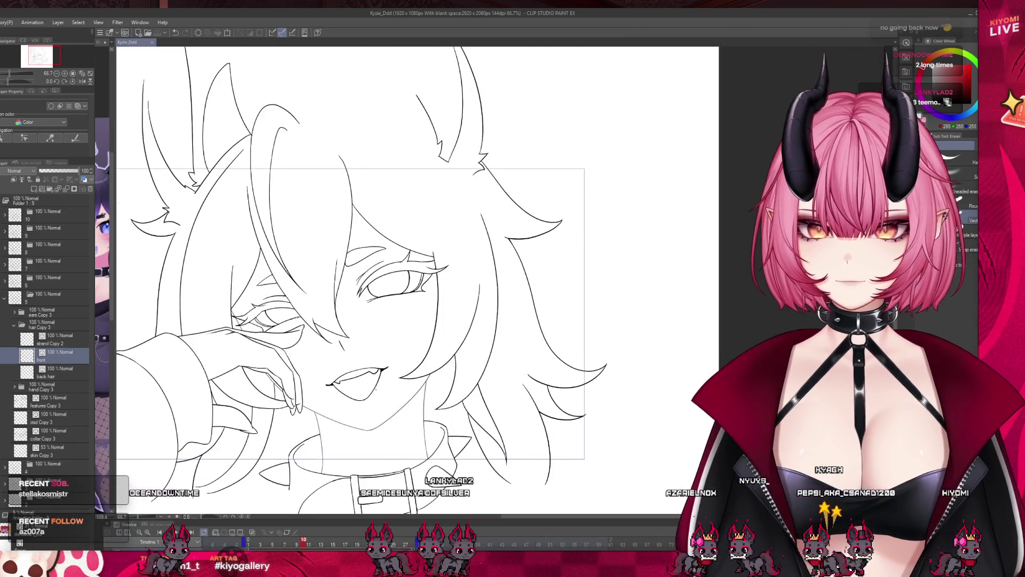
{"action": "scroll", "coordinate": [368, 385], "scroll_direction": "down", "scroll_amount": 1}
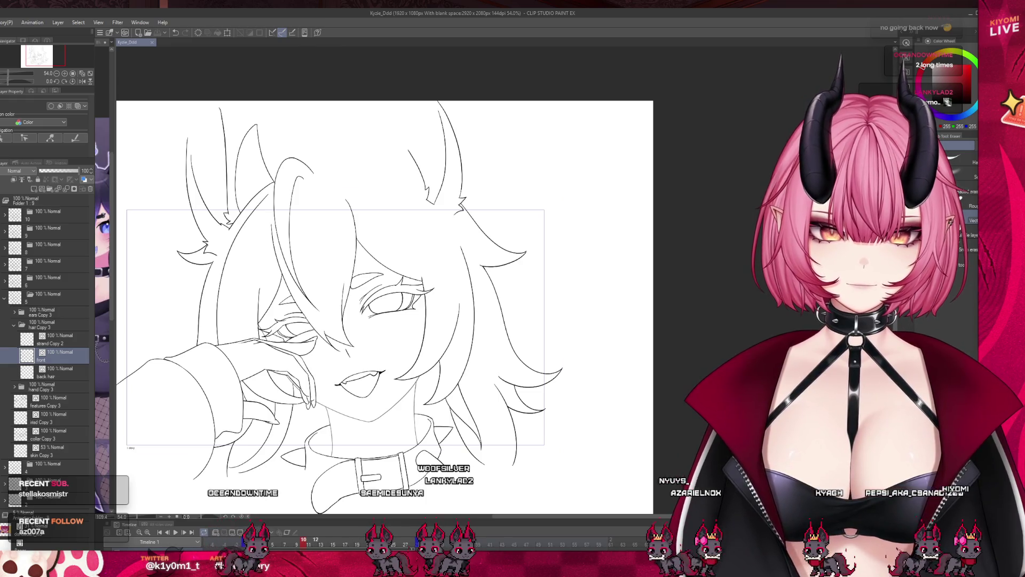
{"action": "key", "text": "Right"}
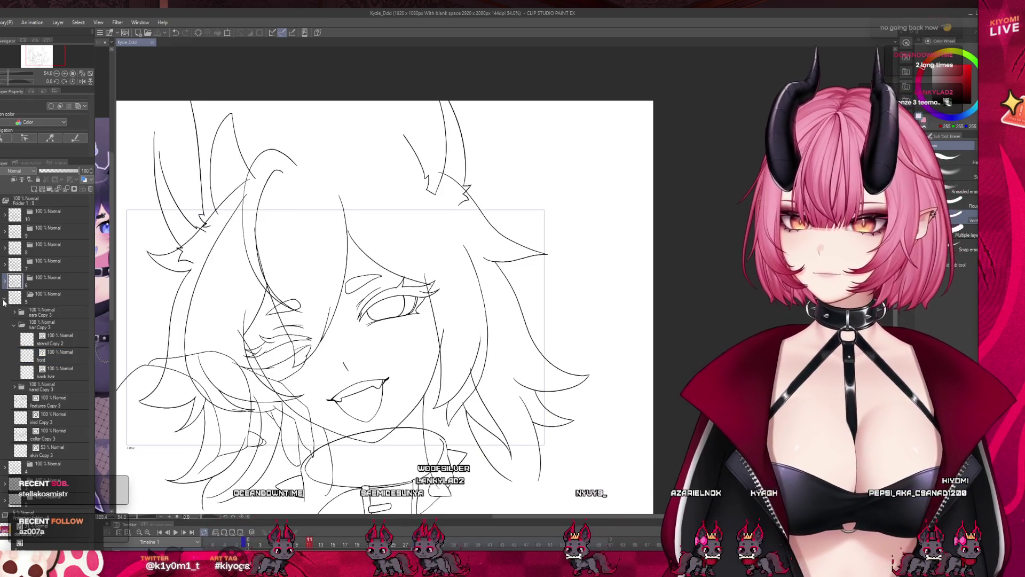
- Collapse folder 5, expand folder 6, and select the skin Copy 4 layer
{"action": "left_click", "coordinate": [4, 302]}
{"action": "left_click", "coordinate": [33, 286]}
{"action": "left_click", "coordinate": [5, 282]}
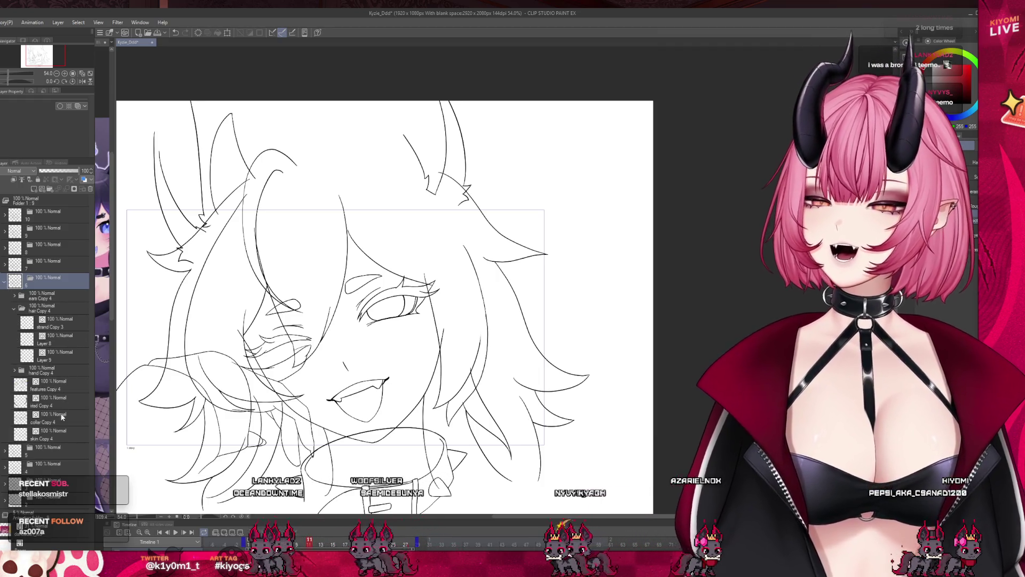
{"action": "left_click", "coordinate": [59, 433]}
{"action": "left_click", "coordinate": [59, 405]}
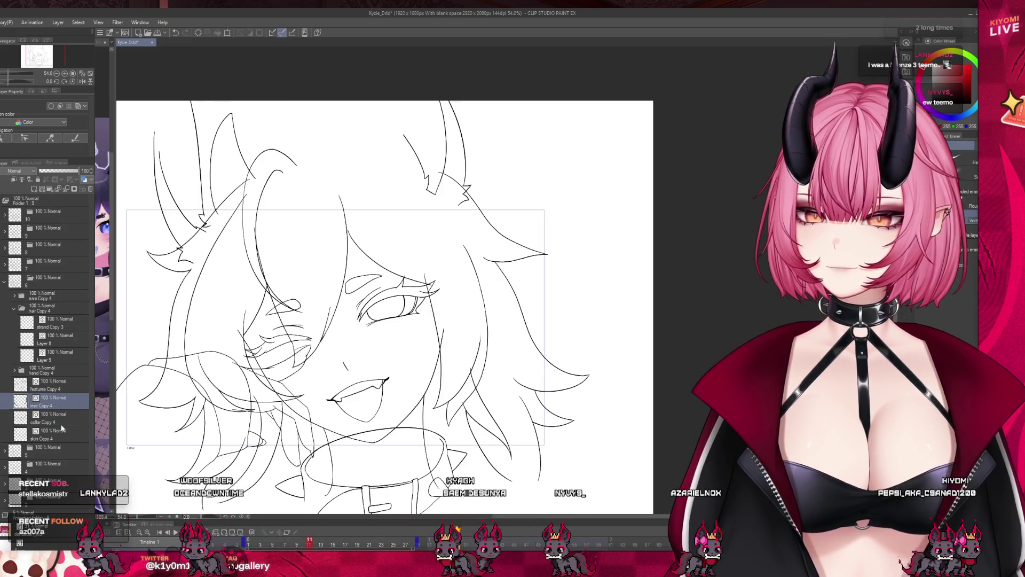
{"action": "left_click", "coordinate": [59, 434]}
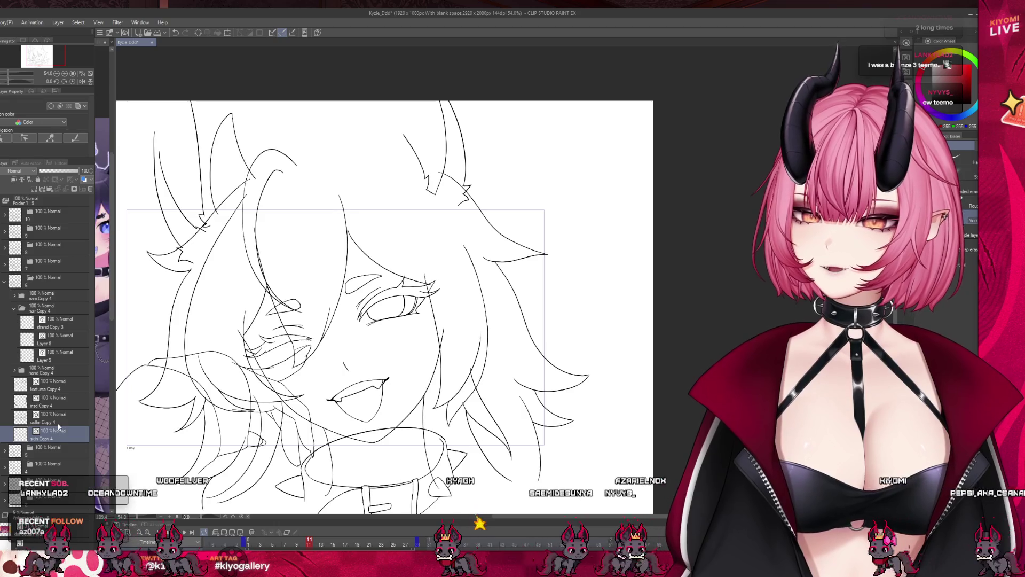
- Lower the skin Copy 4 layer's opacity to 48%
{"action": "scroll", "coordinate": [403, 355], "scroll_direction": "up", "scroll_amount": 1}
{"action": "left_click", "coordinate": [58, 171]}
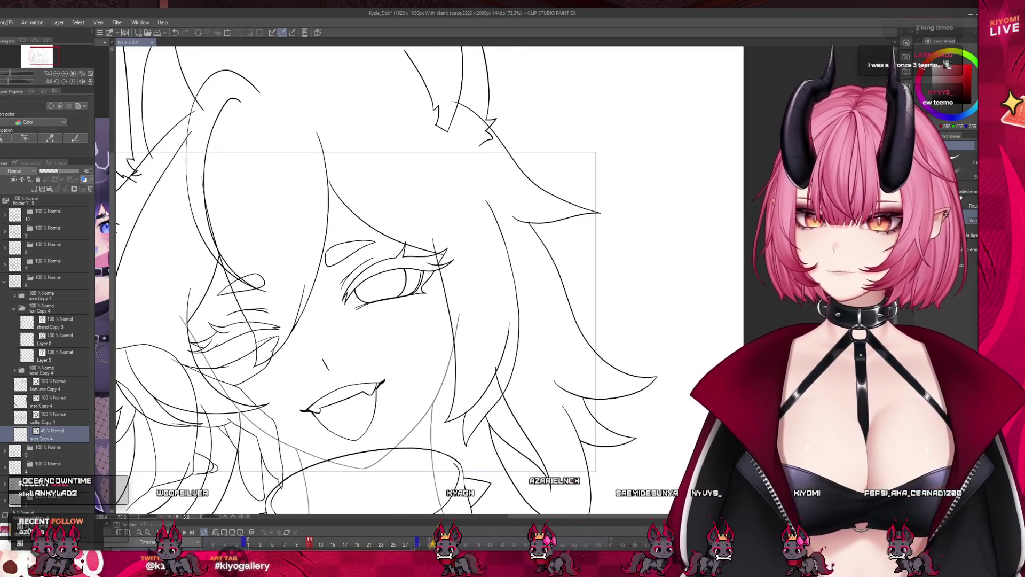
{"action": "scroll", "coordinate": [188, 350], "scroll_direction": "up", "scroll_amount": 1}
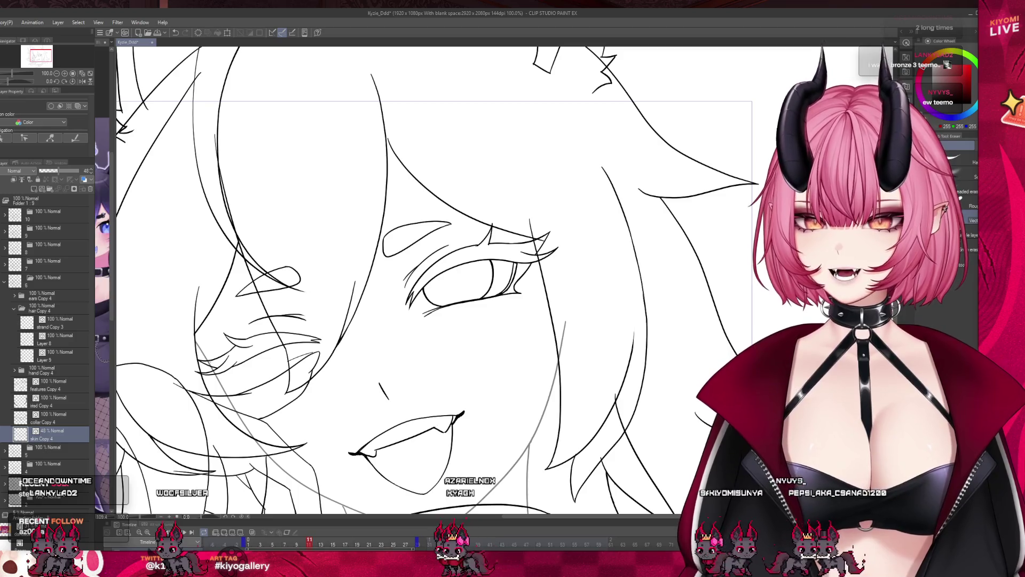
{"action": "scroll", "coordinate": [211, 312], "scroll_direction": "down", "scroll_amount": 1}
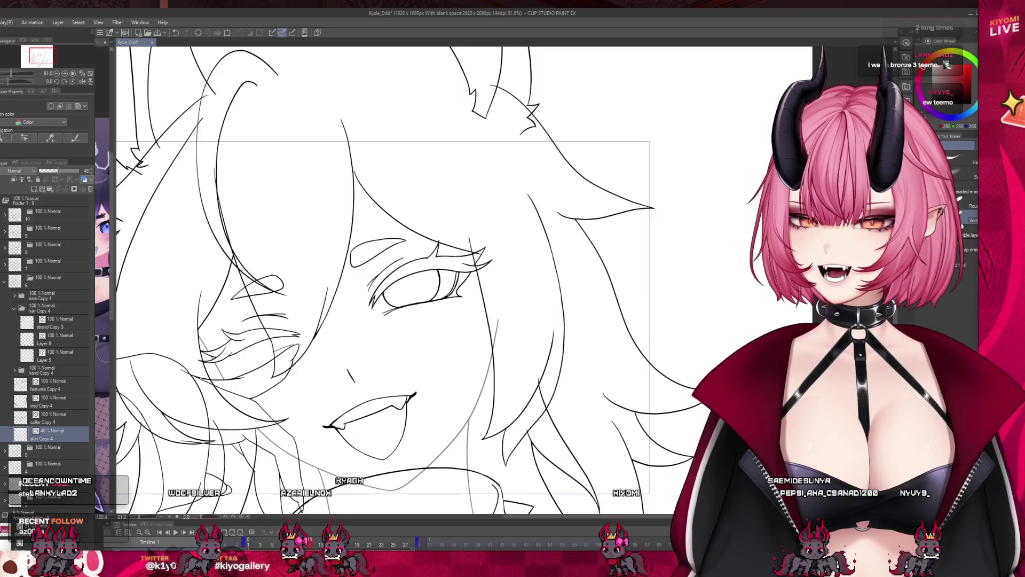
{"action": "scroll", "coordinate": [365, 465], "scroll_direction": "up", "scroll_amount": 1}
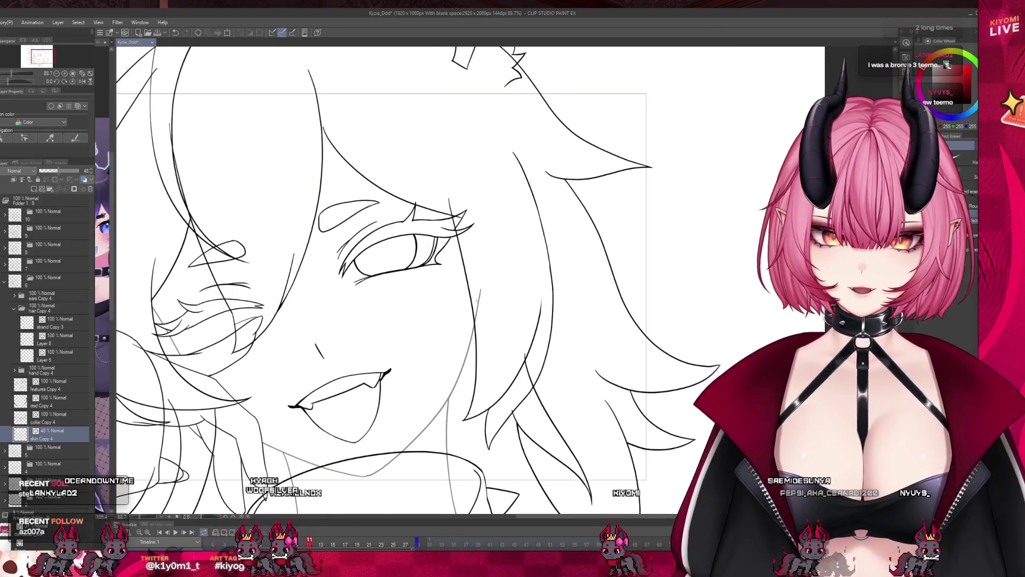
{"action": "scroll", "coordinate": [458, 222], "scroll_direction": "down", "scroll_amount": 3}
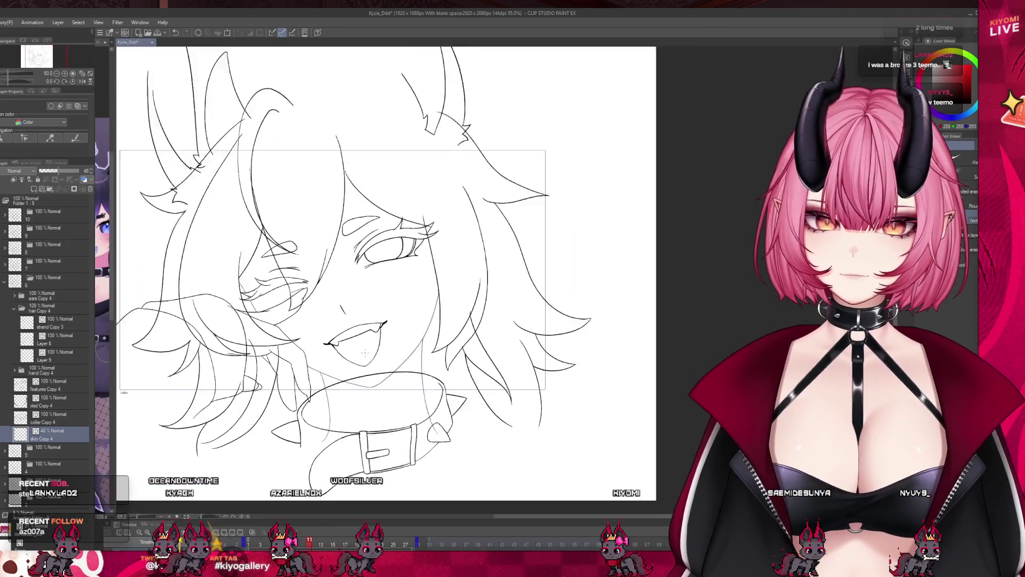
{"action": "scroll", "coordinate": [457, 221], "scroll_direction": "up", "scroll_amount": 4}
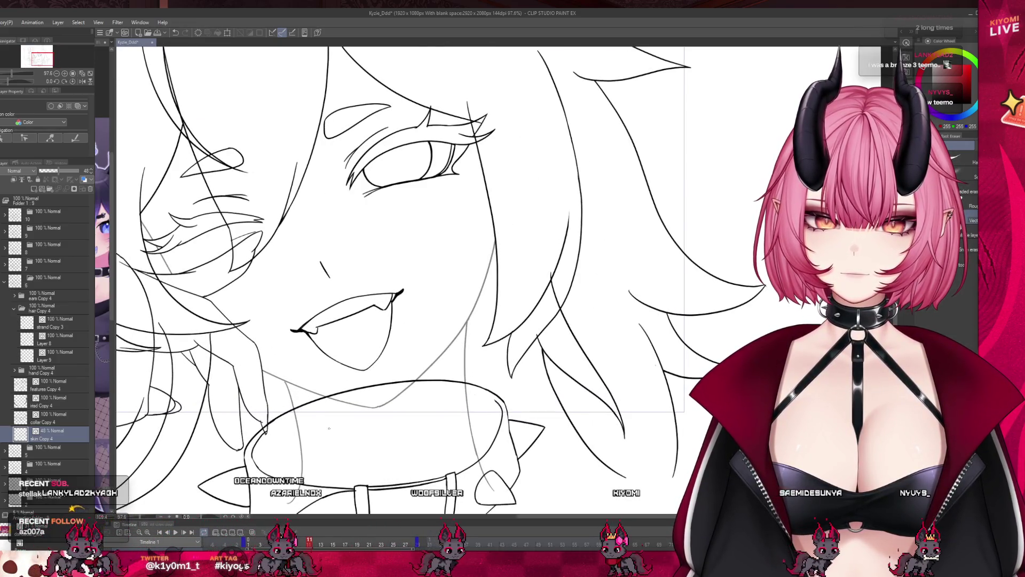
- Select the collar Copy 4 layer, then the features Copy 4 layer
{"action": "left_click", "coordinate": [53, 417]}
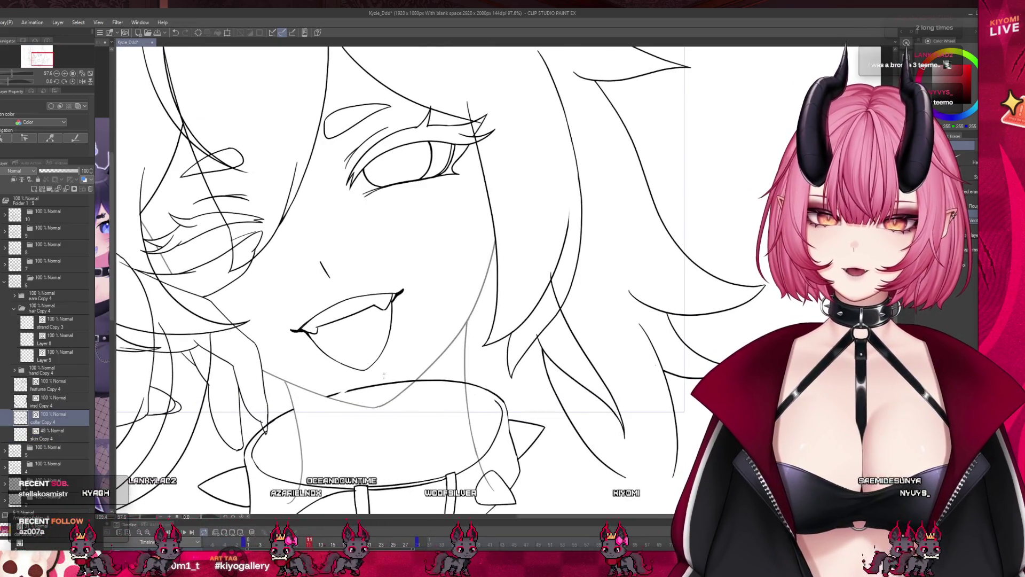
{"action": "scroll", "coordinate": [417, 341], "scroll_direction": "down", "scroll_amount": 4}
{"action": "scroll", "coordinate": [417, 341], "scroll_direction": "up", "scroll_amount": 2}
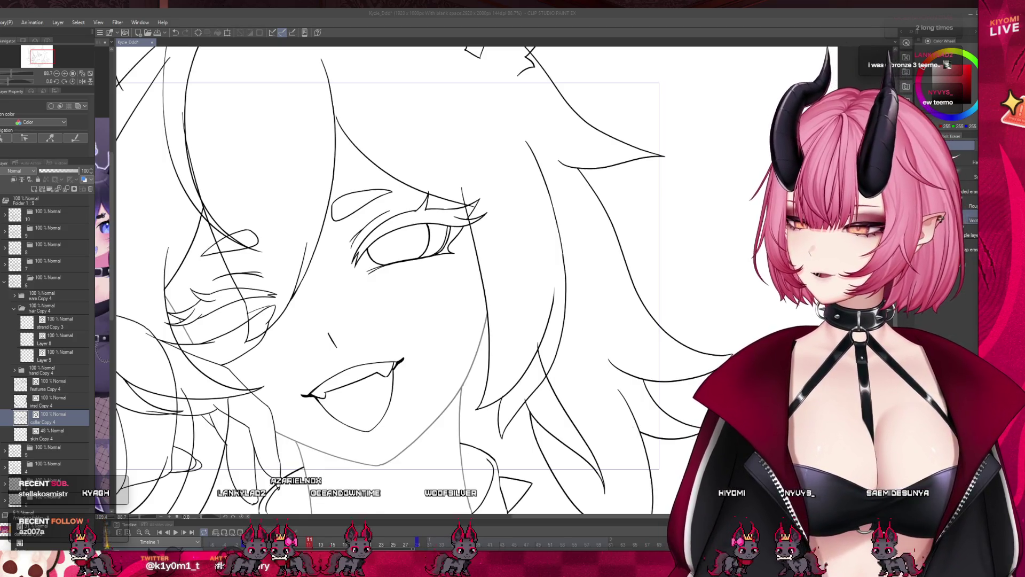
{"action": "scroll", "coordinate": [417, 340], "scroll_direction": "down", "scroll_amount": 4}
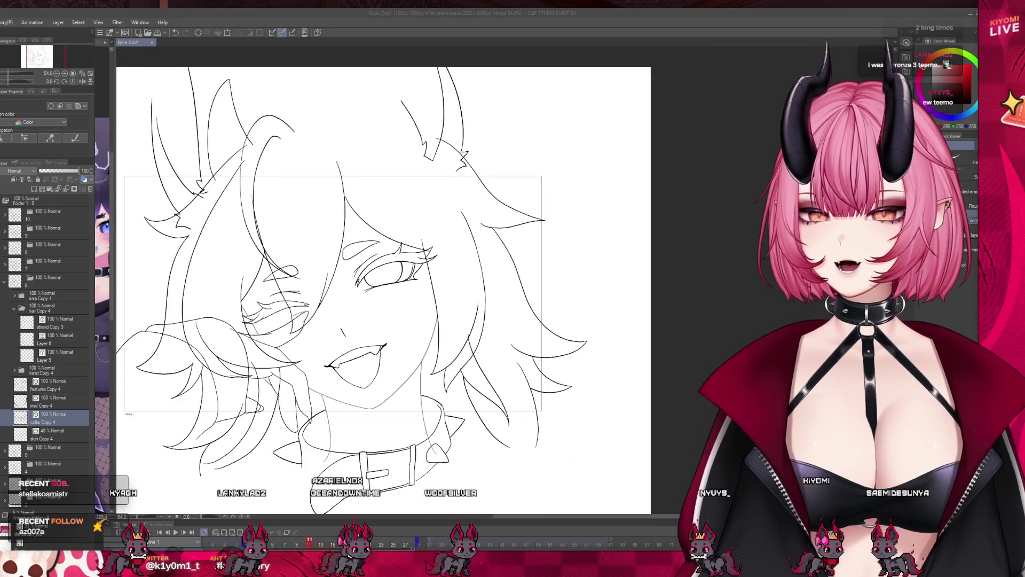
{"action": "scroll", "coordinate": [227, 324], "scroll_direction": "up", "scroll_amount": 3}
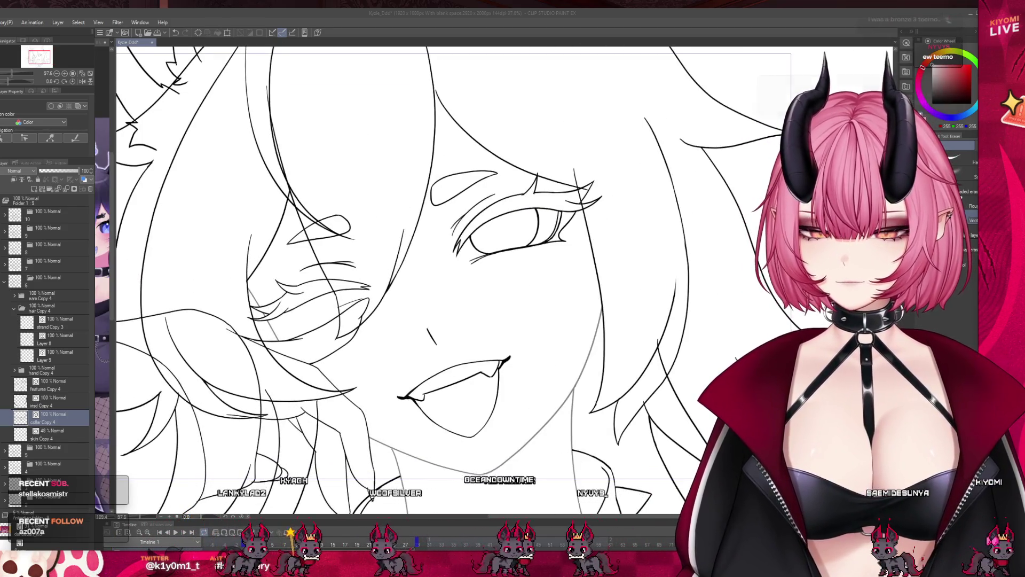
{"action": "left_click", "coordinate": [64, 387]}
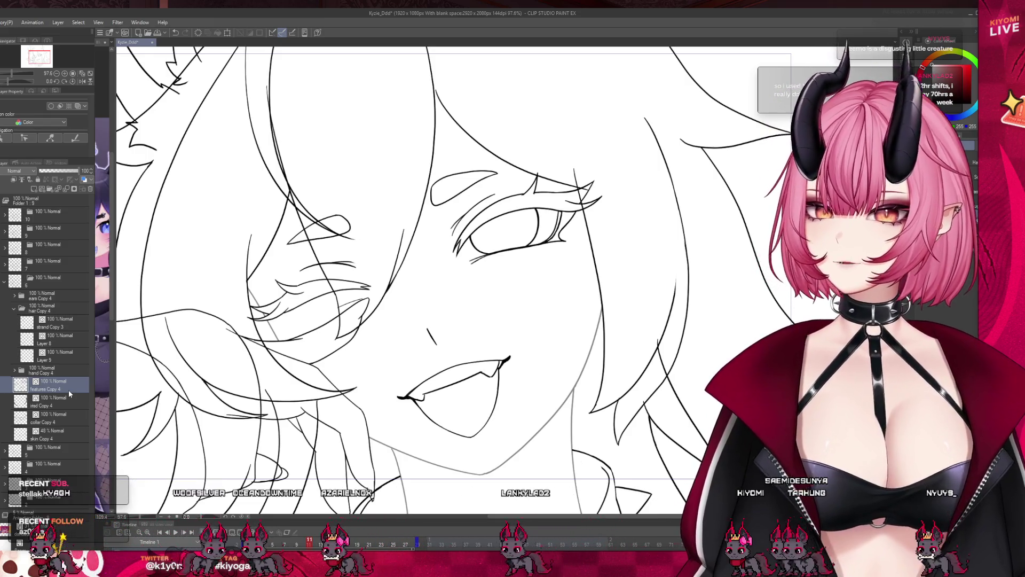
- Select the iris Copy 4 layer and adjust the zoom on the drawing
{"action": "scroll", "coordinate": [287, 390], "scroll_direction": "down", "scroll_amount": 2}
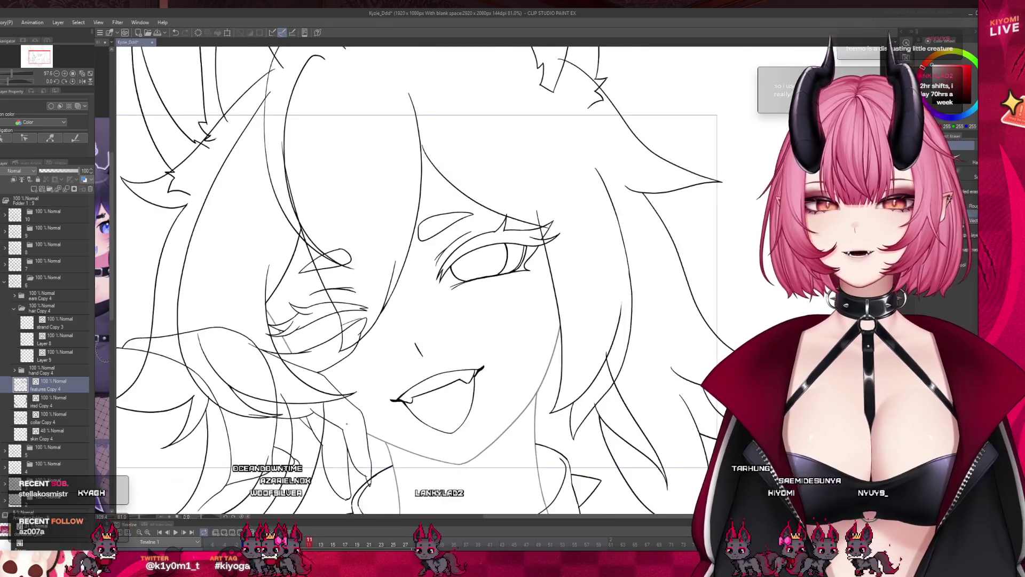
{"action": "scroll", "coordinate": [610, 198], "scroll_direction": "up", "scroll_amount": 4}
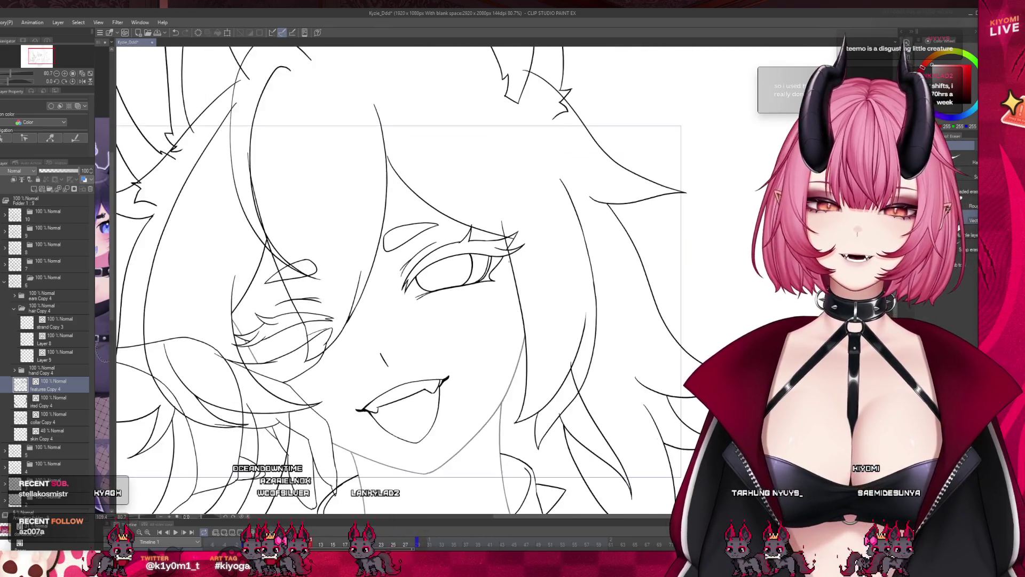
{"action": "scroll", "coordinate": [289, 331], "scroll_direction": "up", "scroll_amount": 4}
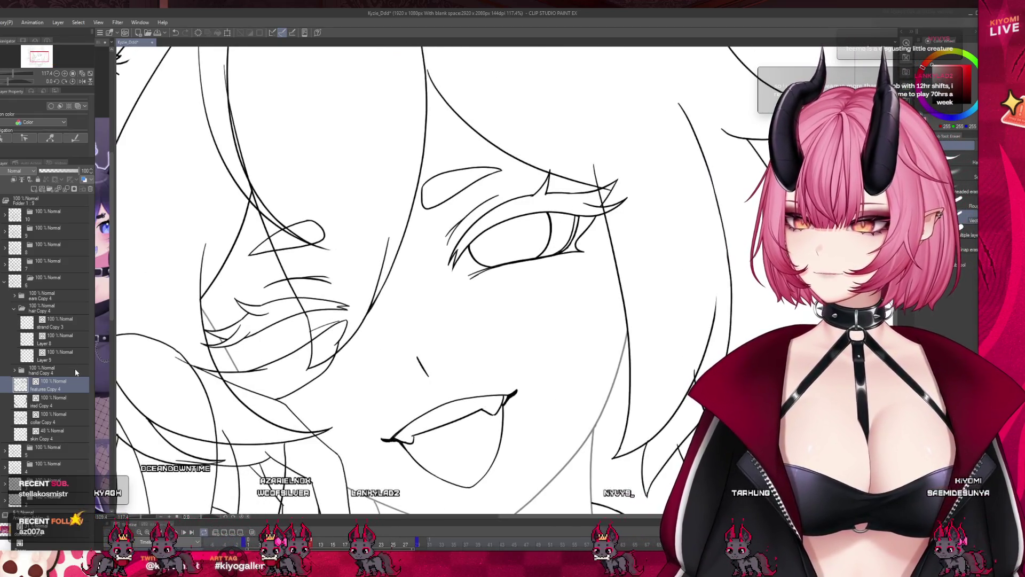
{"action": "left_click", "coordinate": [75, 401]}
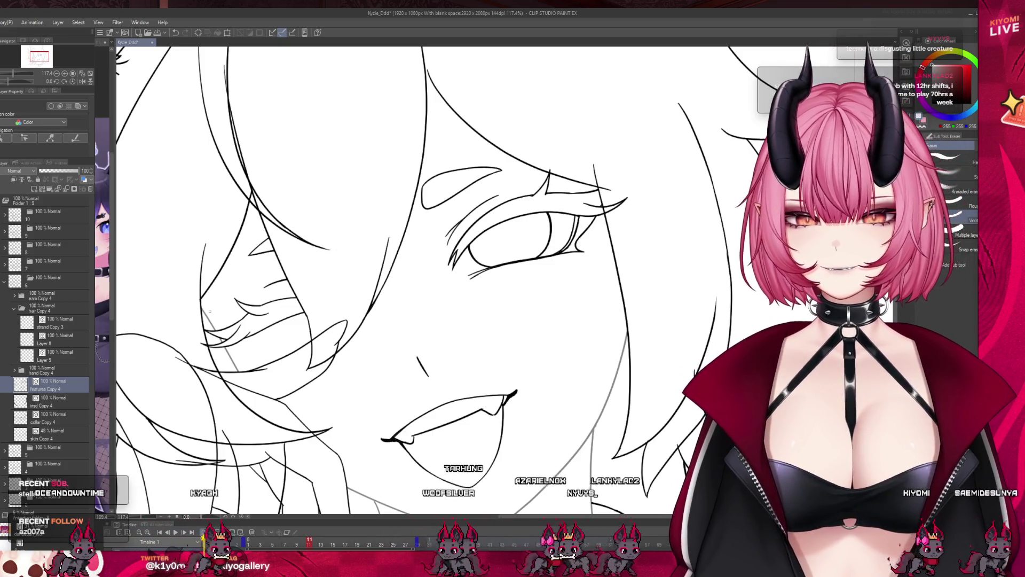
{"action": "key", "text": "ctrl+minus"}
{"action": "key", "text": "ctrl+plus"}
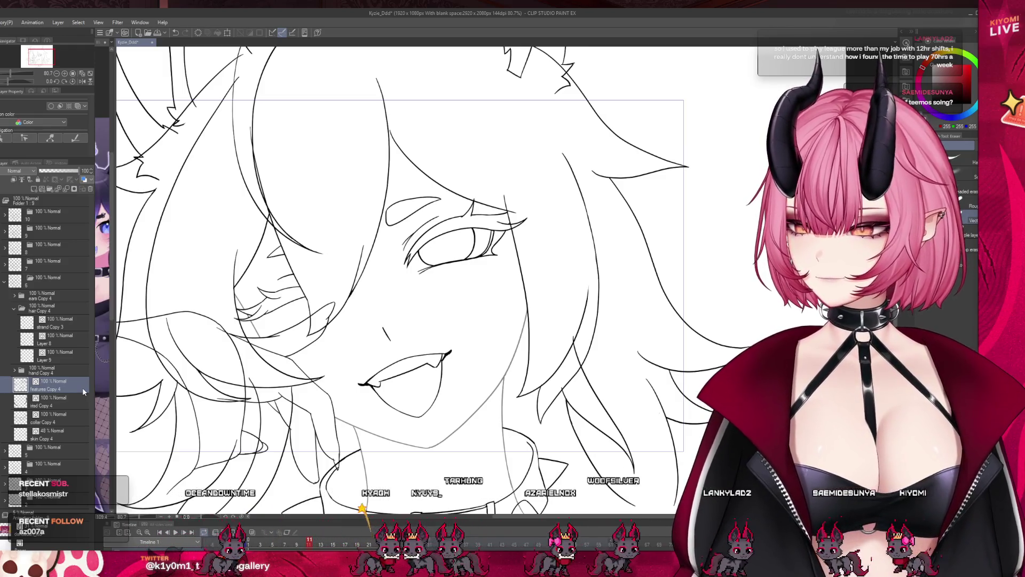
{"action": "scroll", "coordinate": [573, 319], "scroll_direction": "down", "scroll_amount": 2}
{"action": "scroll", "coordinate": [573, 320], "scroll_direction": "up", "scroll_amount": 5}
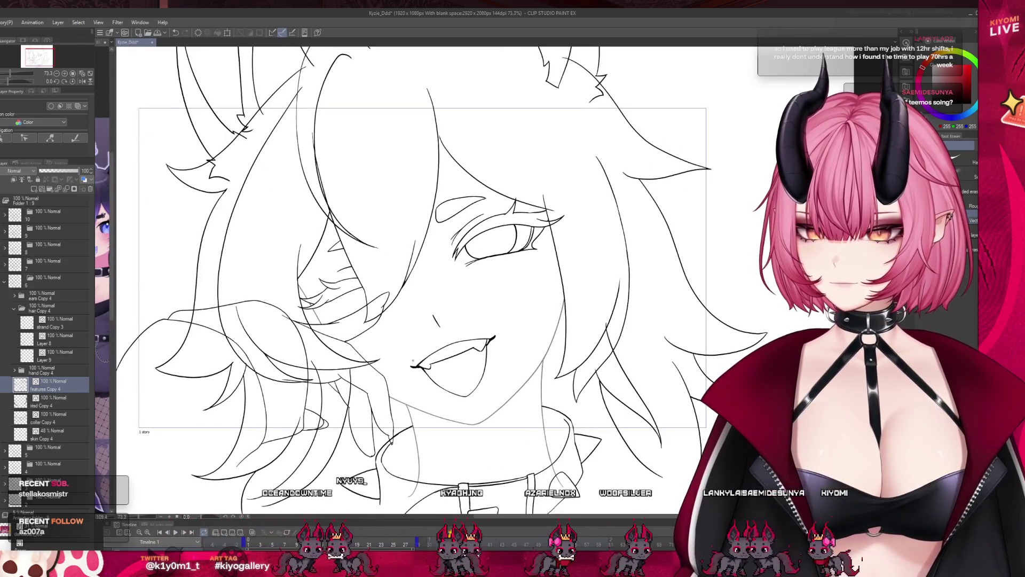
- Select skin Copy 4, then check the hand layer inside the hand Copy 4 folder
{"action": "left_click", "coordinate": [47, 435]}
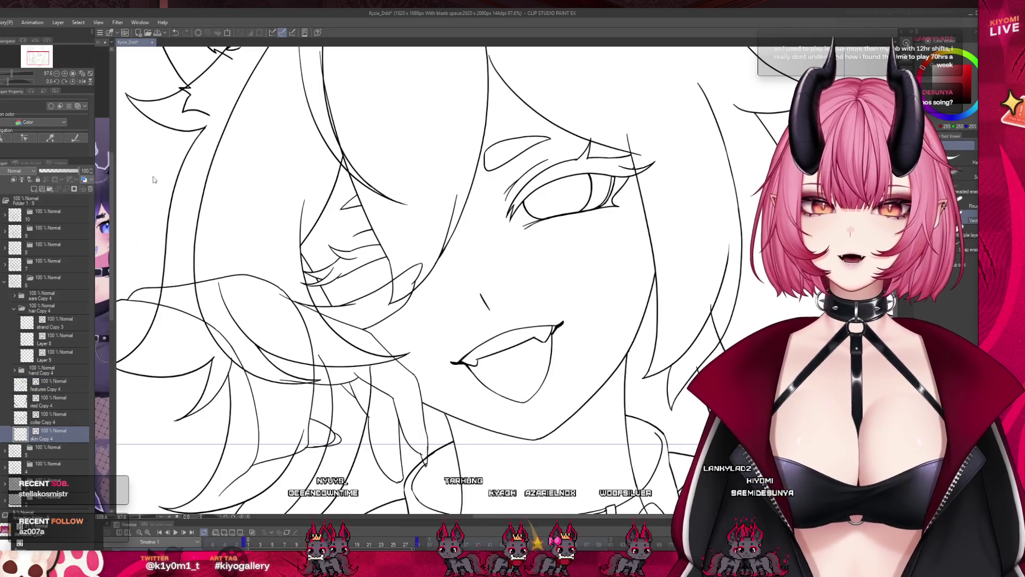
{"action": "left_click", "coordinate": [42, 369]}
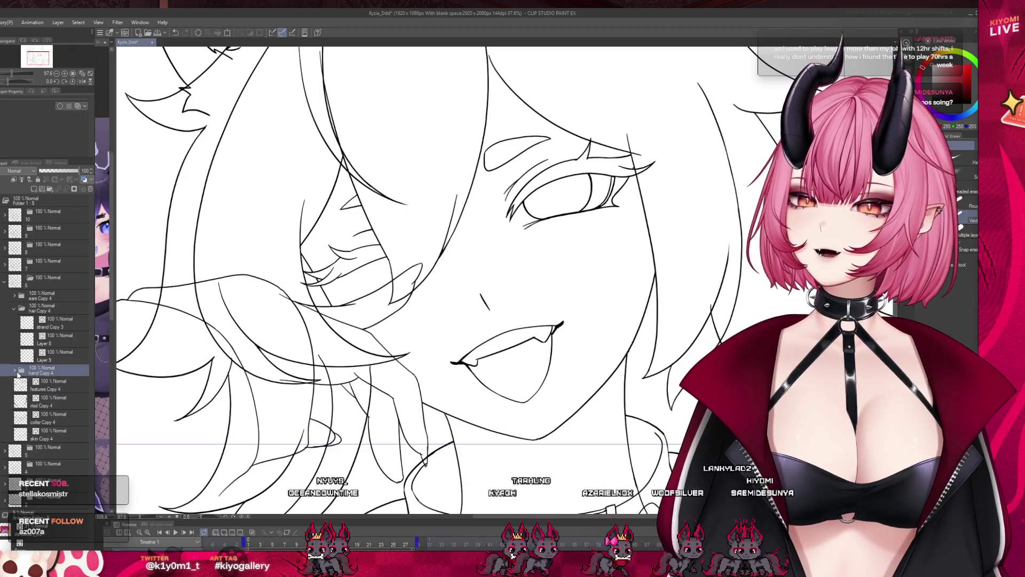
{"action": "left_click", "coordinate": [15, 370]}
{"action": "left_click", "coordinate": [59, 401]}
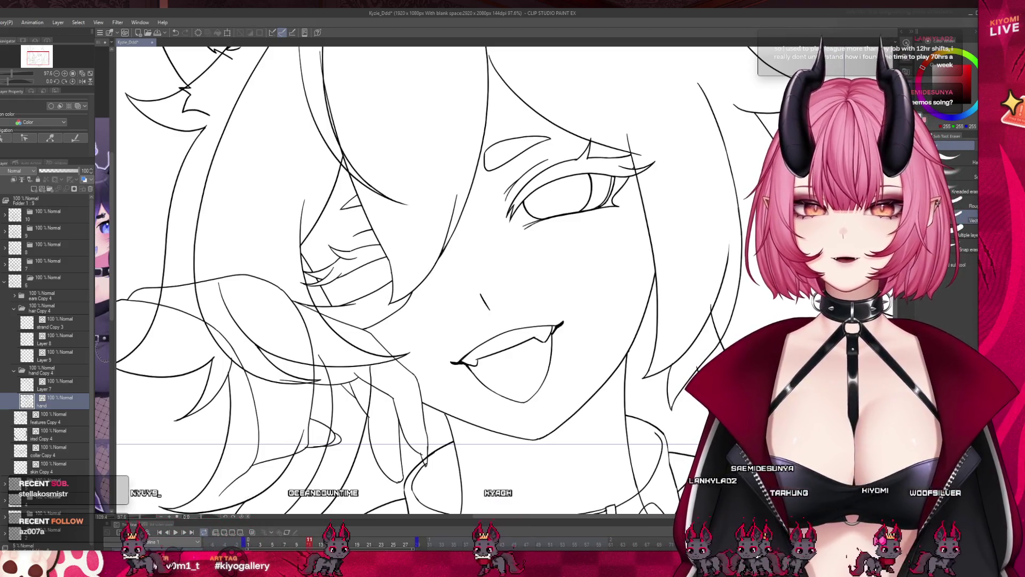
{"action": "scroll", "coordinate": [401, 289], "scroll_direction": "down", "scroll_amount": 2}
{"action": "scroll", "coordinate": [374, 288], "scroll_direction": "down", "scroll_amount": 1}
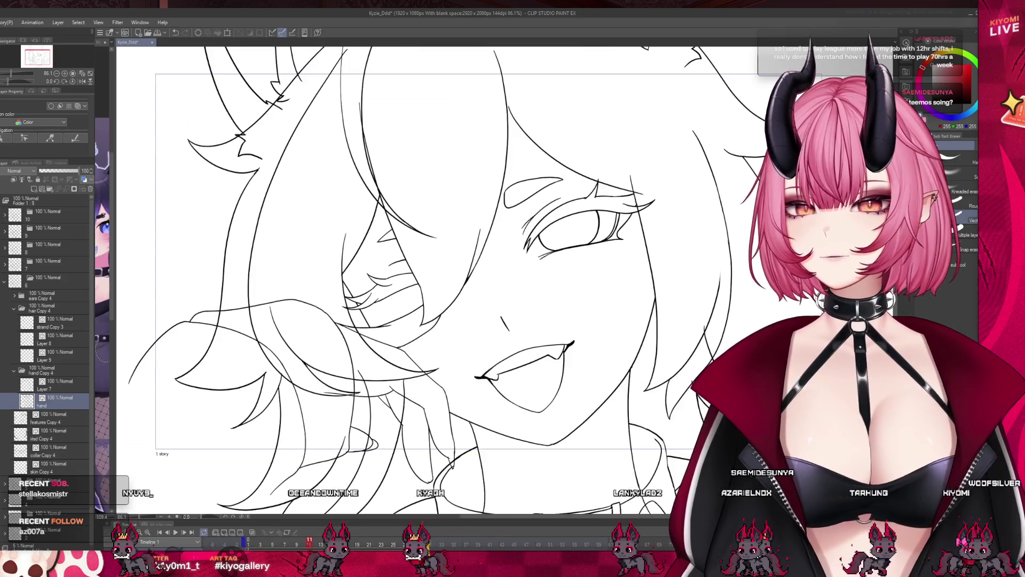
{"action": "left_click", "coordinate": [14, 370]}
- On Layer 9, erase part of the strokes near the lower left, then zoom out
{"action": "left_click", "coordinate": [54, 355]}
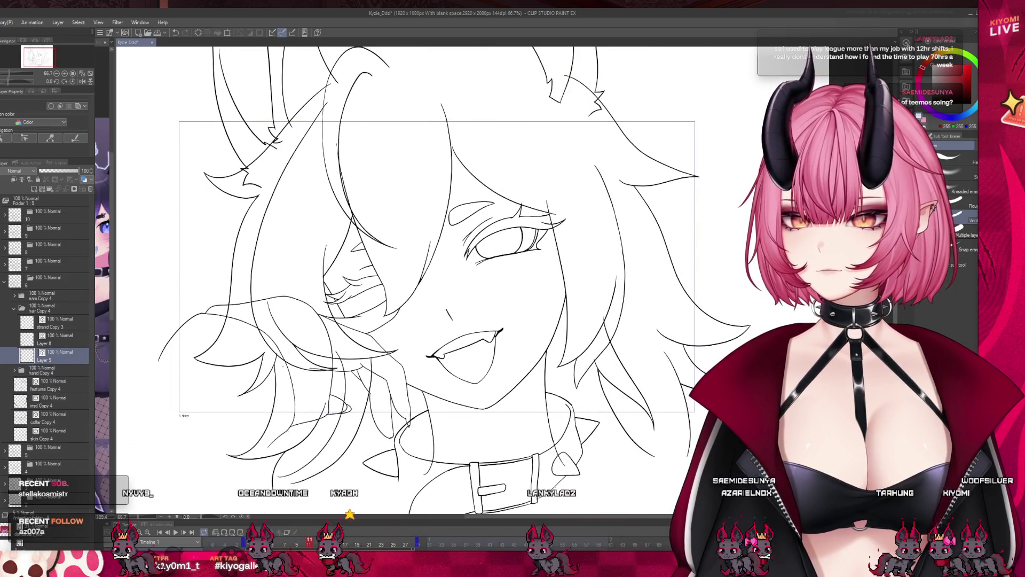
{"action": "left_click_drag", "start_coordinate": [197, 363], "coordinate": [267, 374]}
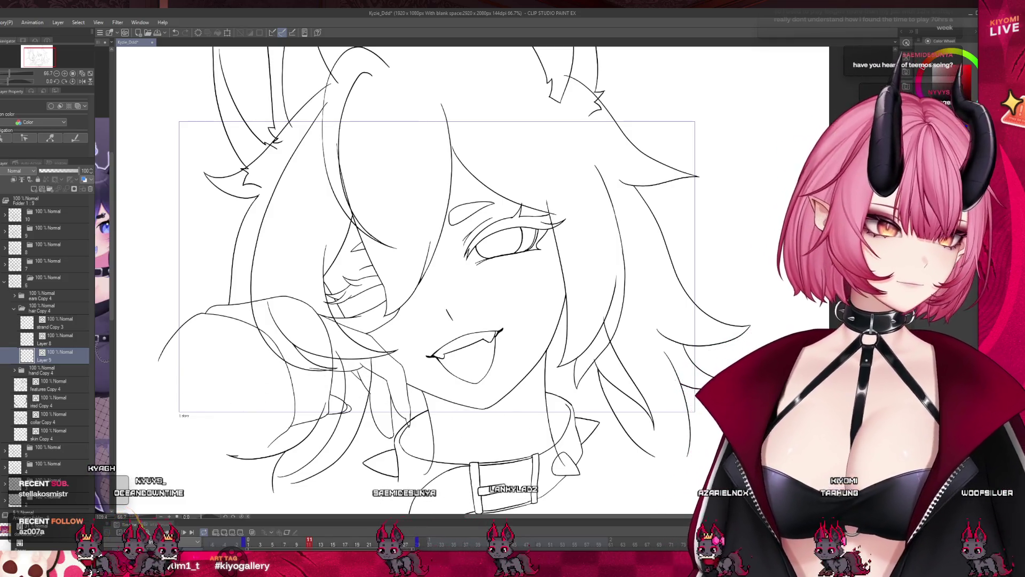
{"action": "key", "text": "ctrl+minus"}
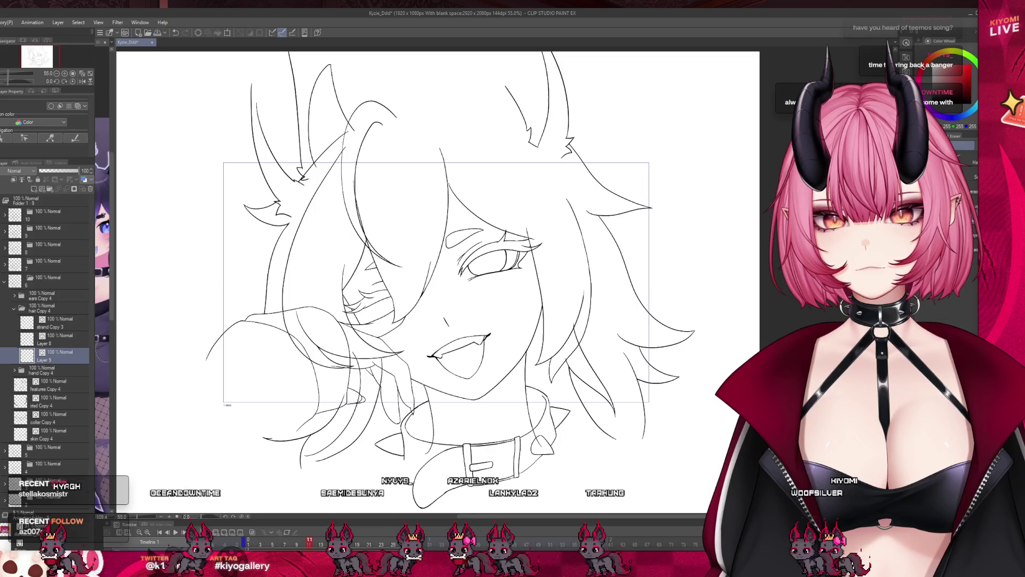
{"action": "scroll", "coordinate": [299, 129], "scroll_direction": "up", "scroll_amount": 3}
{"action": "key", "text": "m"}
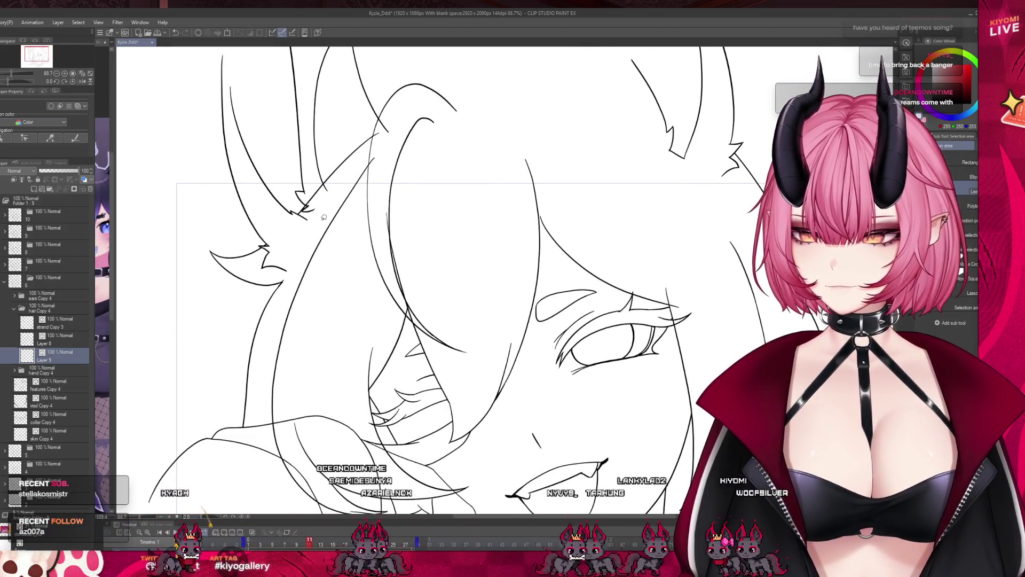
- Lasso the left ear lines and reposition them with a transform
{"action": "mouse_move", "coordinate": [283, 184]}
{"action": "left_mouse_down"}
{"action": "mouse_move", "coordinate": [288, 241]}
{"action": "mouse_move", "coordinate": [385, 138]}
{"action": "left_mouse_up"}
{"action": "key", "text": "ctrl+t"}
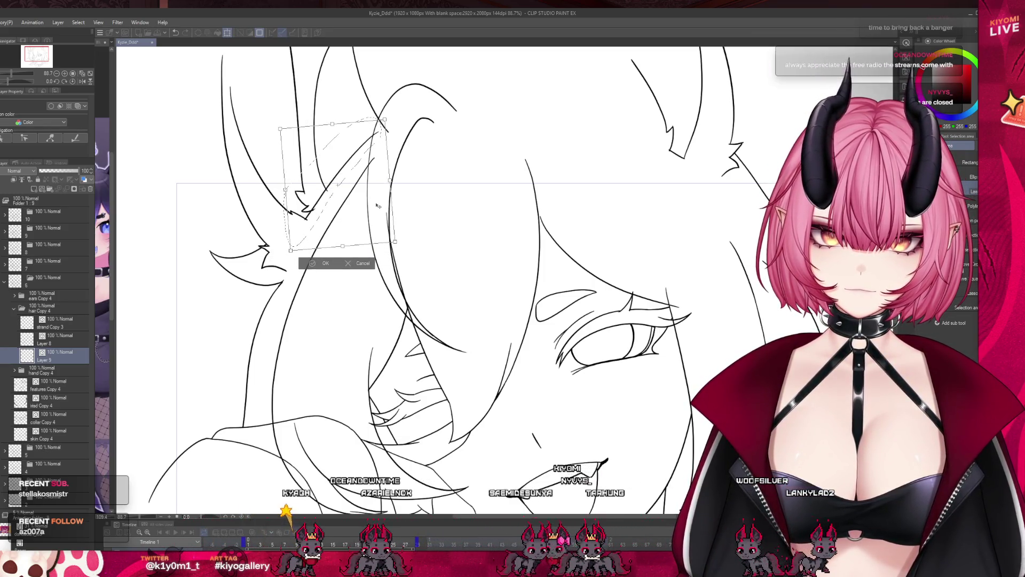
{"action": "left_click", "coordinate": [313, 265]}
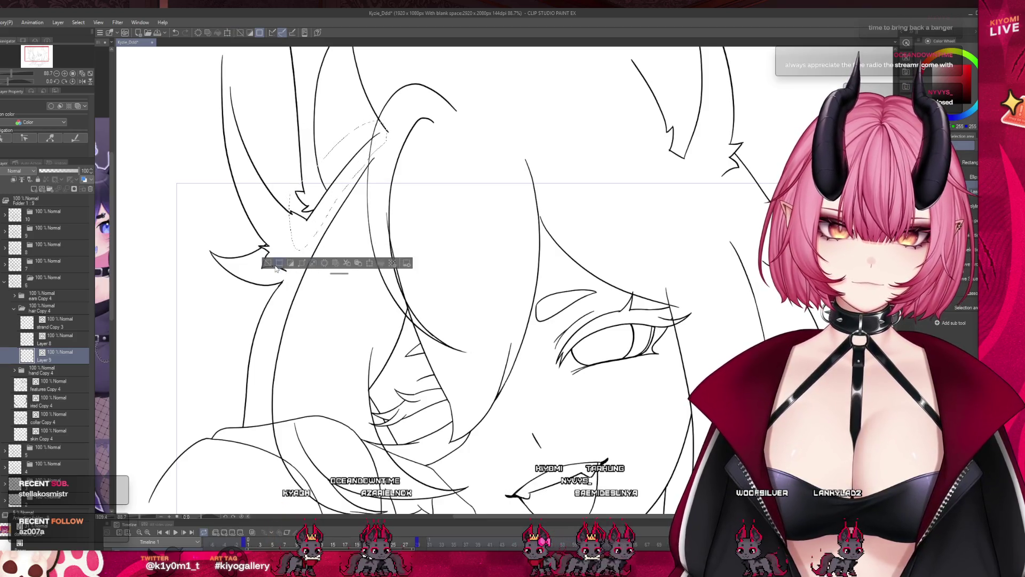
{"action": "scroll", "coordinate": [297, 230], "scroll_direction": "down", "scroll_amount": 3}
{"action": "scroll", "coordinate": [295, 168], "scroll_direction": "down", "scroll_amount": 2}
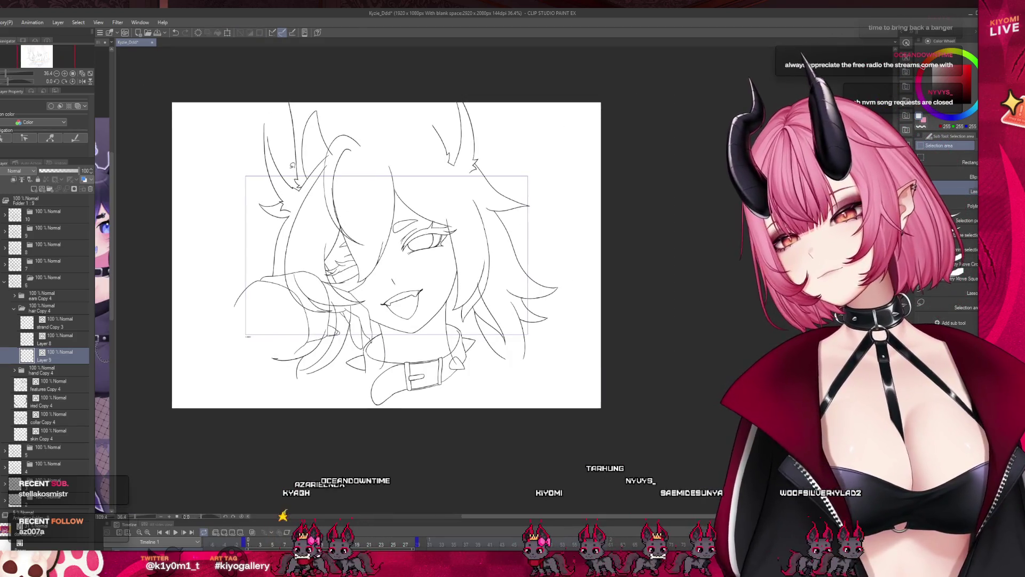
{"action": "scroll", "coordinate": [331, 221], "scroll_direction": "up", "scroll_amount": 3}
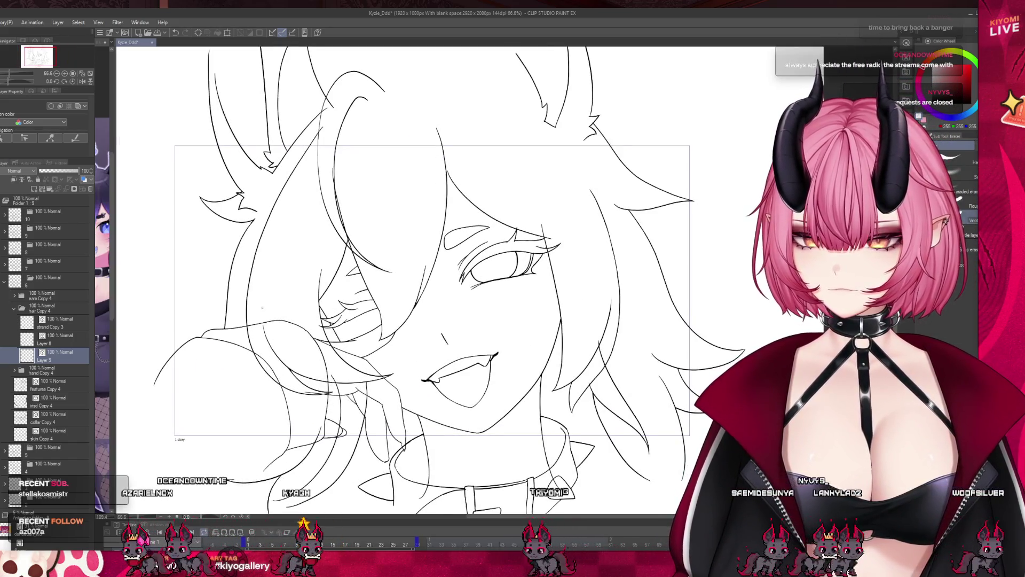
- Set Layer 8's opacity to 52%, comparing it with the strand Copy 3 layer
{"action": "left_click", "coordinate": [355, 380], "text": "ctrl"}
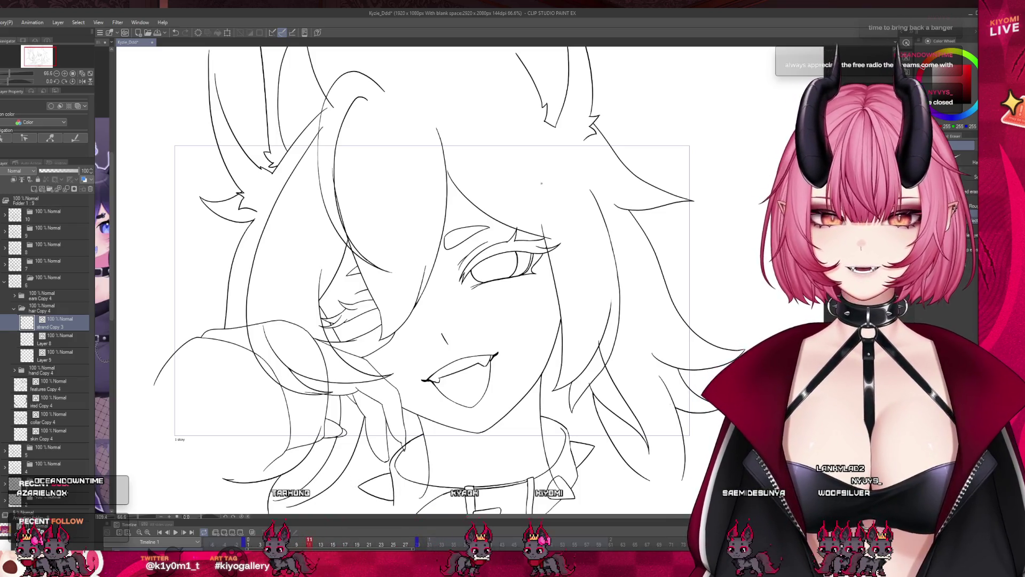
{"action": "left_click", "coordinate": [77, 341]}
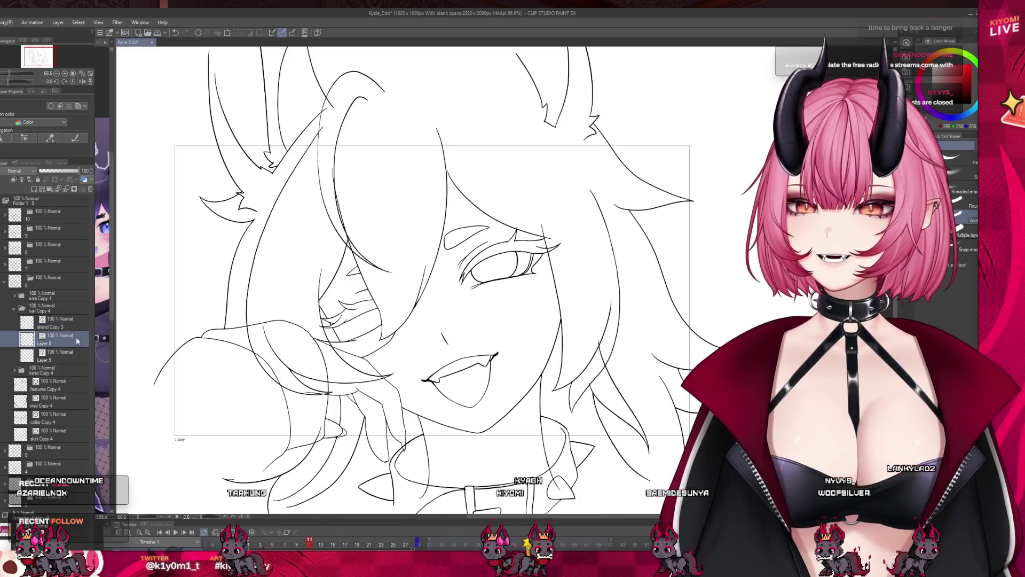
{"action": "left_click", "coordinate": [59, 170]}
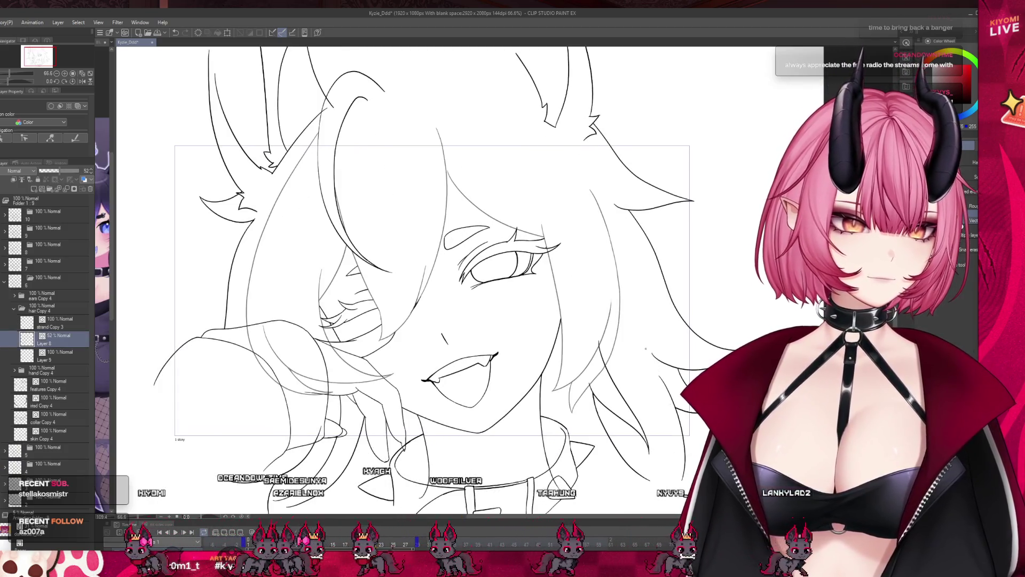
{"action": "left_click", "coordinate": [59, 322]}
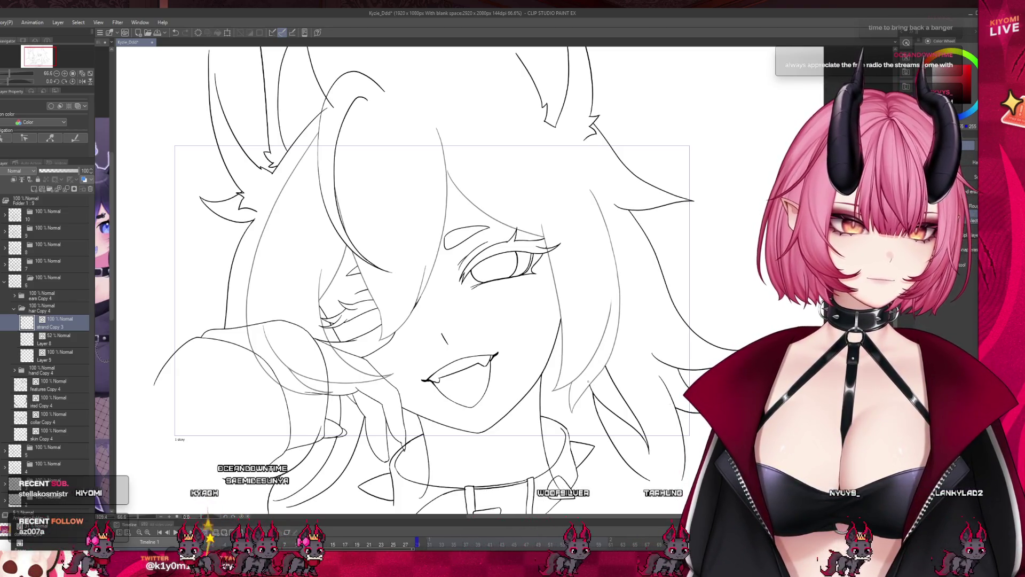
{"action": "left_click", "coordinate": [54, 341]}
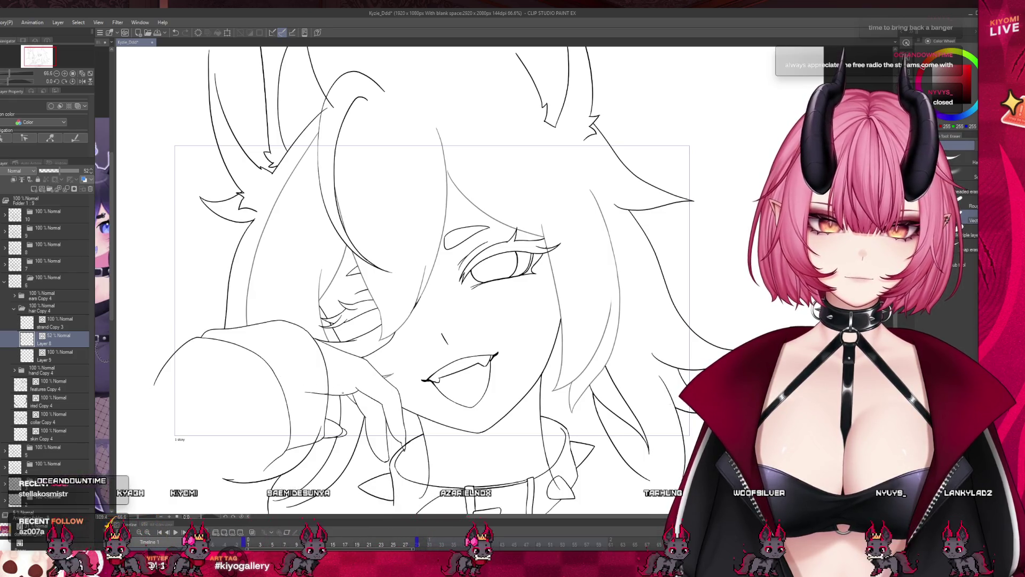
- Turn on the hand Copy 4 folder, expand it to the hand layer, then select Layers 9 and 8
{"action": "left_click", "coordinate": [35, 374]}
{"action": "left_click", "coordinate": [14, 370]}
{"action": "left_click", "coordinate": [53, 400]}
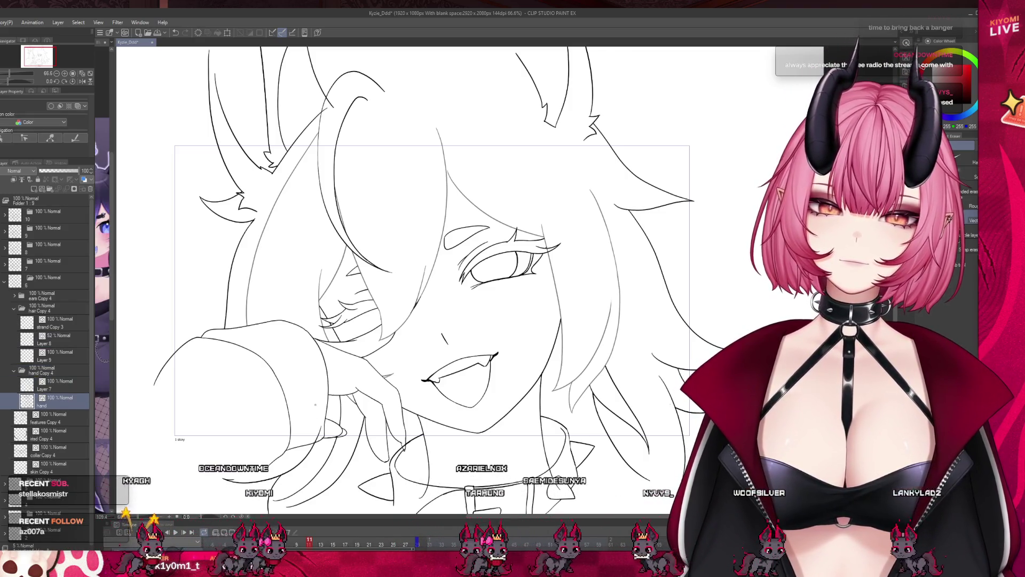
{"action": "left_click", "coordinate": [56, 359]}
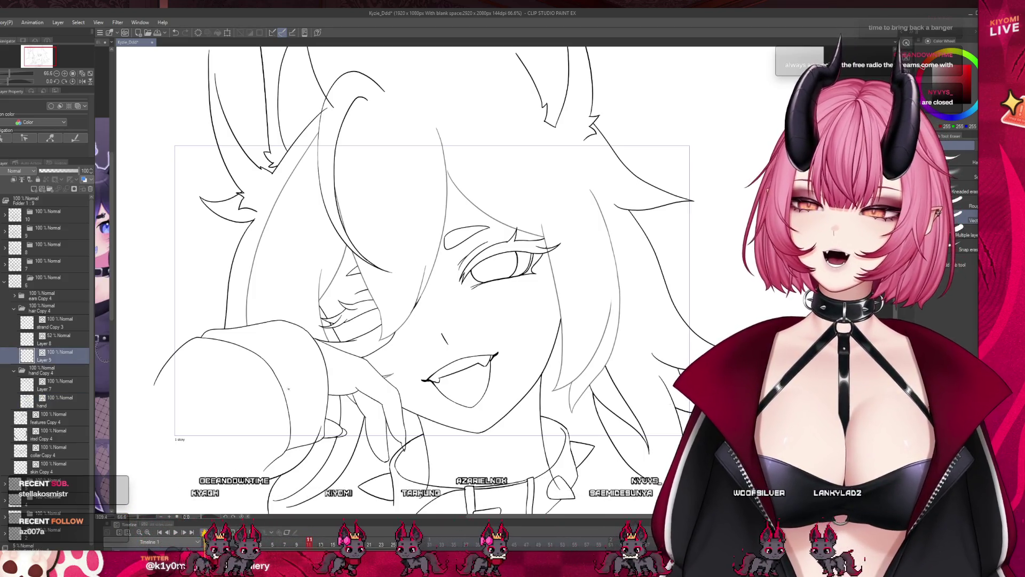
{"action": "left_click", "coordinate": [56, 342]}
- Scroll around the canvas to review the frame with the raised hand
{"action": "scroll", "coordinate": [403, 321], "scroll_direction": "down", "scroll_amount": 3}
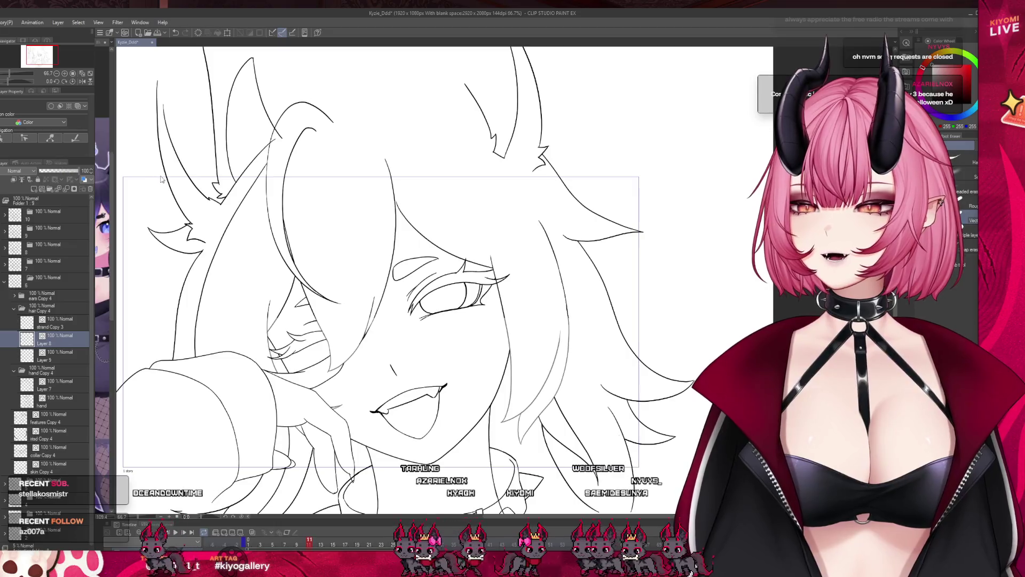
{"action": "scroll", "coordinate": [403, 322], "scroll_direction": "up", "scroll_amount": 2}
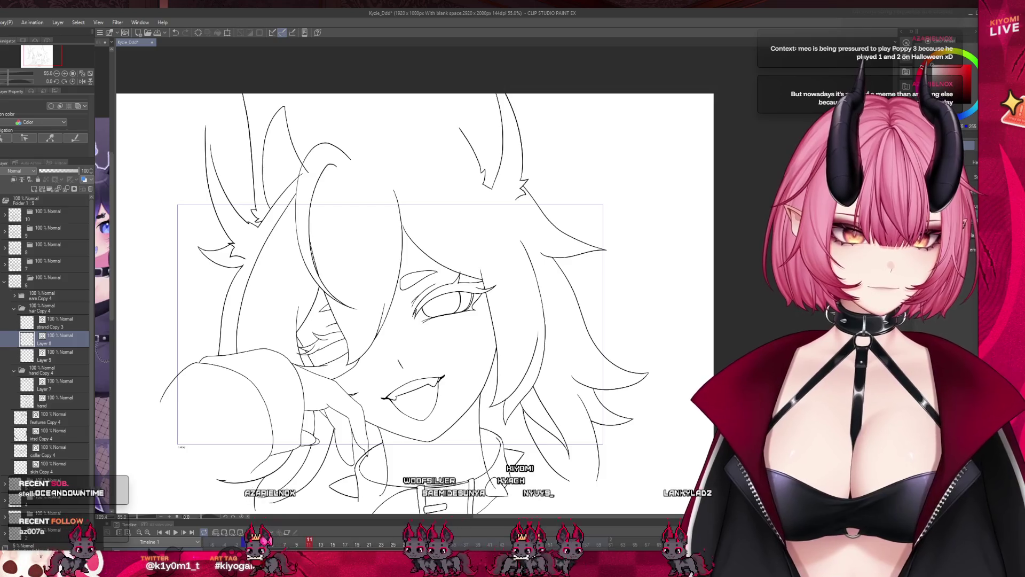
{"action": "scroll", "coordinate": [373, 265], "scroll_direction": "down", "scroll_amount": 2}
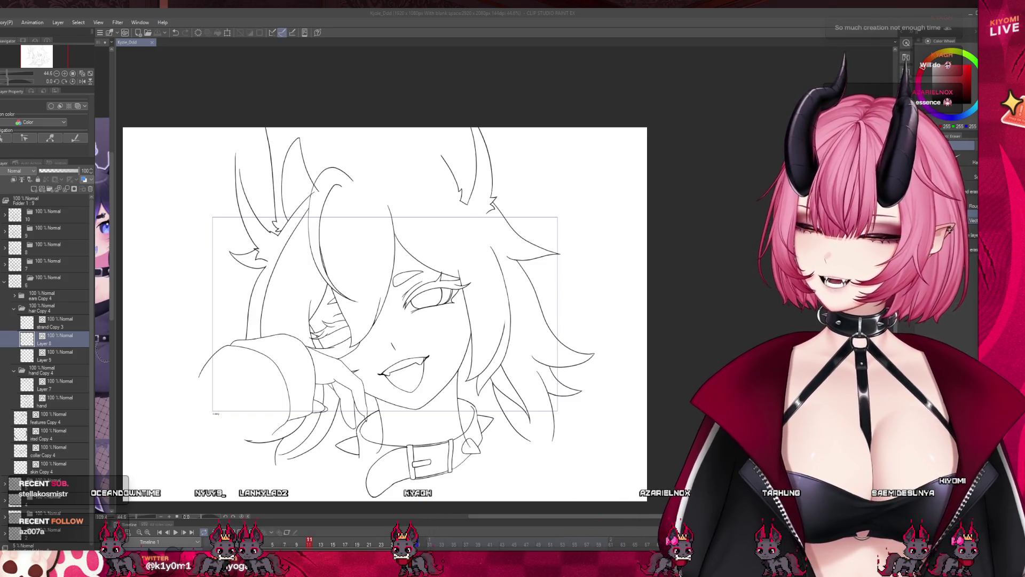
{"action": "scroll", "coordinate": [175, 387], "scroll_direction": "up", "scroll_amount": 1}
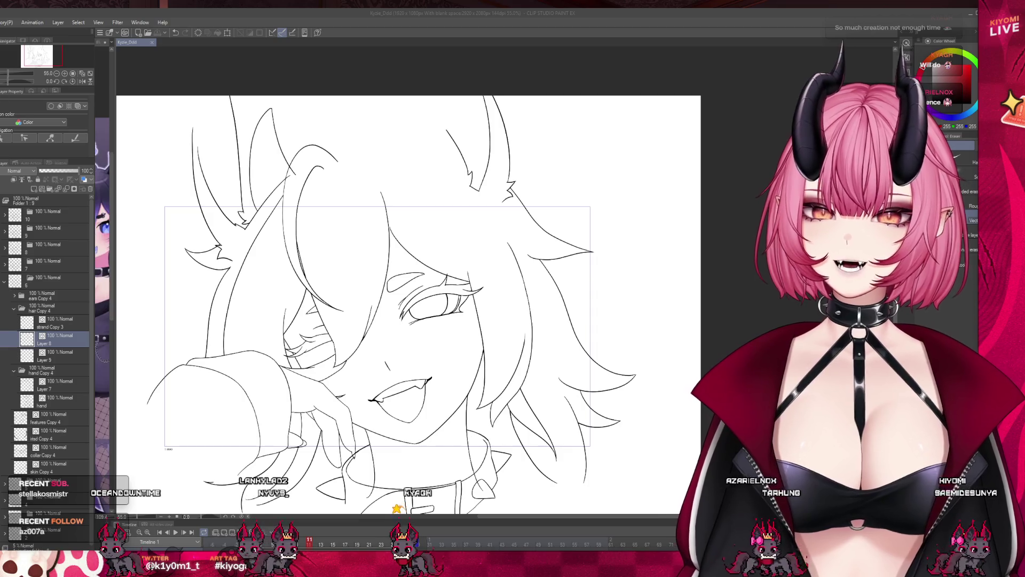
{"action": "scroll", "coordinate": [409, 299], "scroll_direction": "down", "scroll_amount": 1}
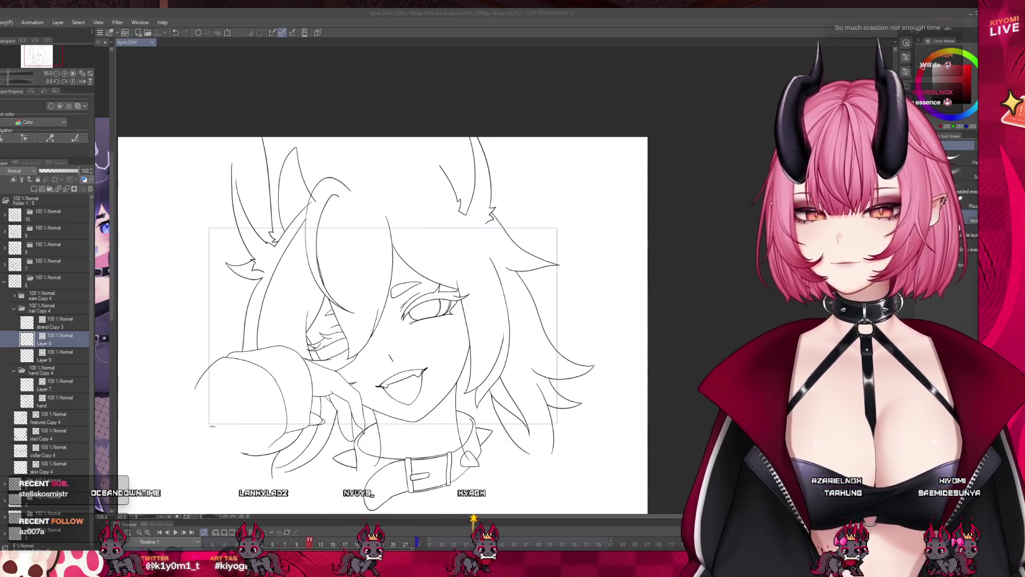
{"action": "scroll", "coordinate": [369, 225], "scroll_direction": "up", "scroll_amount": 1}
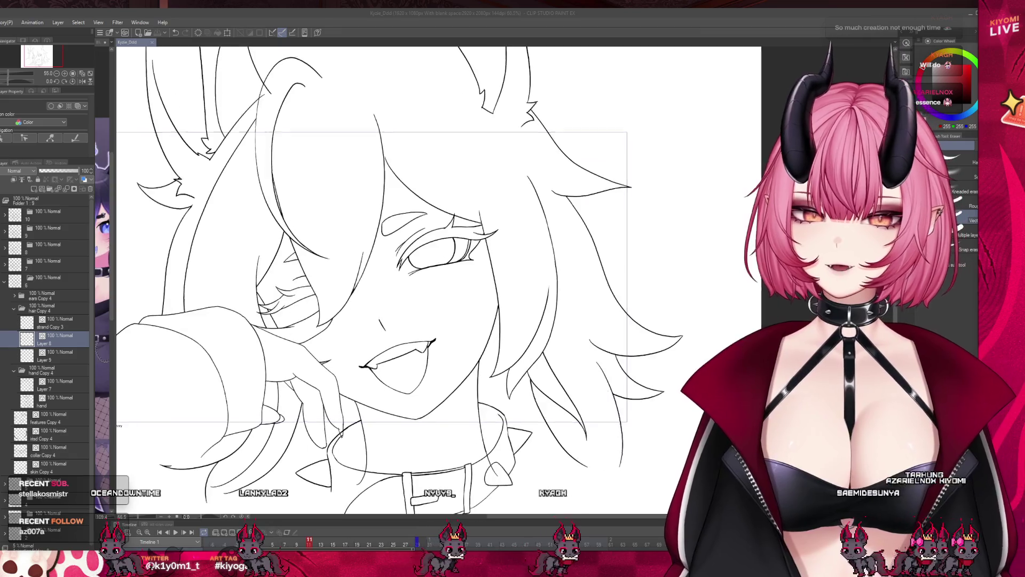
{"action": "scroll", "coordinate": [369, 225], "scroll_direction": "down", "scroll_amount": 2}
{"action": "scroll", "coordinate": [369, 225], "scroll_direction": "up", "scroll_amount": 3}
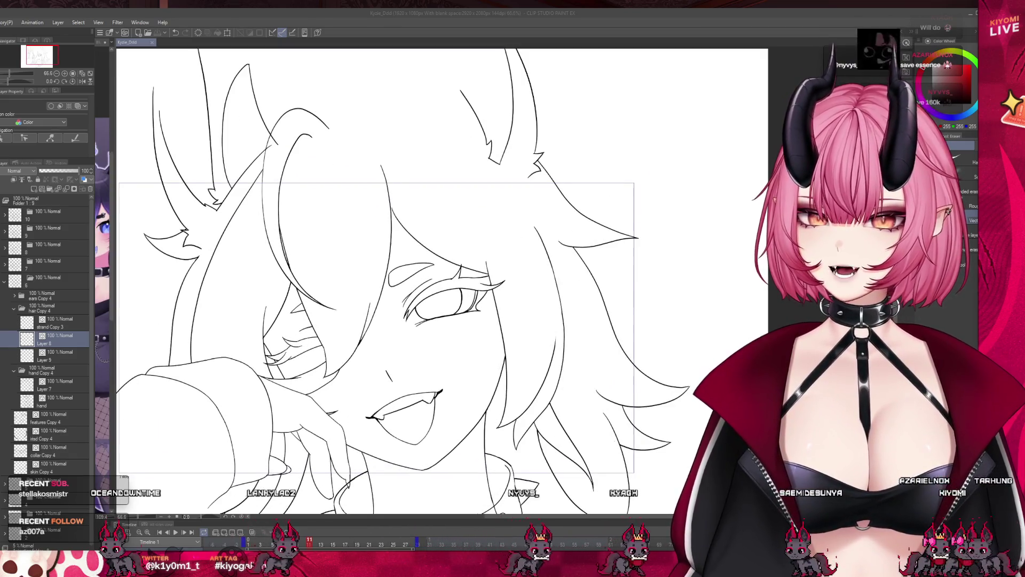
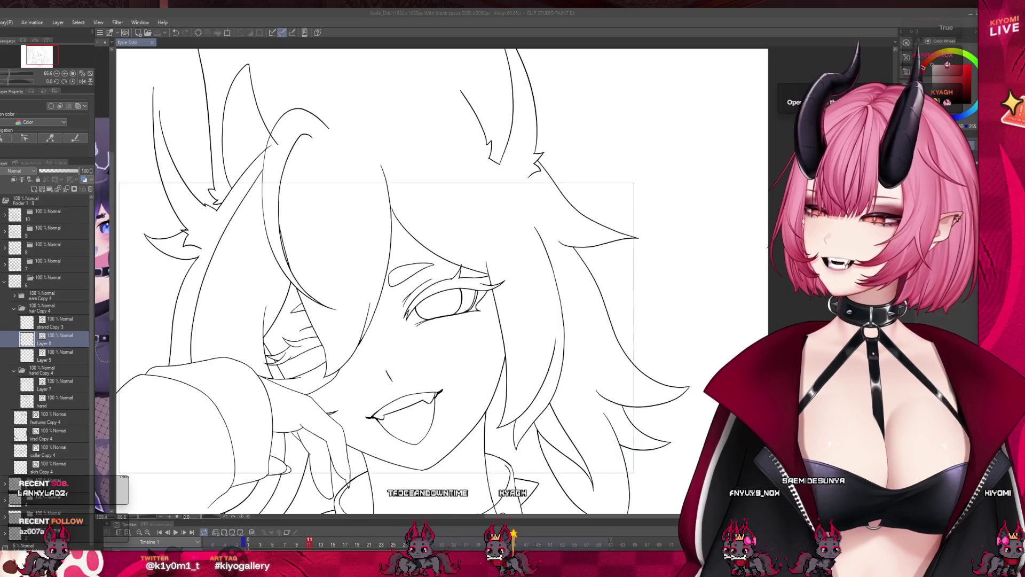
- Zoom out on the canvas and play the animation to preview the horned character's frames
{"action": "key", "text": "ctrl+minus"}
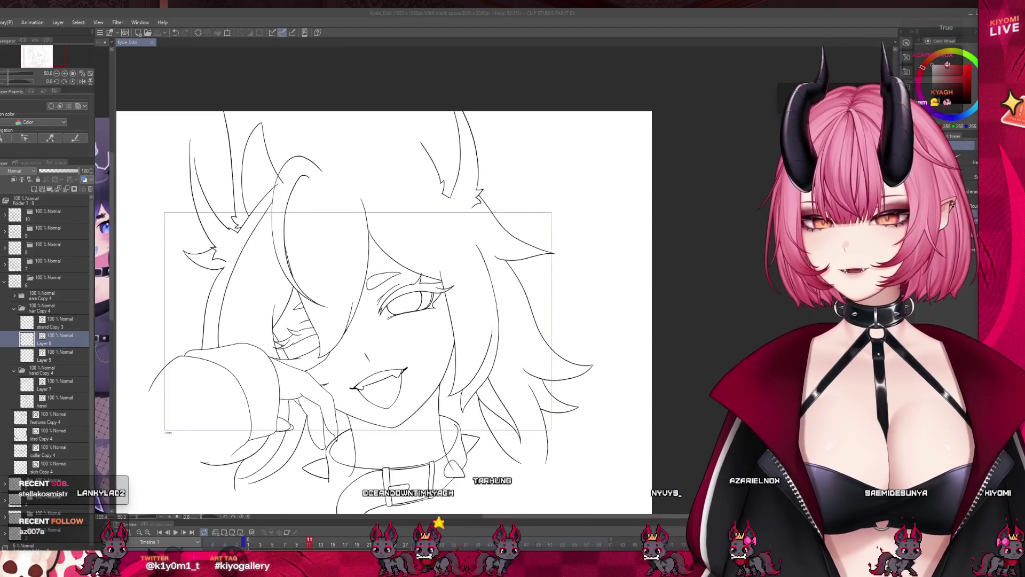
{"action": "scroll", "coordinate": [443, 288], "scroll_direction": "down", "scroll_amount": 2}
{"action": "scroll", "coordinate": [443, 288], "scroll_direction": "up", "scroll_amount": 4}
{"action": "key", "text": "space"}
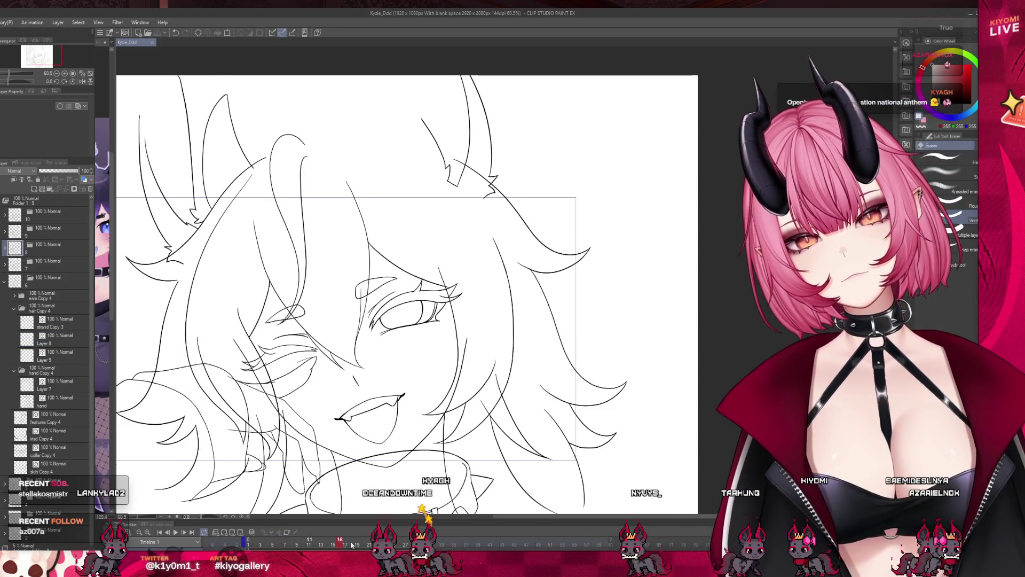
- Scroll the Layer palette down to the lower frame folders
{"action": "scroll", "coordinate": [351, 460], "scroll_direction": "down", "scroll_amount": 3}
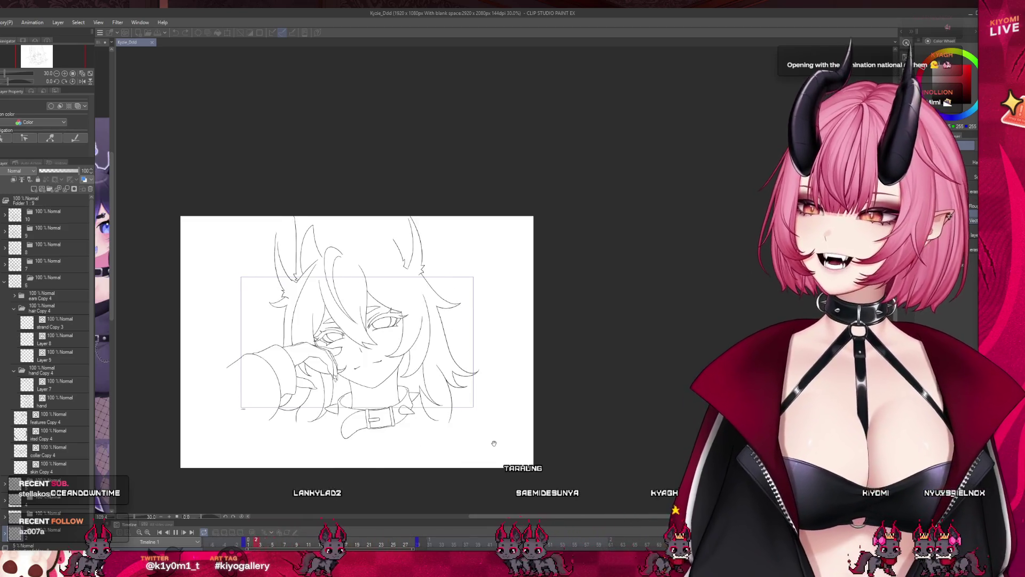
{"action": "scroll", "coordinate": [455, 344], "scroll_direction": "up", "scroll_amount": 1}
{"action": "scroll", "coordinate": [373, 320], "scroll_direction": "up", "scroll_amount": 2}
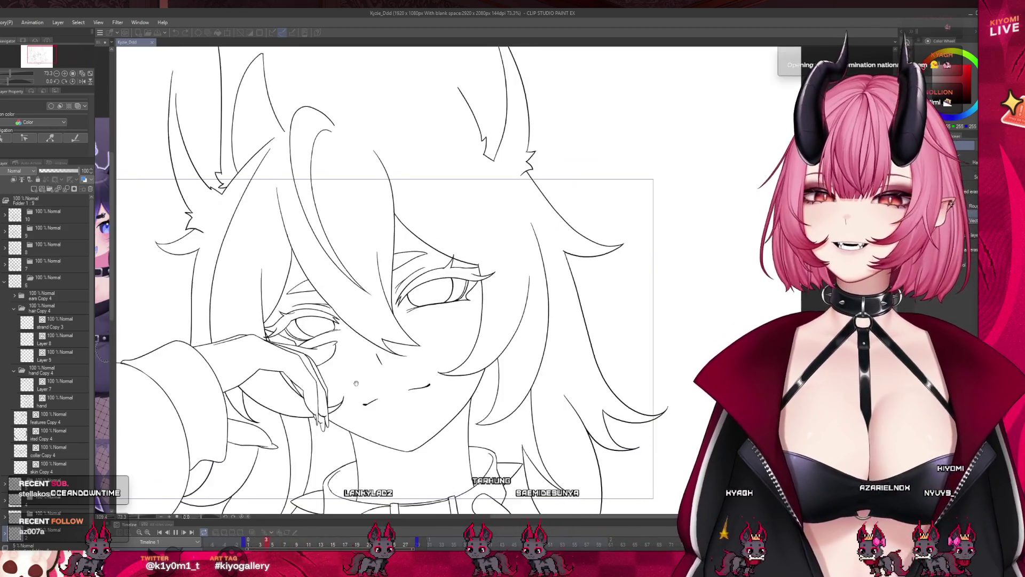
{"action": "scroll", "coordinate": [384, 278], "scroll_direction": "down", "scroll_amount": 2}
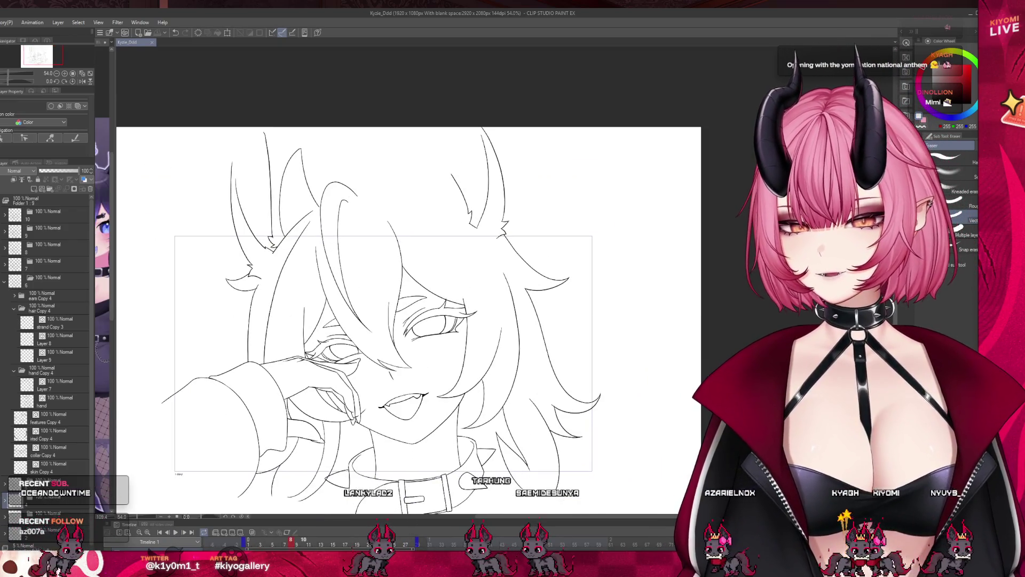
{"action": "scroll", "coordinate": [356, 443], "scroll_direction": "down", "scroll_amount": 1}
{"action": "scroll", "coordinate": [357, 442], "scroll_direction": "up", "scroll_amount": 2}
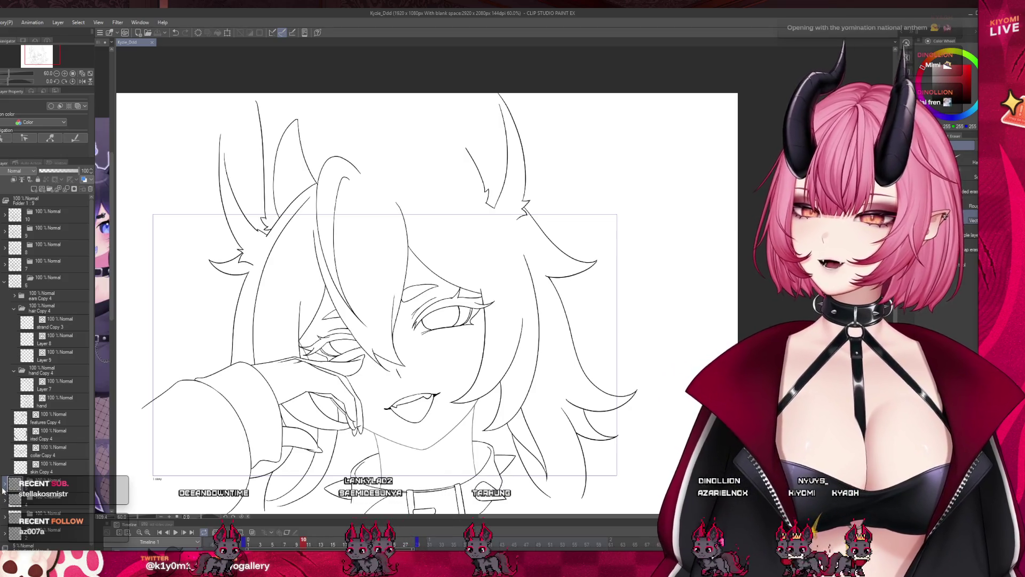
{"action": "scroll", "coordinate": [53, 507], "scroll_direction": "down", "scroll_amount": 1}
{"action": "scroll", "coordinate": [54, 505], "scroll_direction": "down", "scroll_amount": 5}
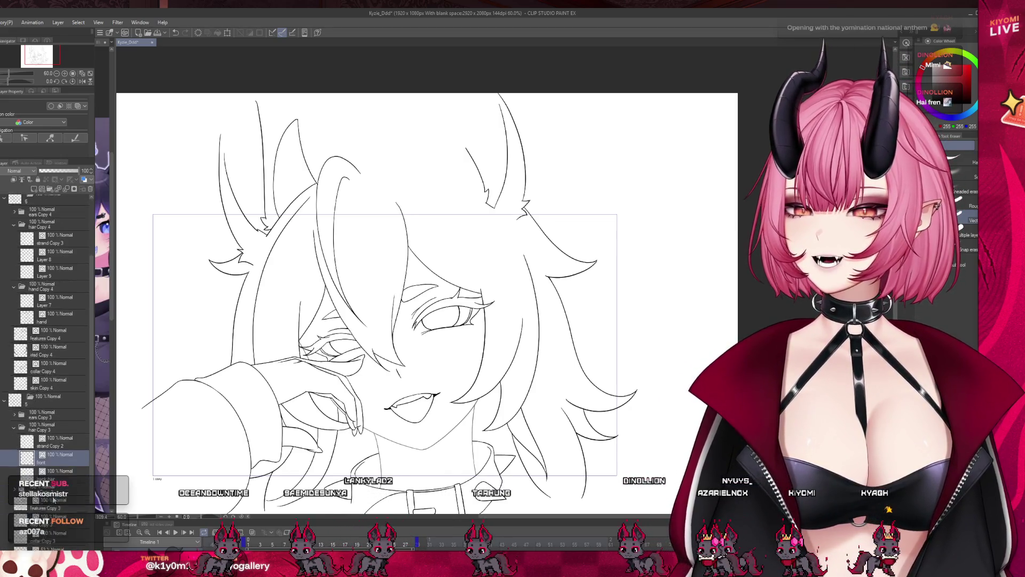
{"action": "left_click", "coordinate": [61, 171]}
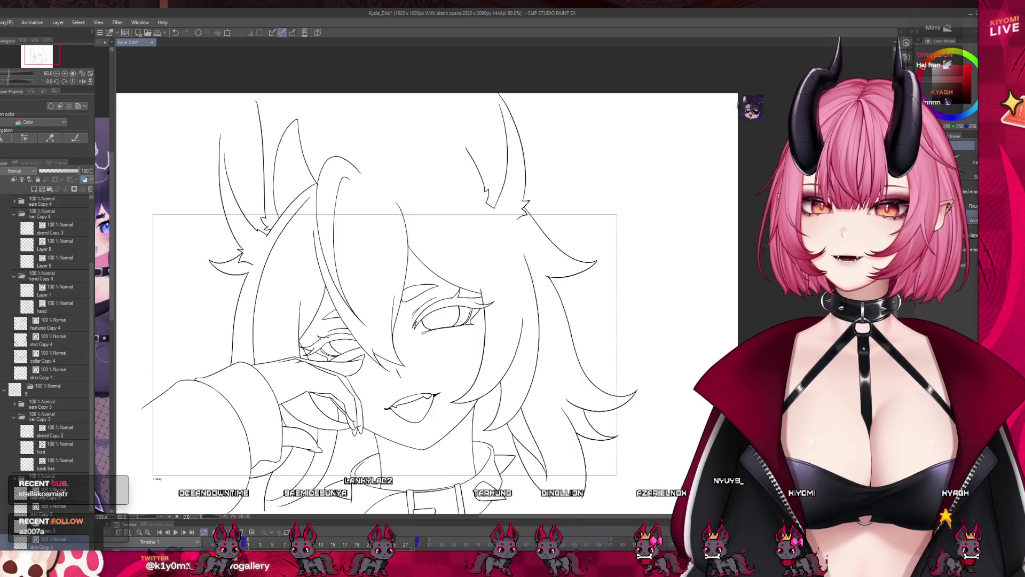
- Zoom out and in on the canvas to inspect the current frame's lineart
{"action": "scroll", "coordinate": [337, 385], "scroll_direction": "down", "scroll_amount": 2}
{"action": "scroll", "coordinate": [337, 385], "scroll_direction": "up", "scroll_amount": 3}
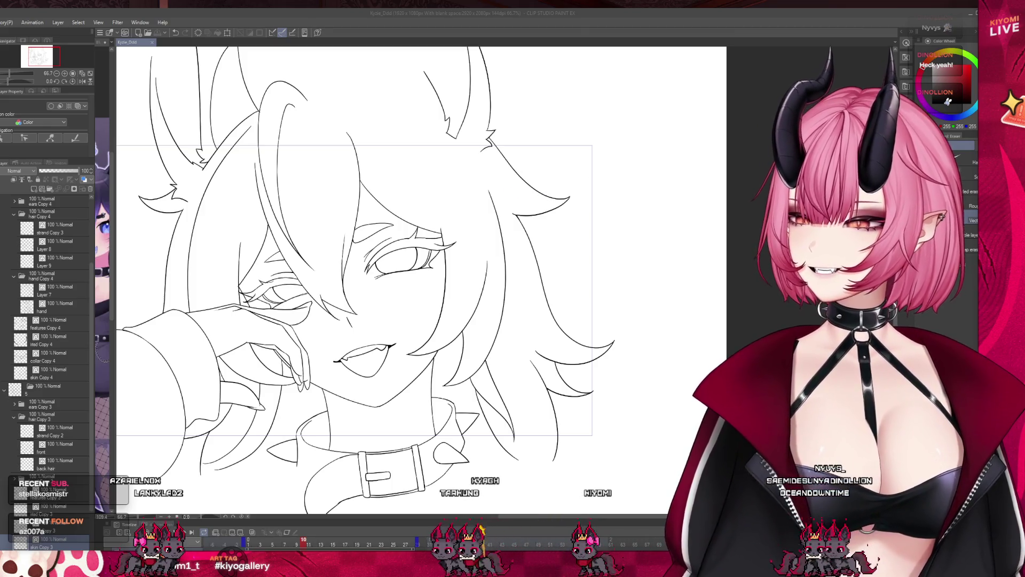
{"action": "key", "text": "ctrl+minus"}
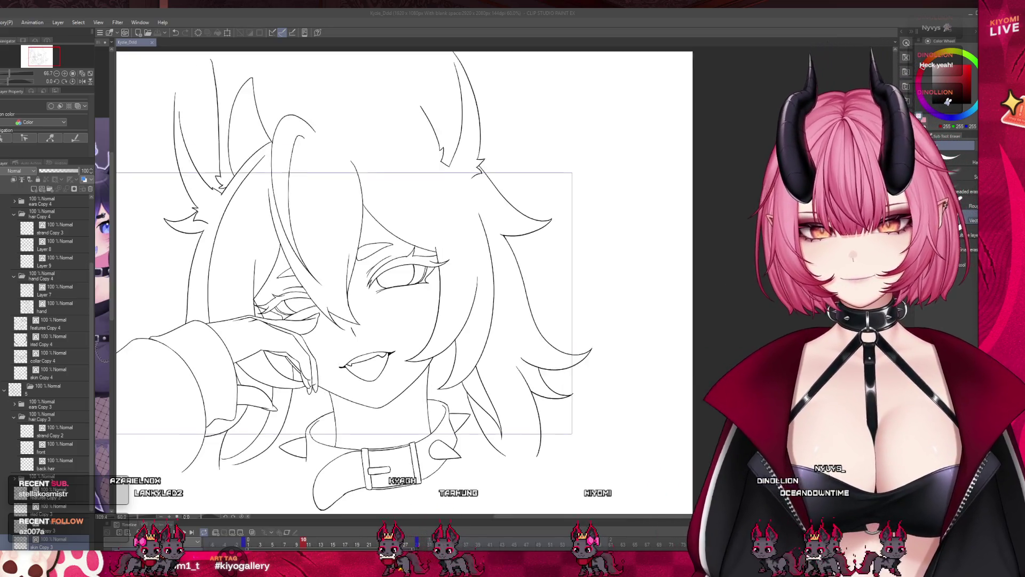
{"action": "scroll", "coordinate": [335, 358], "scroll_direction": "up", "scroll_amount": 1}
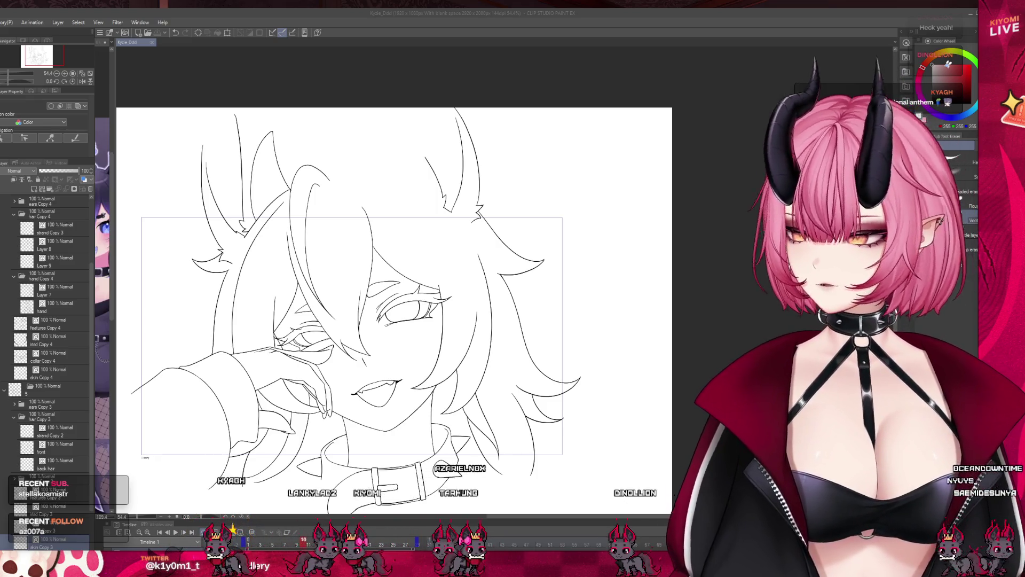
{"action": "scroll", "coordinate": [328, 366], "scroll_direction": "down", "scroll_amount": 1}
{"action": "scroll", "coordinate": [329, 366], "scroll_direction": "up", "scroll_amount": 2}
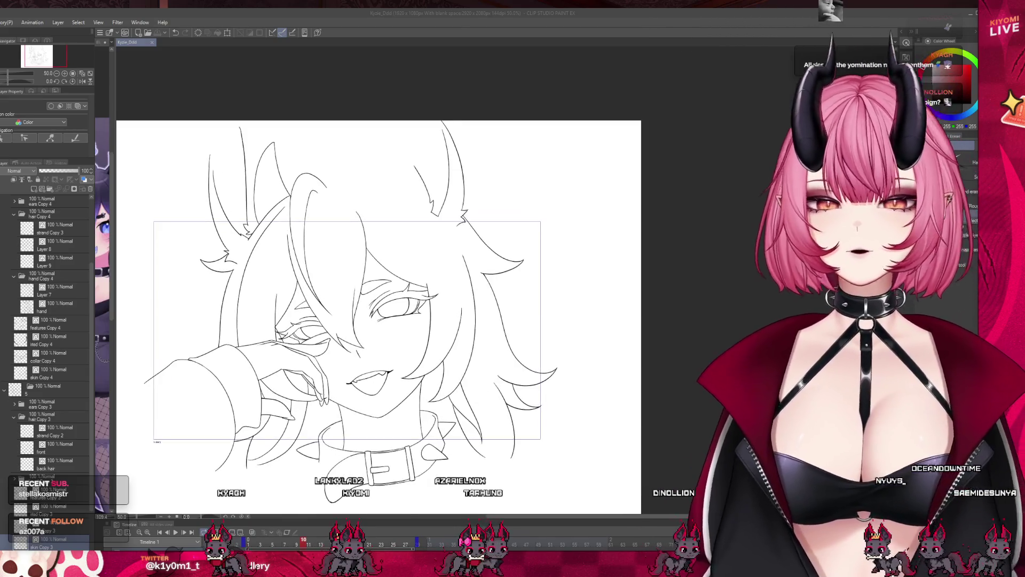
{"action": "scroll", "coordinate": [141, 185], "scroll_direction": "up", "scroll_amount": 1}
{"action": "scroll", "coordinate": [312, 324], "scroll_direction": "up", "scroll_amount": 1}
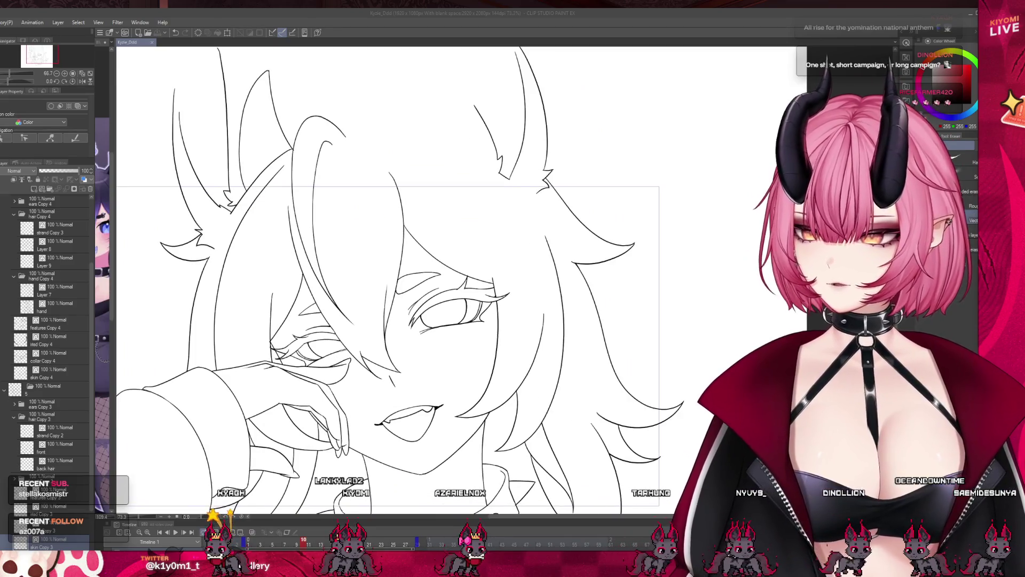
{"action": "scroll", "coordinate": [347, 374], "scroll_direction": "down", "scroll_amount": 2}
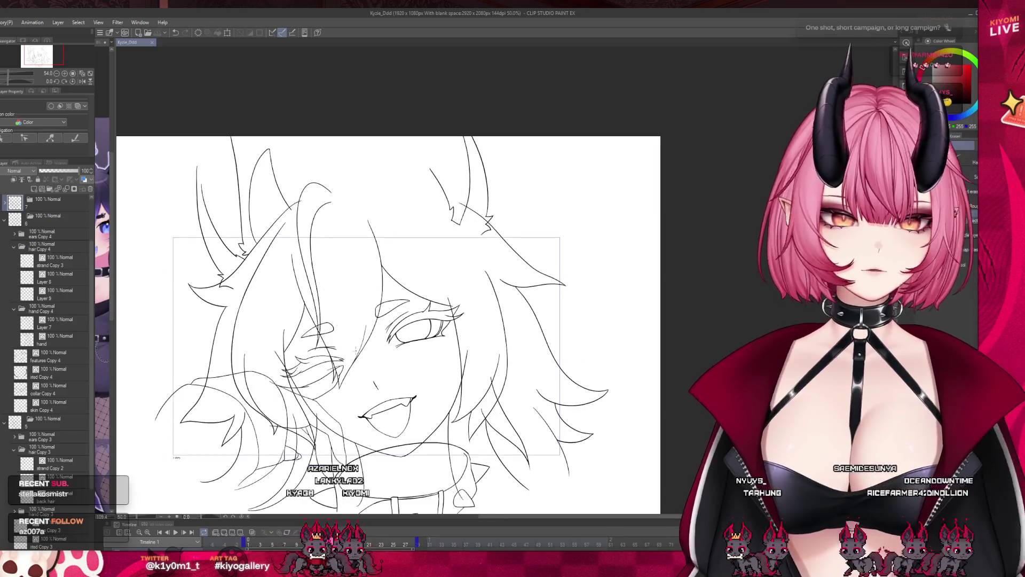
{"action": "scroll", "coordinate": [40, 306], "scroll_direction": "up", "scroll_amount": 2}
- Collapse frame folder 6, expand folder 7 and select its skin Copy 5 layer
{"action": "left_click", "coordinate": [4, 233]}
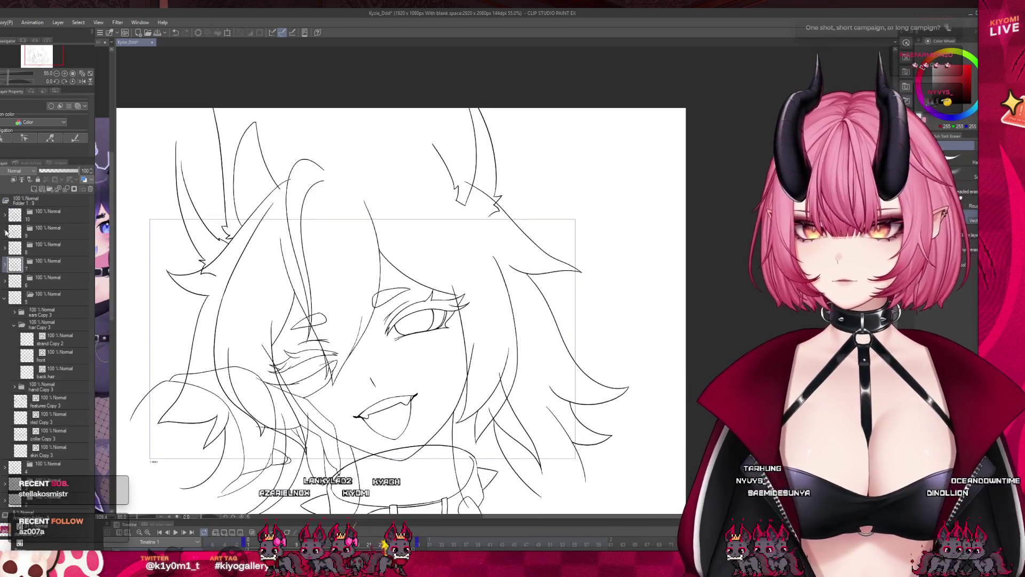
{"action": "left_click", "coordinate": [5, 263]}
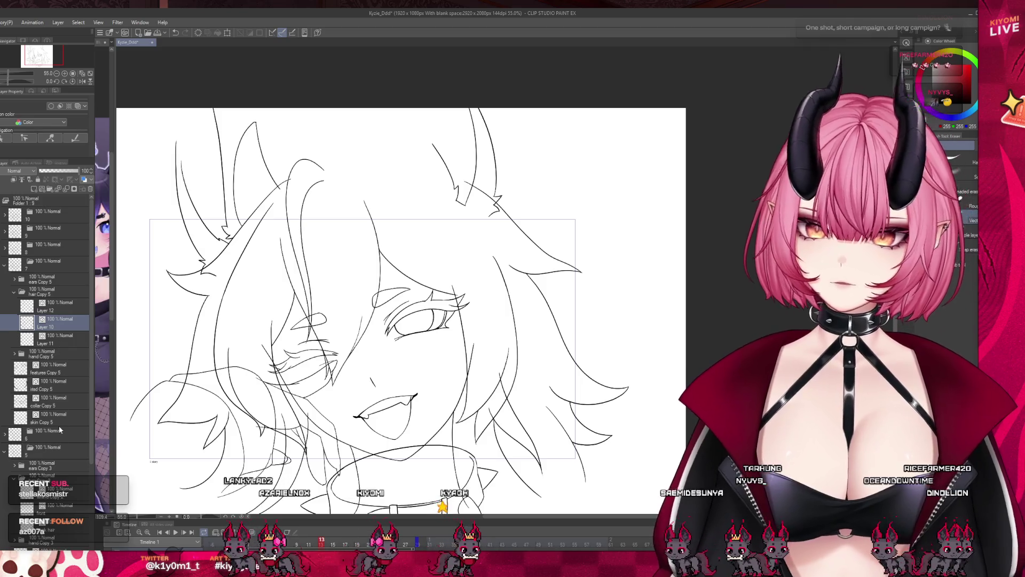
{"action": "left_click", "coordinate": [60, 420]}
{"action": "scroll", "coordinate": [325, 465], "scroll_direction": "up", "scroll_amount": 2}
{"action": "scroll", "coordinate": [316, 383], "scroll_direction": "up", "scroll_amount": 2}
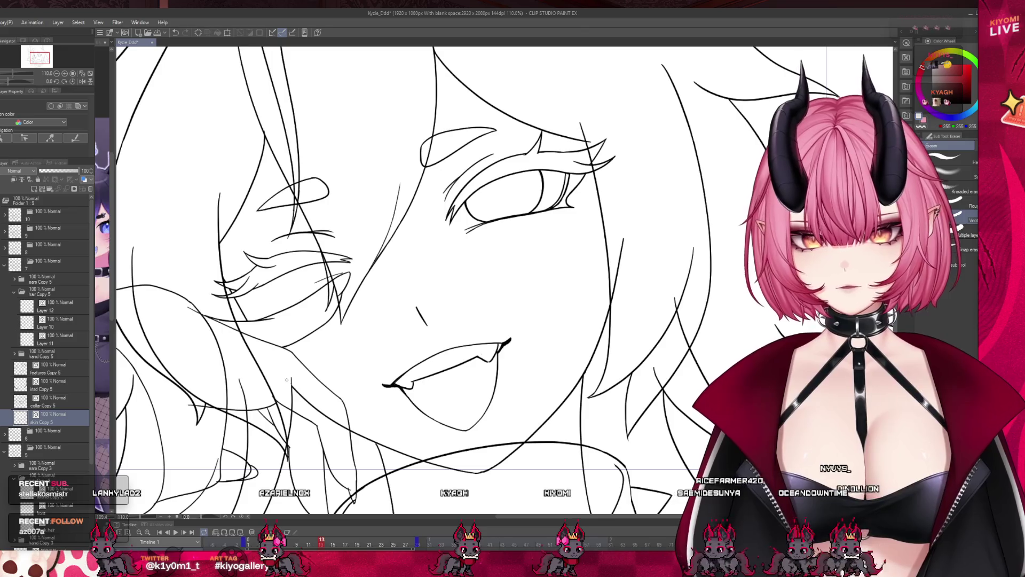
{"action": "scroll", "coordinate": [325, 347], "scroll_direction": "down", "scroll_amount": 3}
{"action": "scroll", "coordinate": [411, 246], "scroll_direction": "up", "scroll_amount": 2}
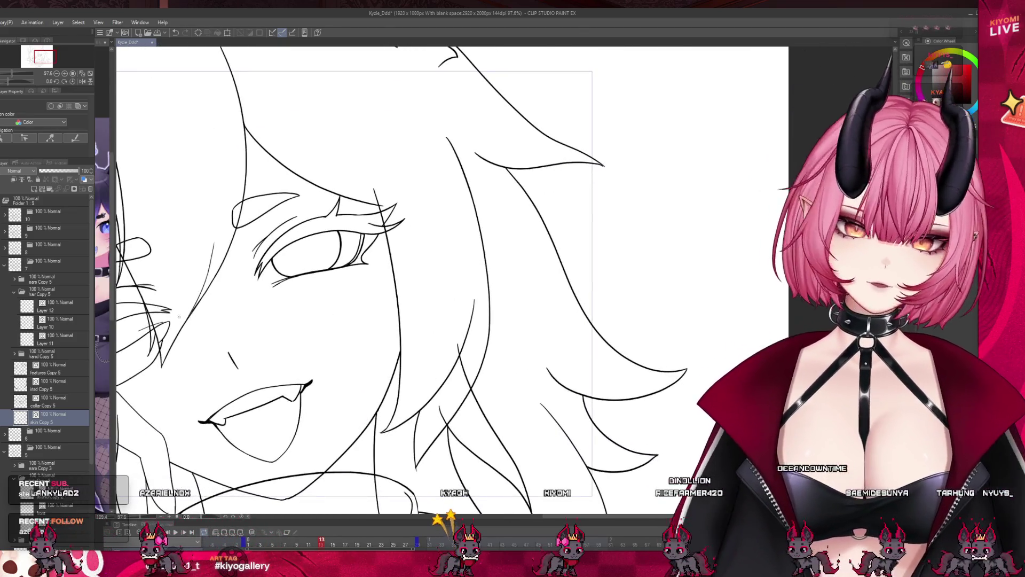
- Select the collar and features Copy 5 layers, then expand the hand Copy 5 folder
{"action": "left_click", "coordinate": [59, 401]}
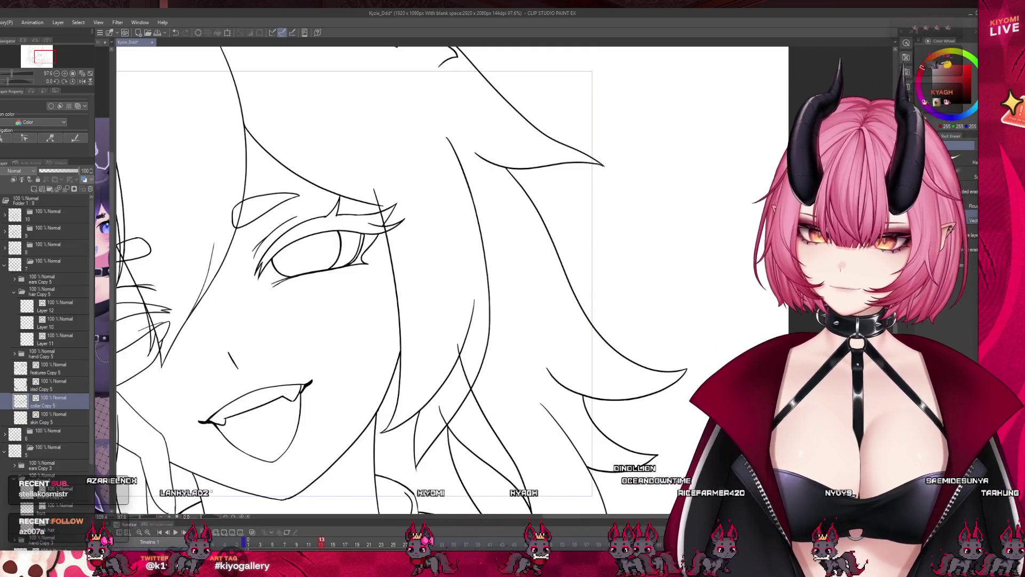
{"action": "scroll", "coordinate": [374, 267], "scroll_direction": "down", "scroll_amount": 2}
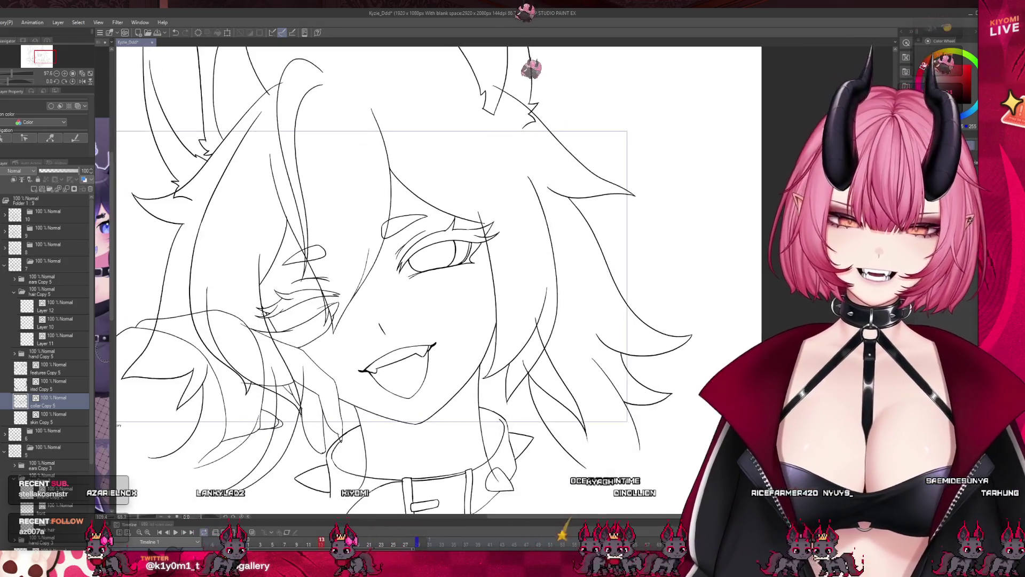
{"action": "scroll", "coordinate": [374, 267], "scroll_direction": "up", "scroll_amount": 1}
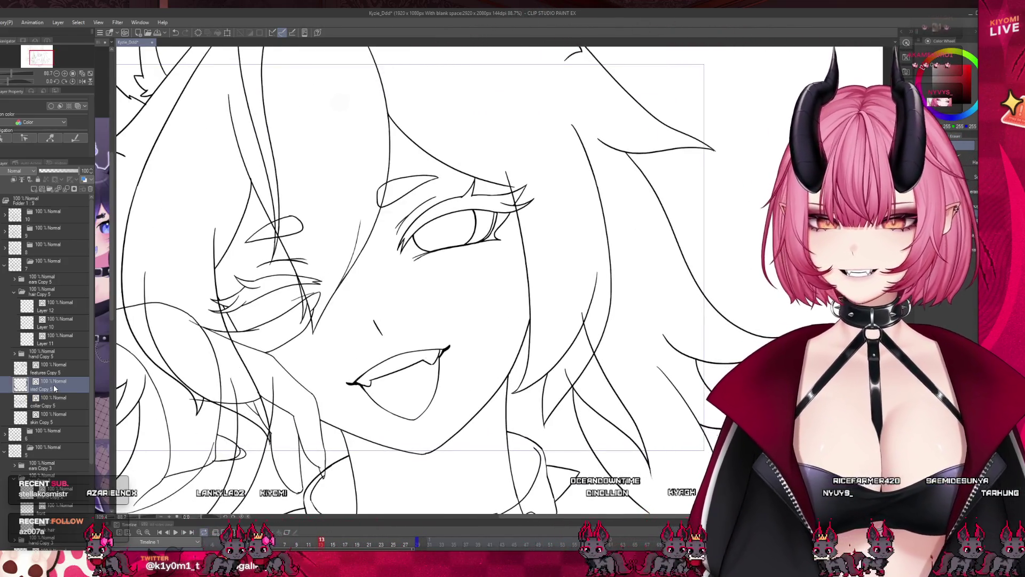
{"action": "left_click", "coordinate": [62, 373]}
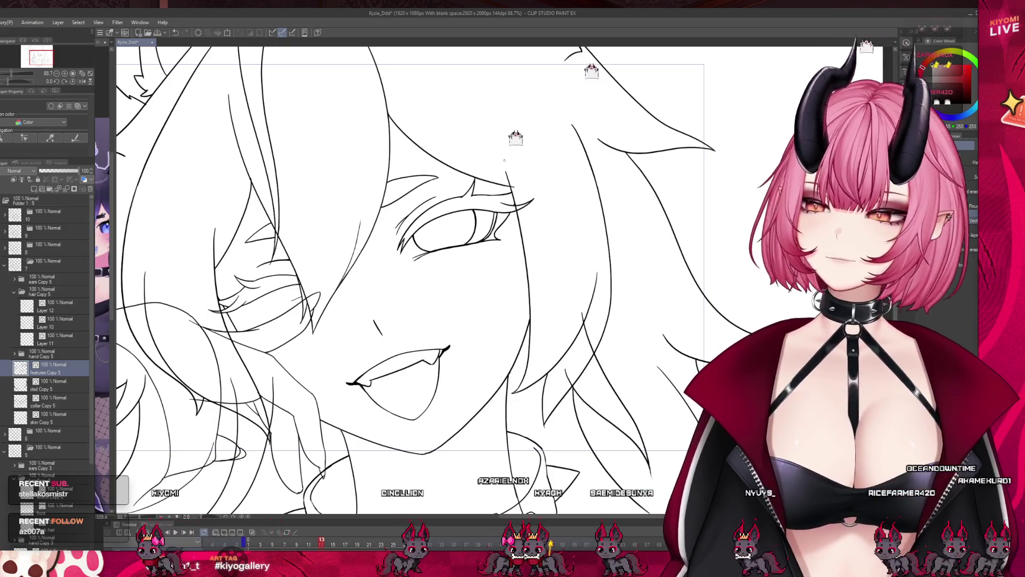
{"action": "scroll", "coordinate": [432, 184], "scroll_direction": "down", "scroll_amount": 1}
{"action": "scroll", "coordinate": [431, 184], "scroll_direction": "down", "scroll_amount": 2}
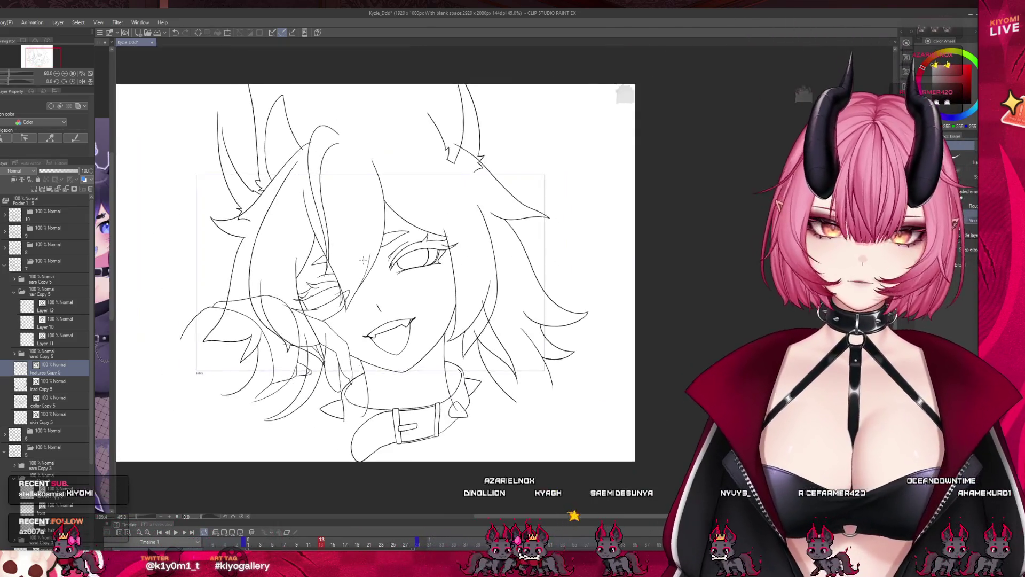
{"action": "left_click", "coordinate": [14, 354]}
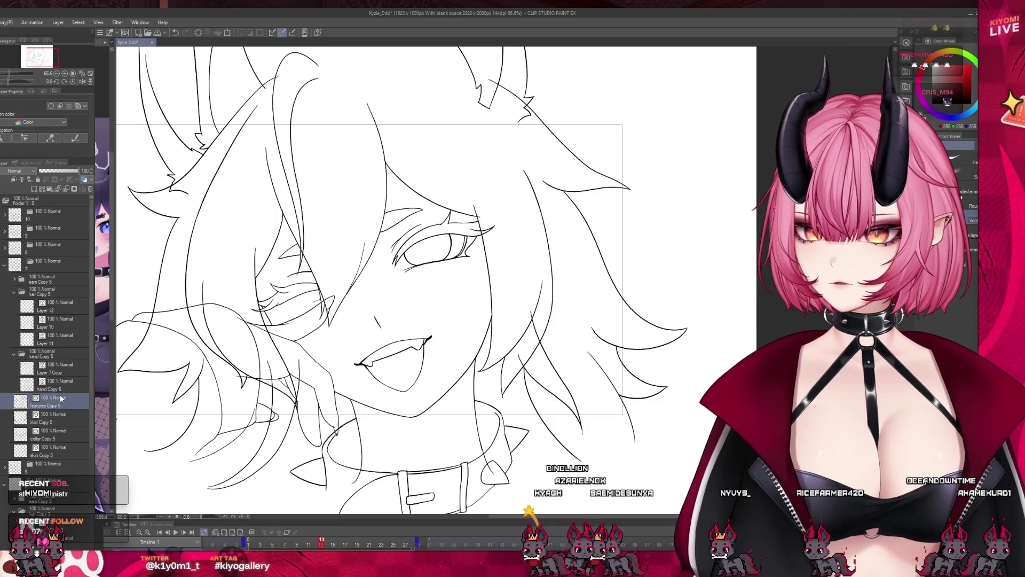
{"action": "left_click", "coordinate": [53, 385]}
{"action": "scroll", "coordinate": [171, 385], "scroll_direction": "up", "scroll_amount": 1}
{"action": "scroll", "coordinate": [190, 370], "scroll_direction": "up", "scroll_amount": 1}
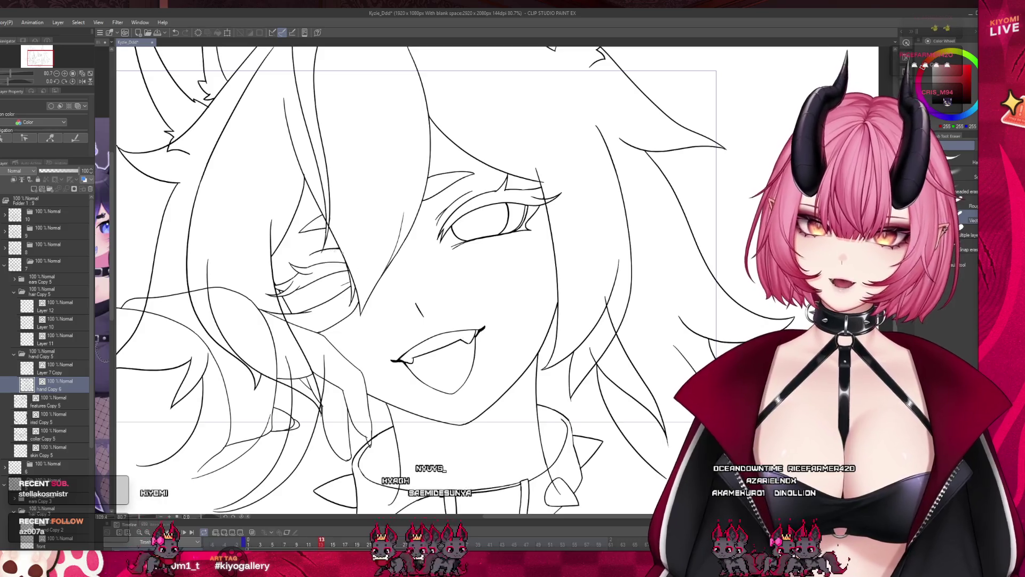
{"action": "left_click", "coordinate": [63, 339]}
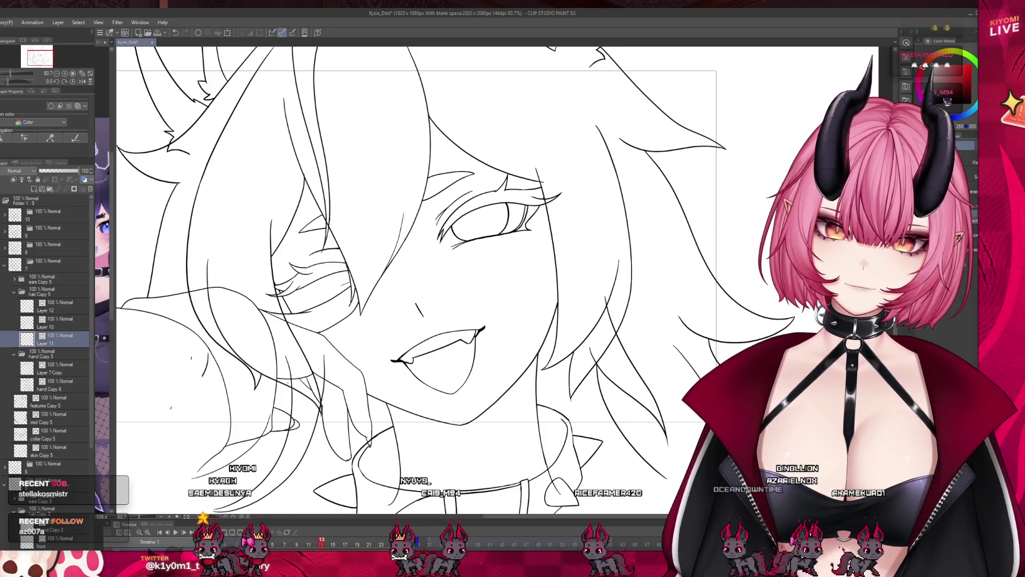
{"action": "scroll", "coordinate": [359, 391], "scroll_direction": "down", "scroll_amount": 1}
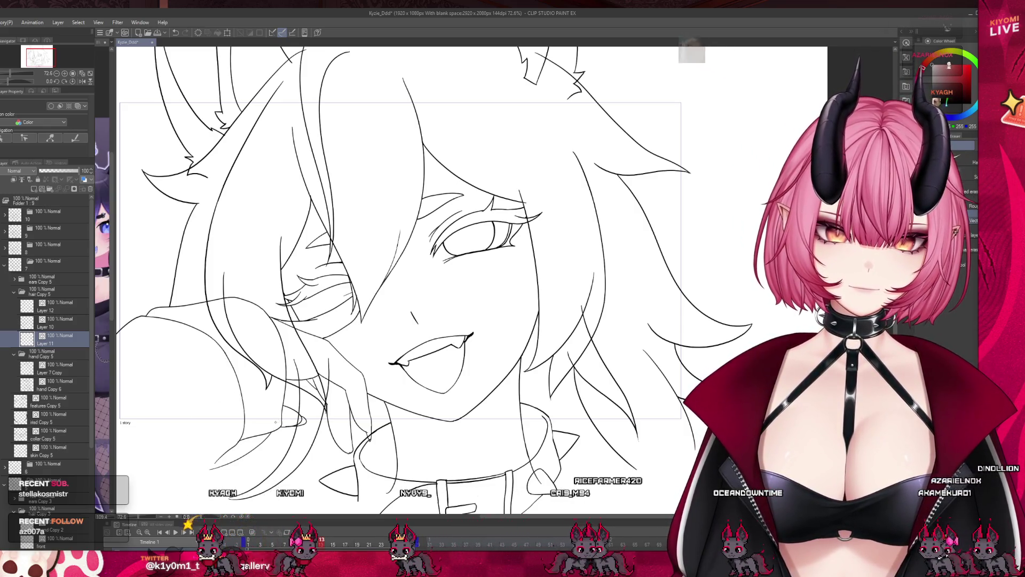
{"action": "scroll", "coordinate": [405, 299], "scroll_direction": "down", "scroll_amount": 2}
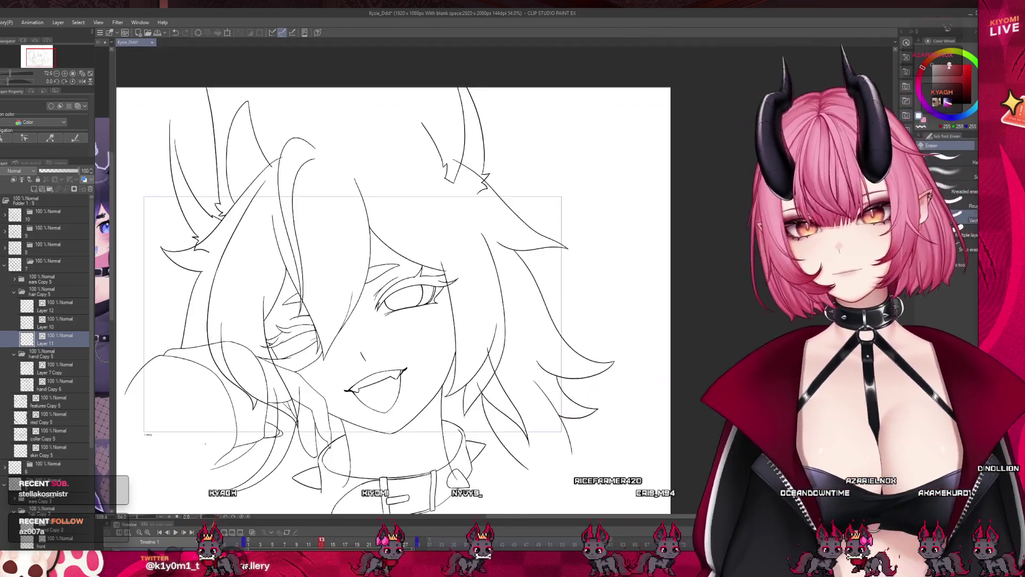
{"action": "scroll", "coordinate": [176, 184], "scroll_direction": "up", "scroll_amount": 2}
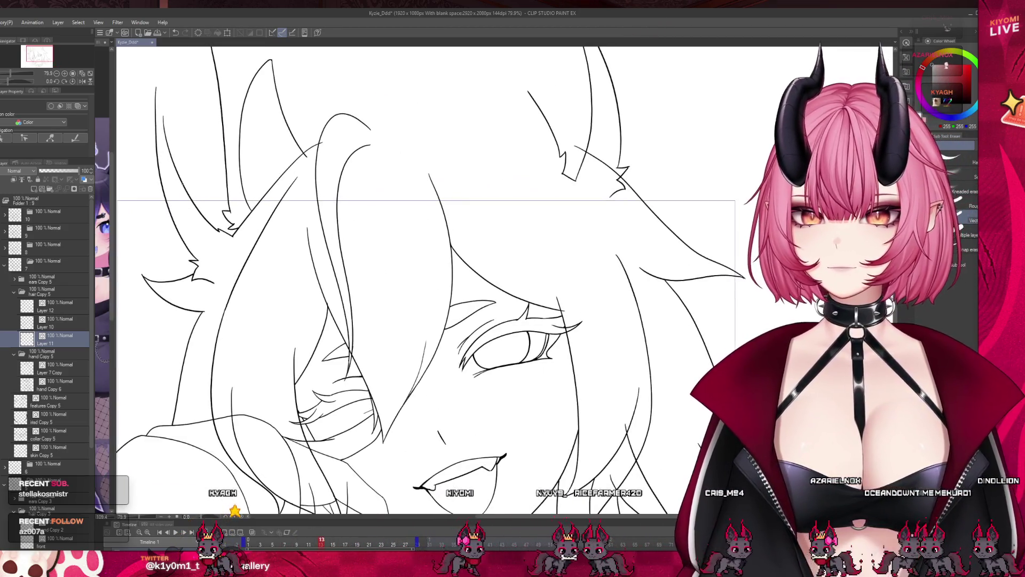
{"action": "mouse_move", "coordinate": [317, 543]}
{"action": "left_mouse_down"}
{"action": "mouse_move", "coordinate": [283, 544]}
{"action": "mouse_move", "coordinate": [321, 543]}
{"action": "left_mouse_up"}
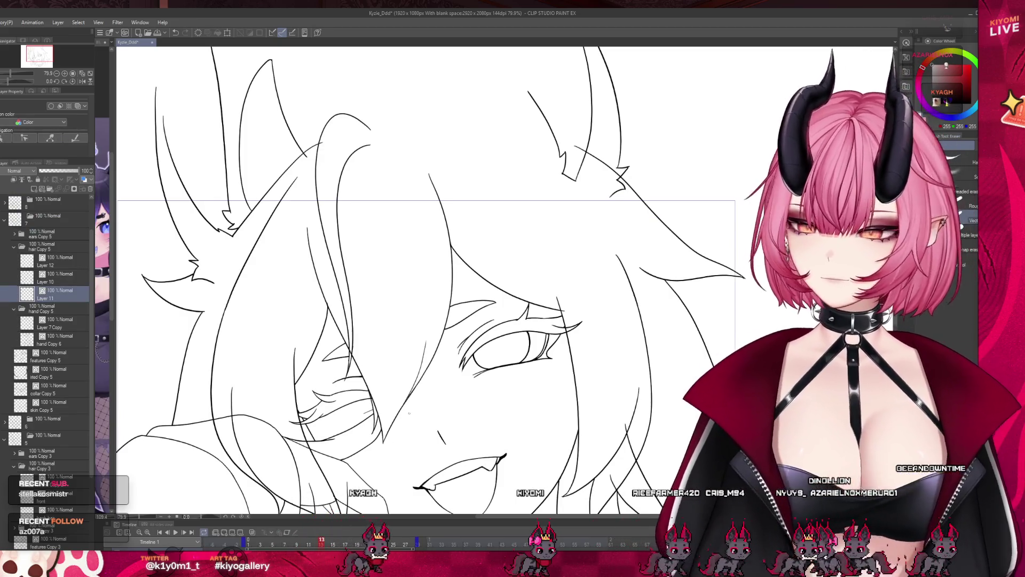
{"action": "scroll", "coordinate": [272, 272], "scroll_direction": "down", "scroll_amount": 2}
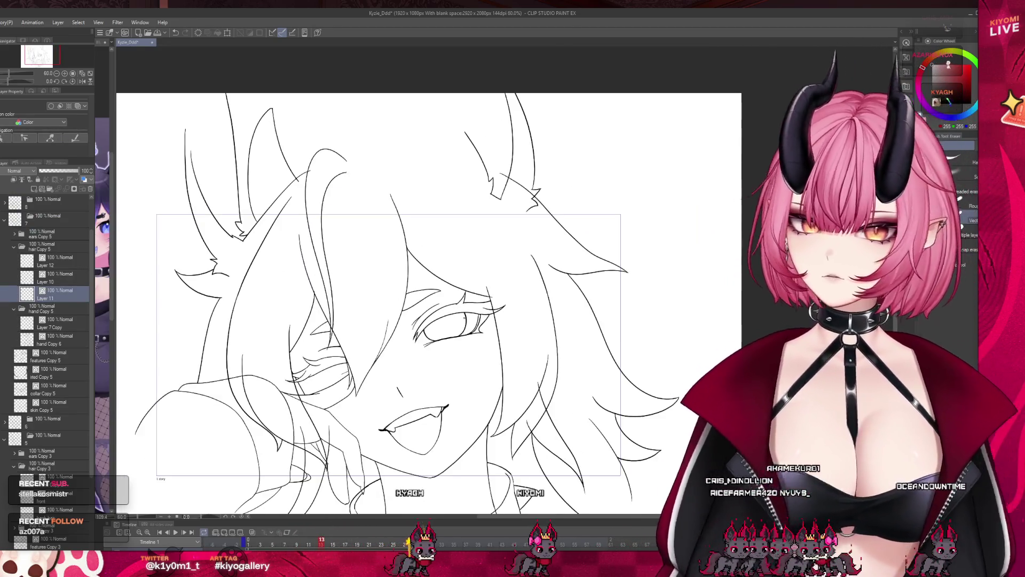
{"action": "scroll", "coordinate": [543, 396], "scroll_direction": "up", "scroll_amount": 1}
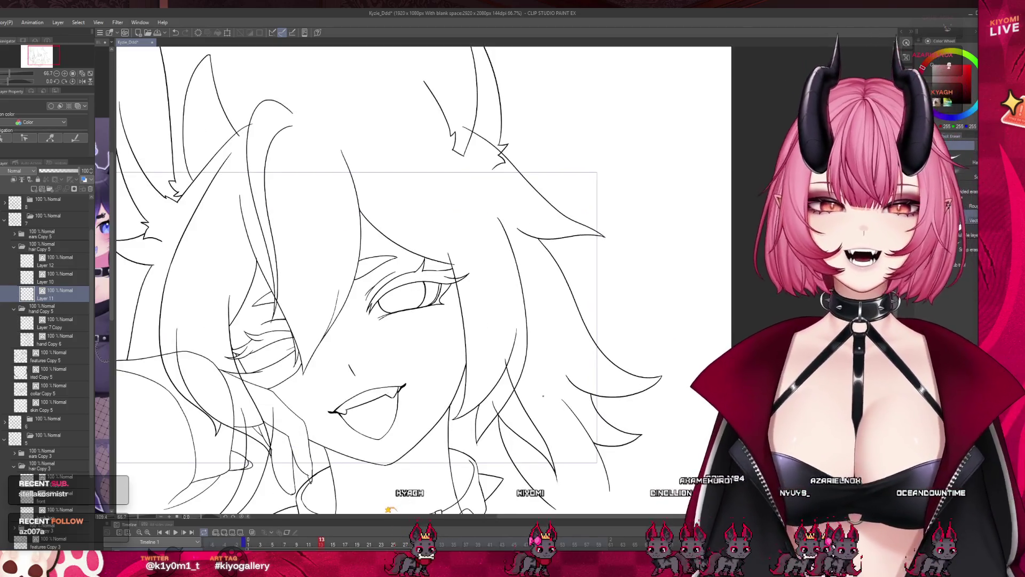
{"action": "scroll", "coordinate": [487, 335], "scroll_direction": "up", "scroll_amount": 2}
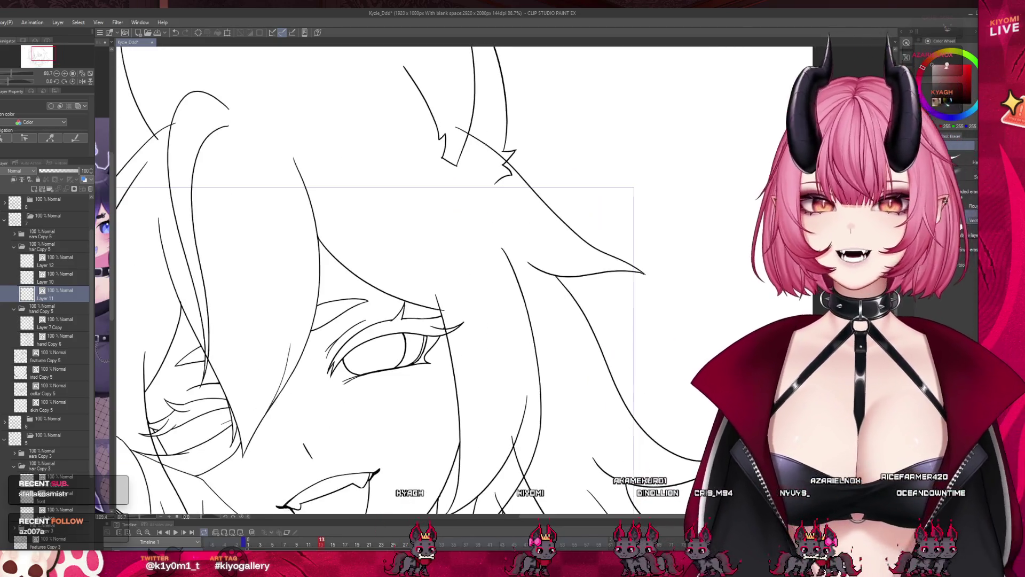
- Select Layer 10 and erase the stray dashed strokes beside the hand
{"action": "left_click", "coordinate": [71, 280]}
{"action": "scroll", "coordinate": [457, 389], "scroll_direction": "down", "scroll_amount": 3}
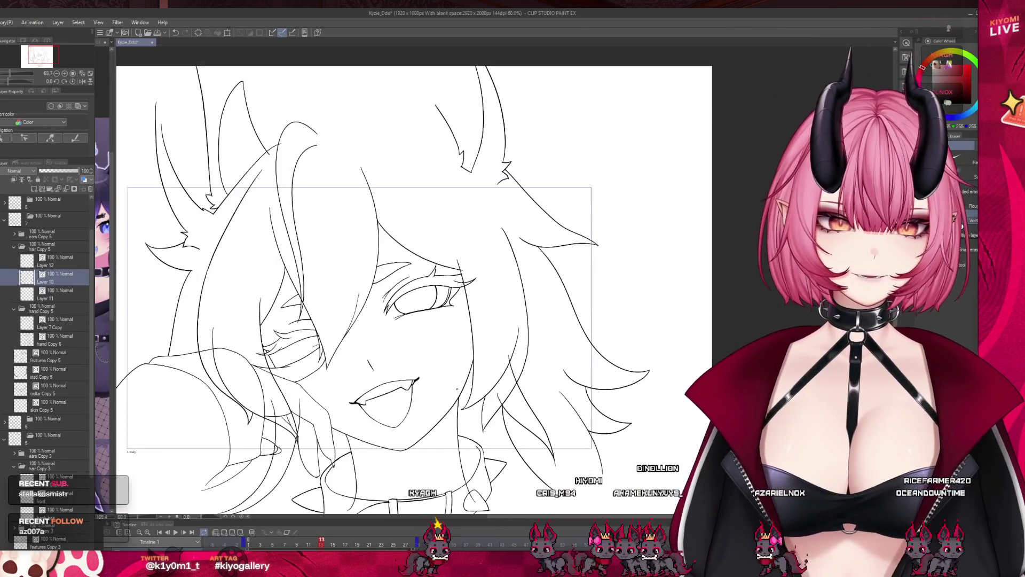
{"action": "scroll", "coordinate": [457, 389], "scroll_direction": "up", "scroll_amount": 2}
{"action": "scroll", "coordinate": [236, 403], "scroll_direction": "up", "scroll_amount": 2}
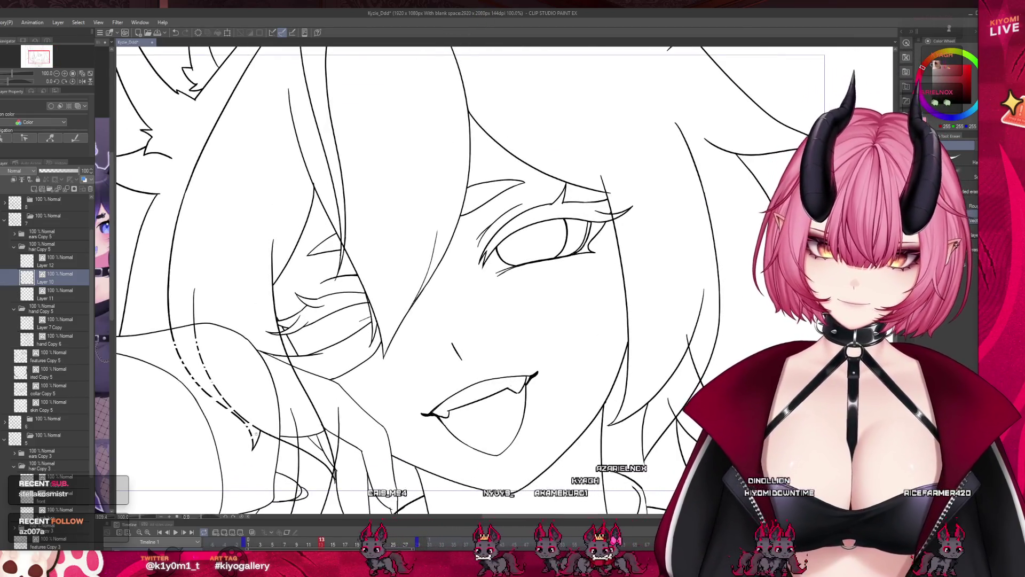
{"action": "left_click_drag", "start_coordinate": [248, 437], "coordinate": [316, 413]}
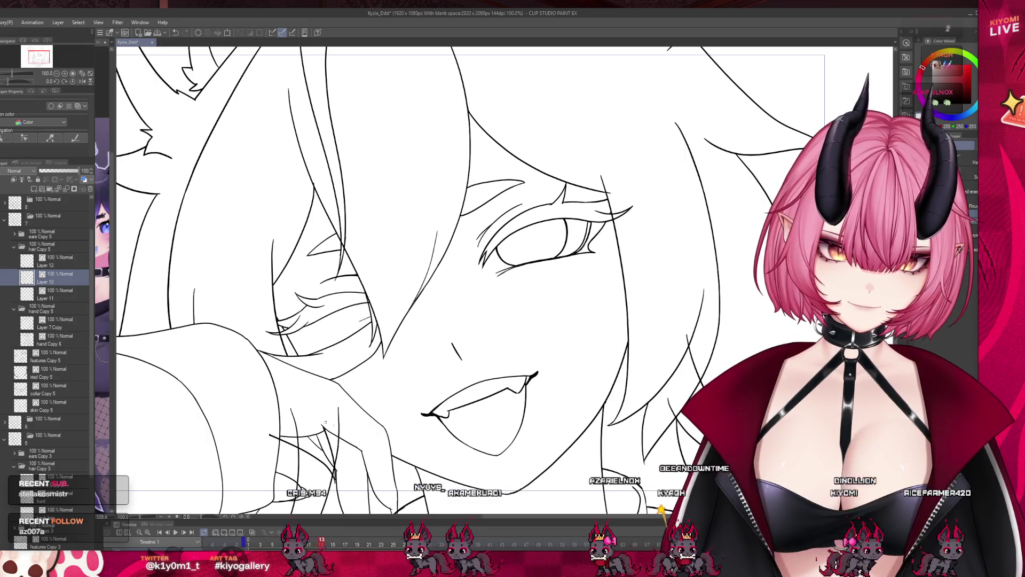
{"action": "scroll", "coordinate": [322, 400], "scroll_direction": "down", "scroll_amount": 1}
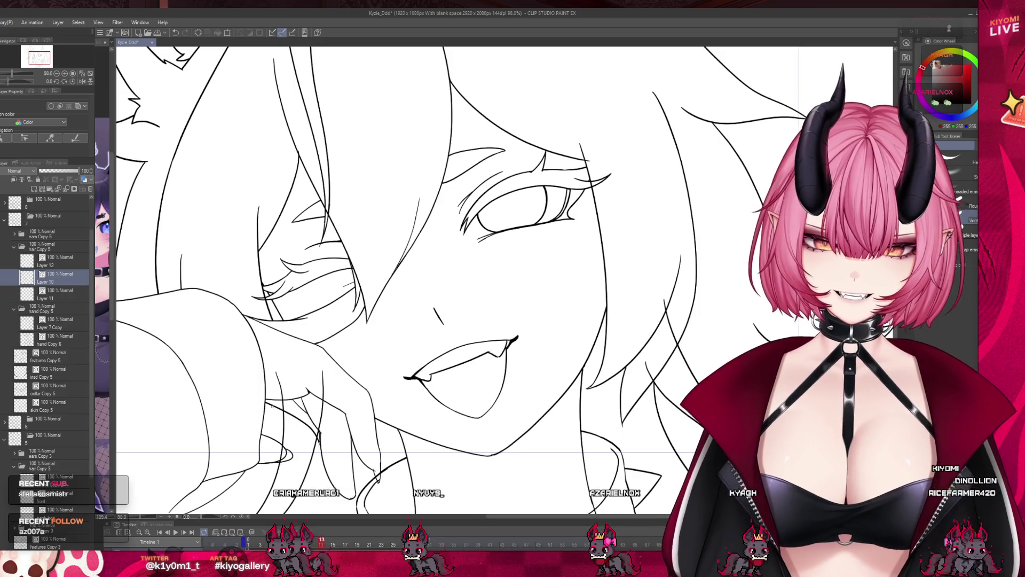
- Check the contents of Layers 12 and 11
{"action": "left_click", "coordinate": [53, 267]}
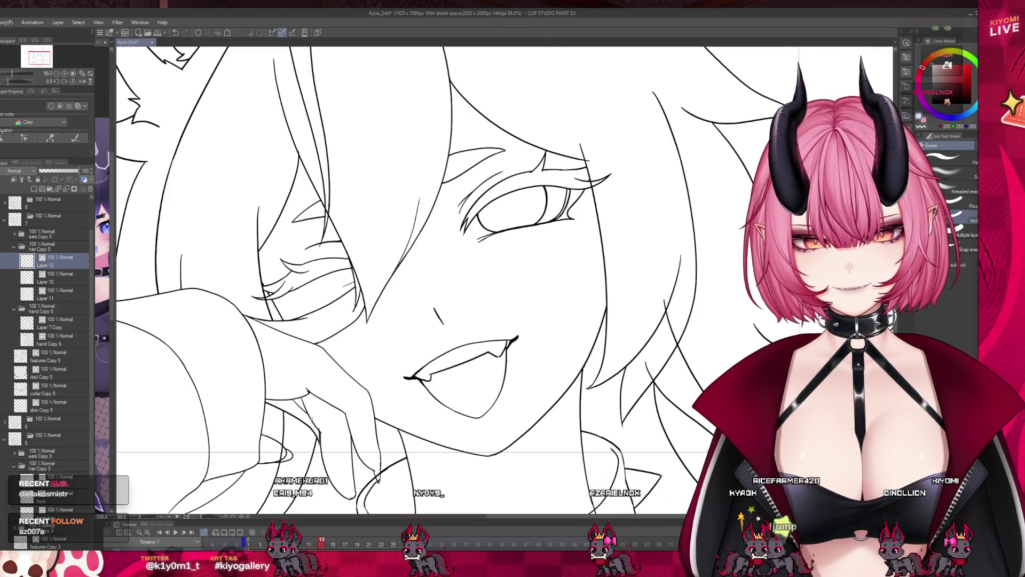
{"action": "scroll", "coordinate": [288, 369], "scroll_direction": "down", "scroll_amount": 2}
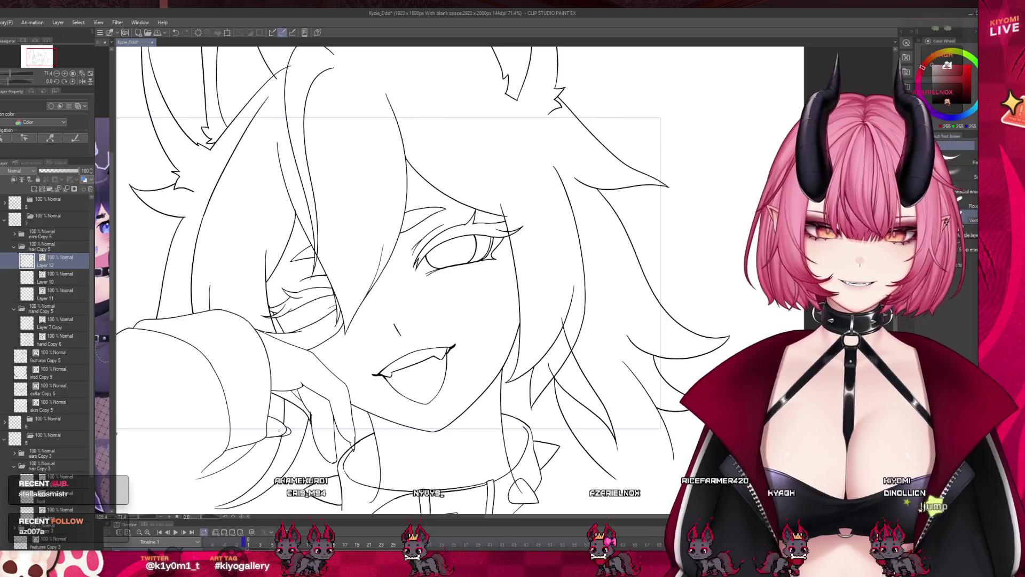
{"action": "scroll", "coordinate": [523, 387], "scroll_direction": "up", "scroll_amount": 1}
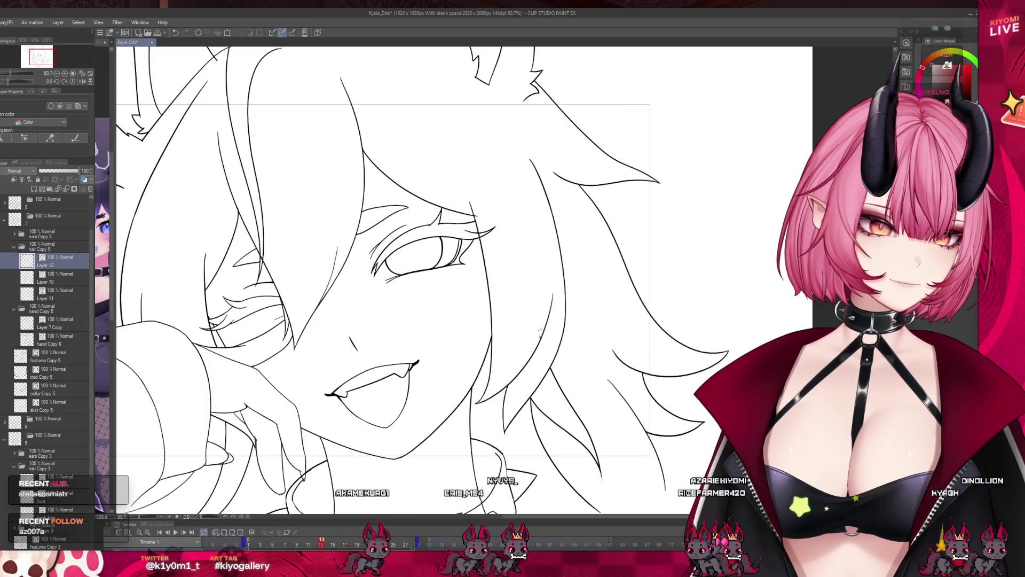
{"action": "scroll", "coordinate": [523, 388], "scroll_direction": "down", "scroll_amount": 2}
{"action": "scroll", "coordinate": [398, 168], "scroll_direction": "up", "scroll_amount": 3}
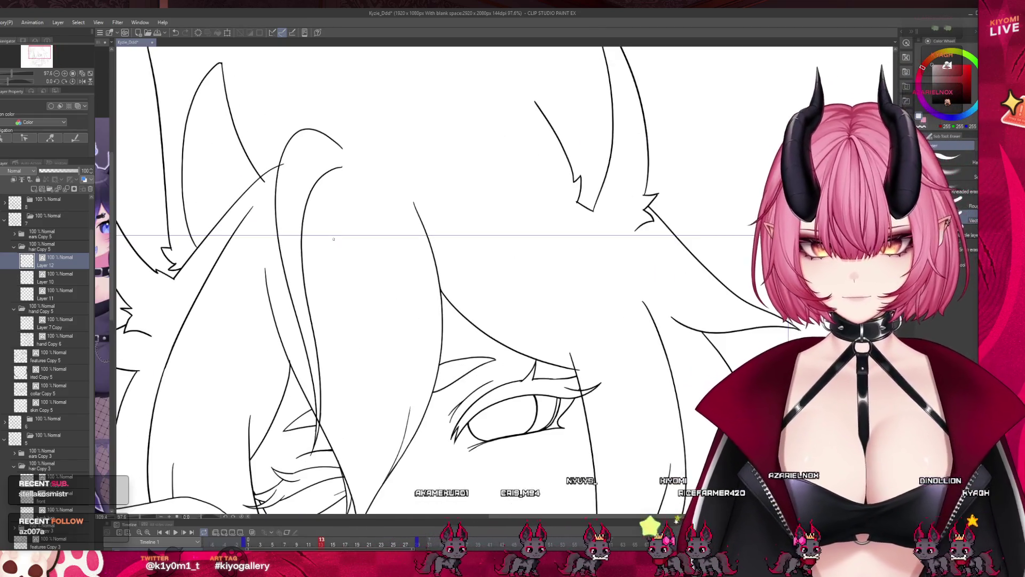
{"action": "left_click", "coordinate": [80, 294]}
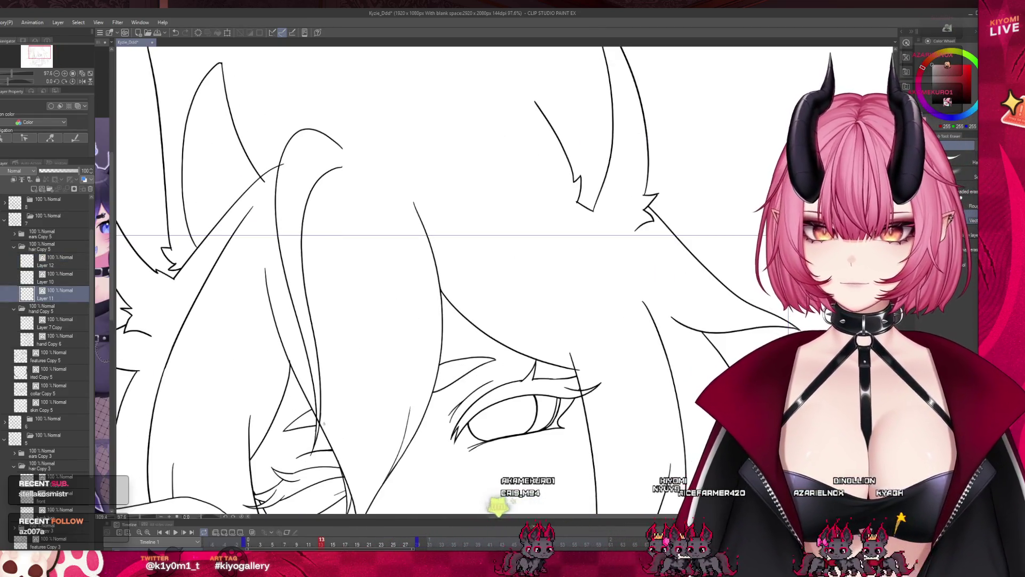
- Return to Layer 10, switch back to the pen, and zoom out to fit the drawing
{"action": "left_click", "coordinate": [67, 276]}
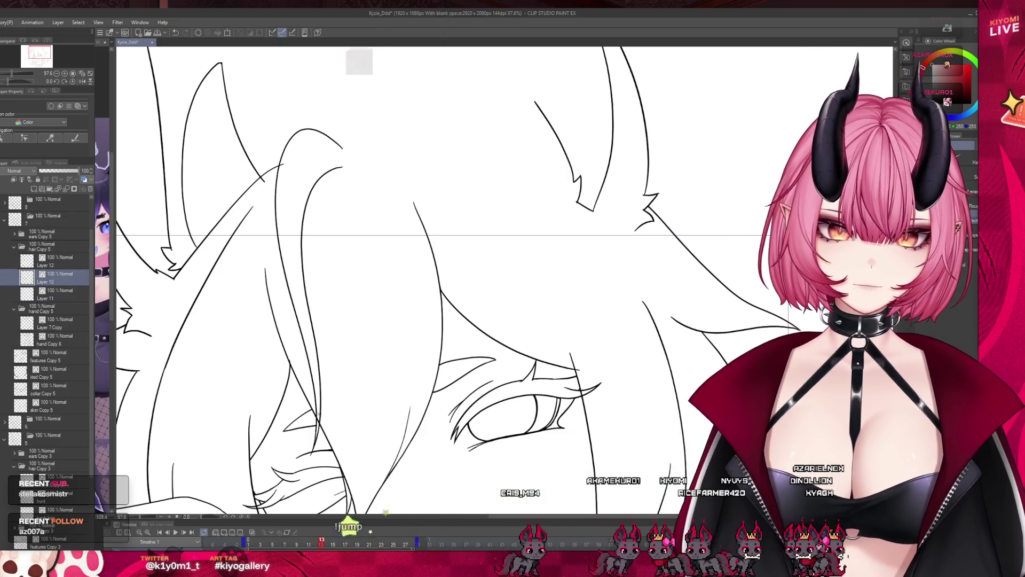
{"action": "scroll", "coordinate": [374, 337], "scroll_direction": "down", "scroll_amount": 5}
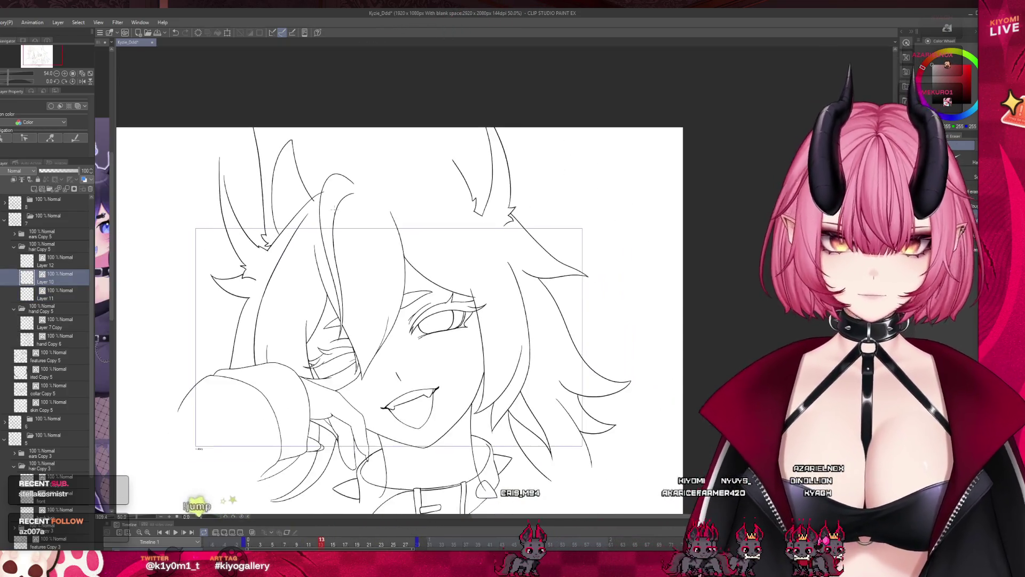
{"action": "scroll", "coordinate": [378, 305], "scroll_direction": "up", "scroll_amount": 2}
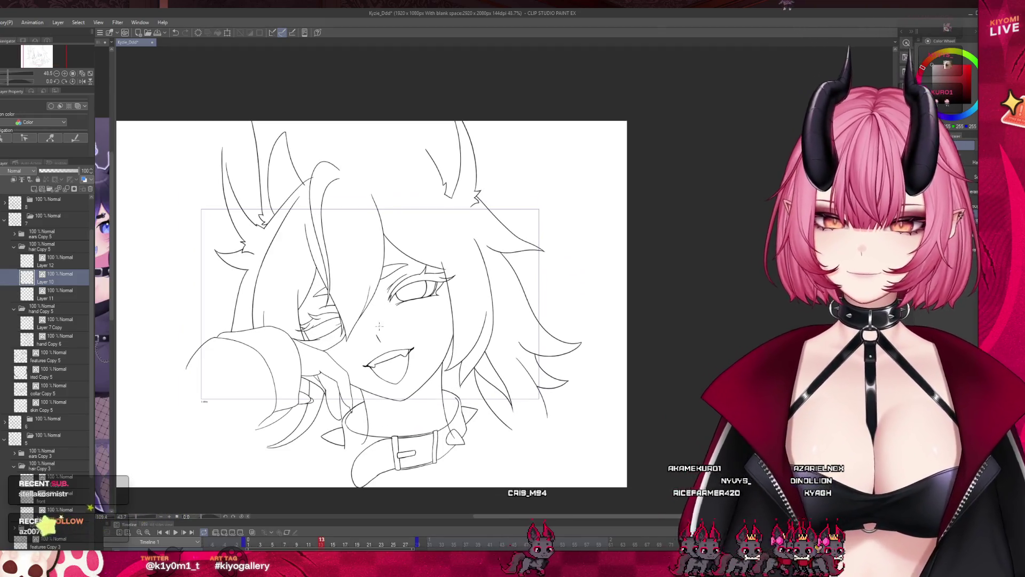
{"action": "scroll", "coordinate": [385, 302], "scroll_direction": "up", "scroll_amount": 3}
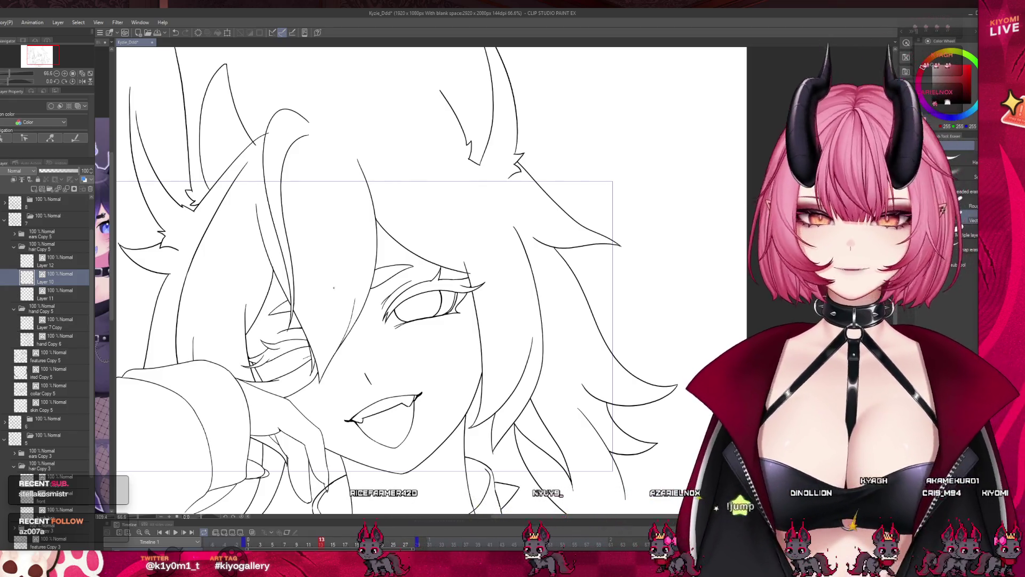
{"action": "scroll", "coordinate": [334, 288], "scroll_direction": "down", "scroll_amount": 1}
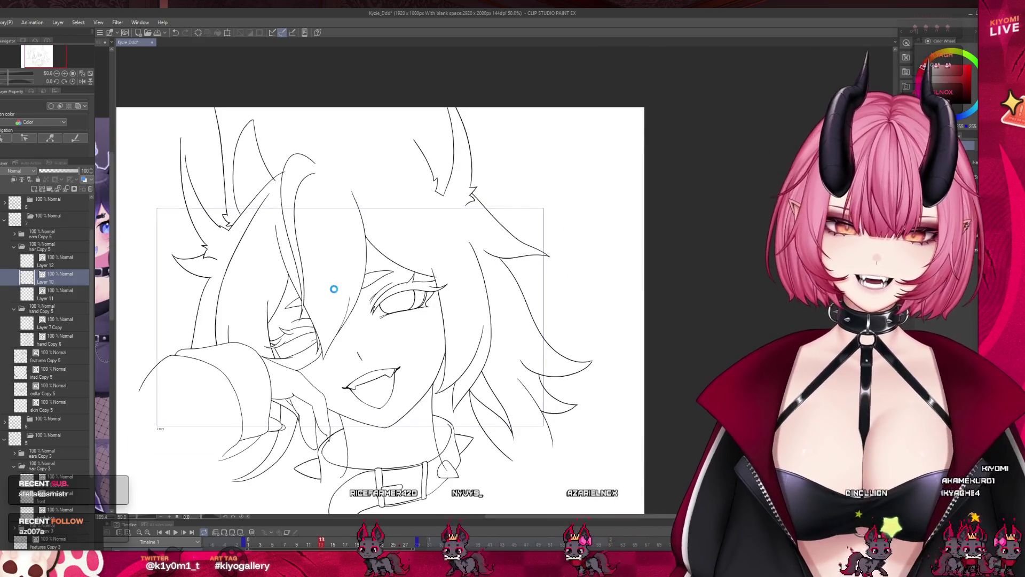
{"action": "scroll", "coordinate": [293, 420], "scroll_direction": "up", "scroll_amount": 3}
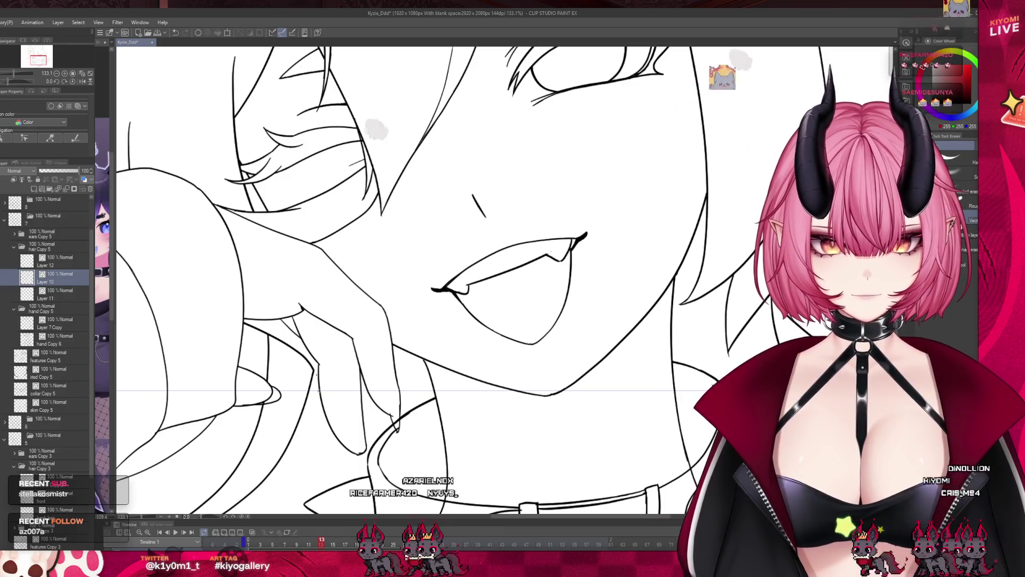
{"action": "scroll", "coordinate": [319, 364], "scroll_direction": "up", "scroll_amount": 1}
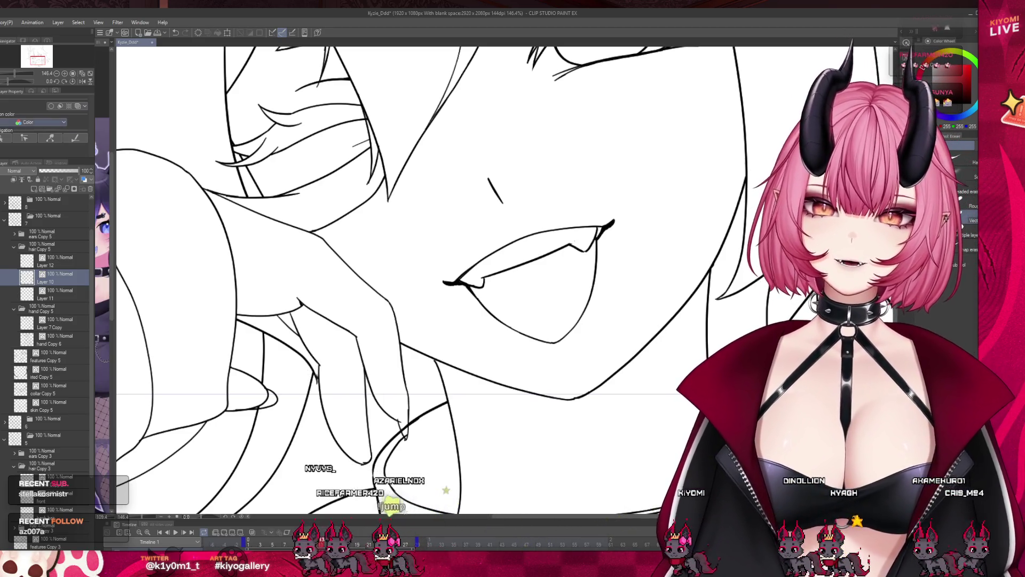
{"action": "key", "text": "p"}
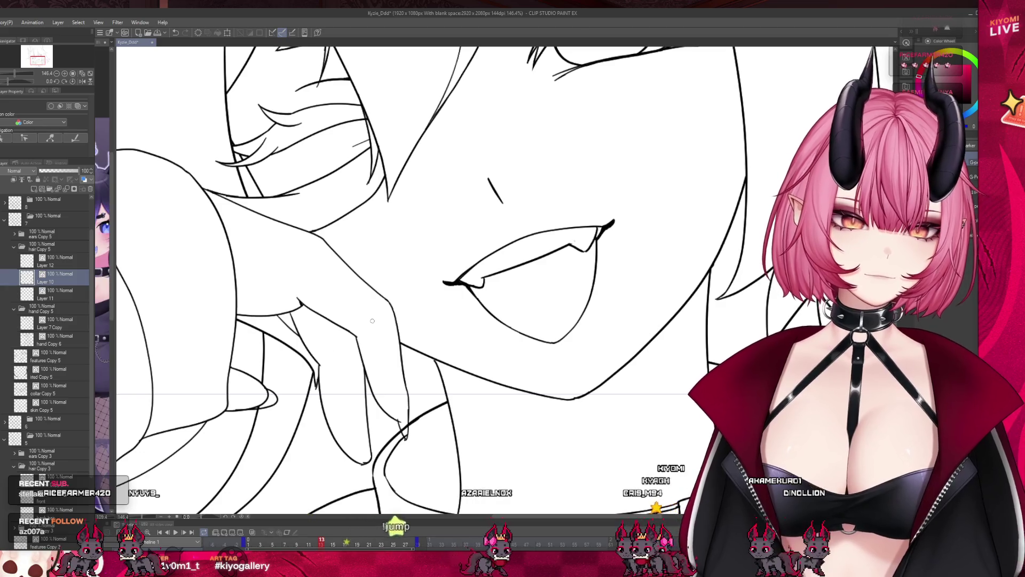
{"action": "key", "text": "ctrl+minus"}
{"action": "key", "text": "ctrl+minus"}
{"action": "key", "text": "ctrl+minus"}
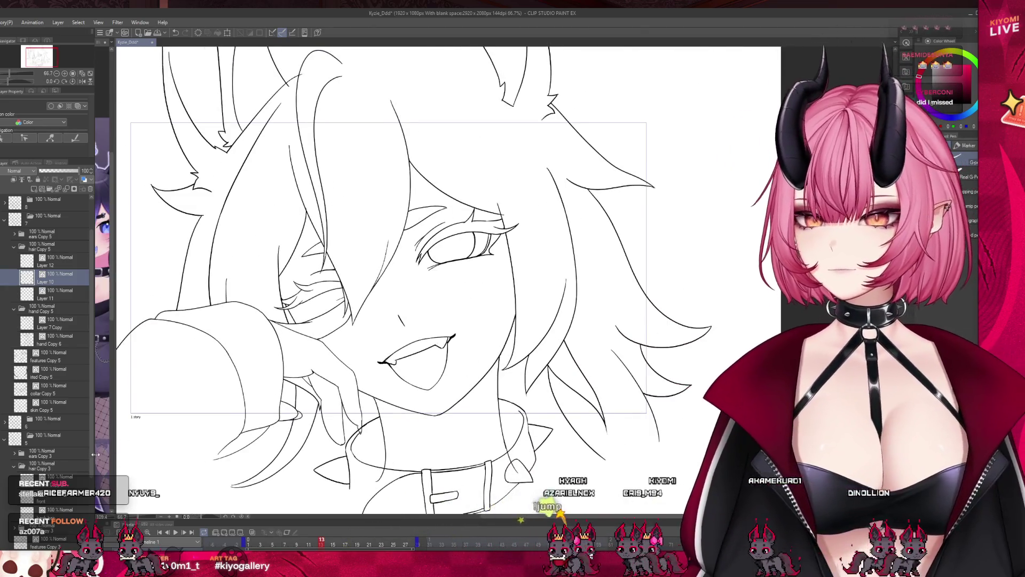
- Fill the selected layer with solid black and lower its opacity to 44
{"action": "scroll", "coordinate": [49, 320], "scroll_direction": "down", "scroll_amount": 2}
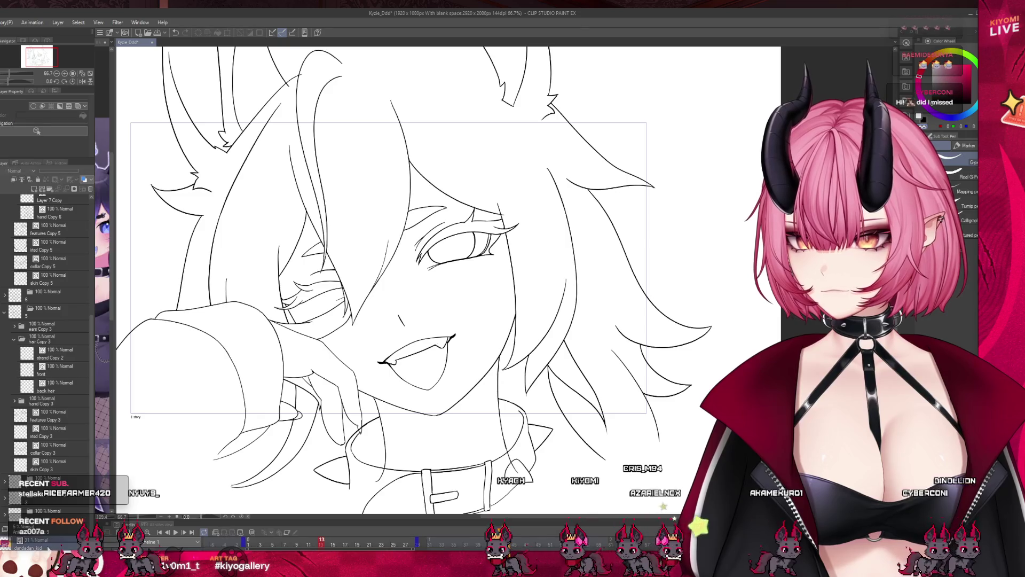
{"action": "left_click", "coordinate": [30, 203]}
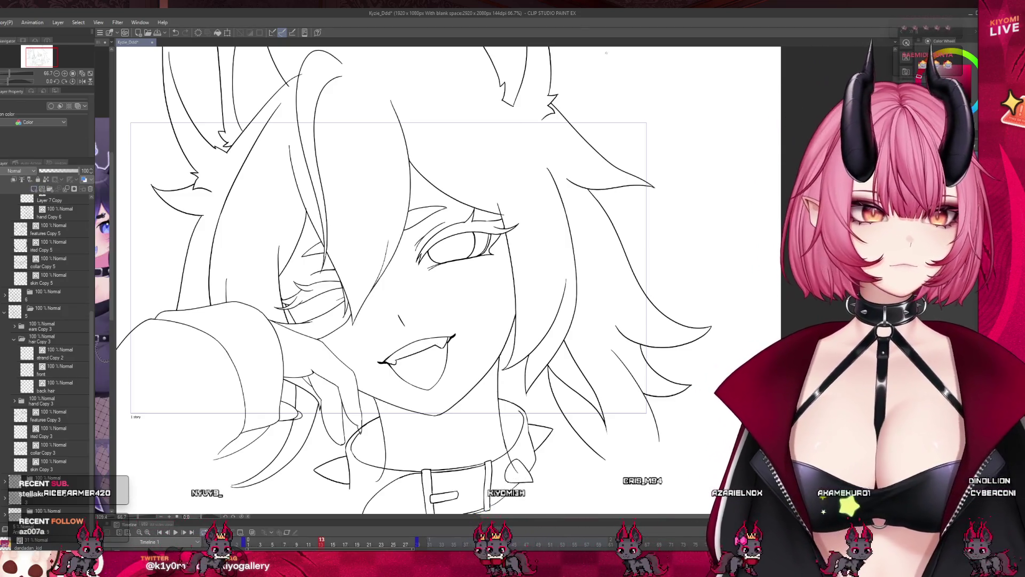
{"action": "left_click", "coordinate": [217, 33]}
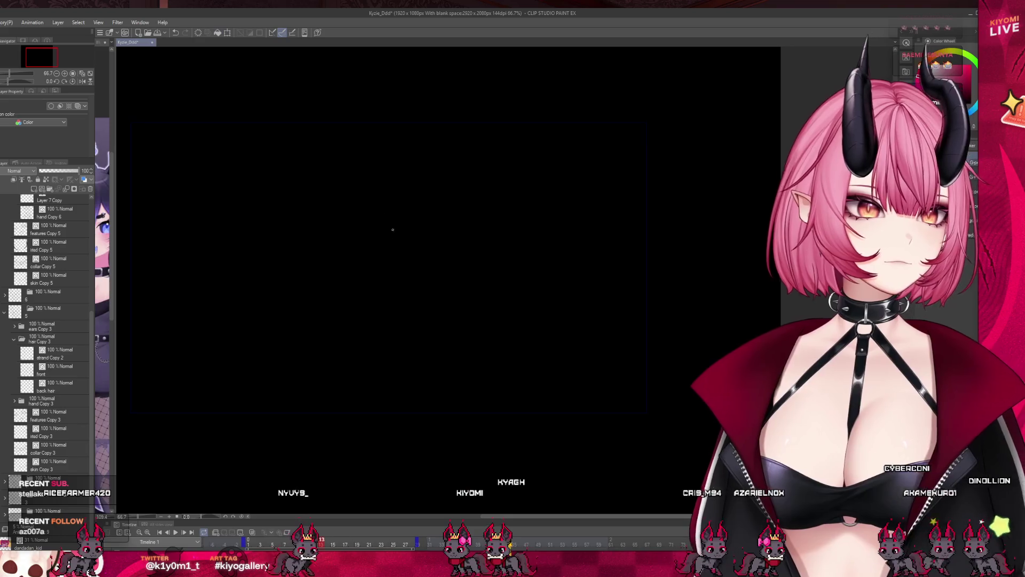
{"action": "left_click", "coordinate": [57, 170]}
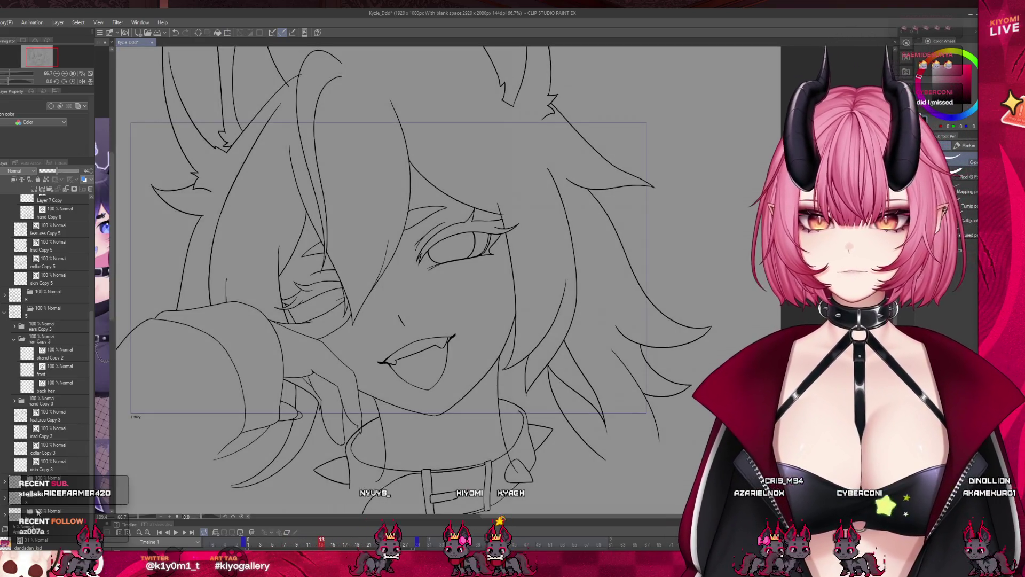
- Scrub back to an earlier frame, then fade the black fill to almost 0 opacity
{"action": "left_click_drag", "start_coordinate": [253, 544], "coordinate": [316, 546]}
{"action": "scroll", "coordinate": [355, 373], "scroll_direction": "down", "scroll_amount": 4}
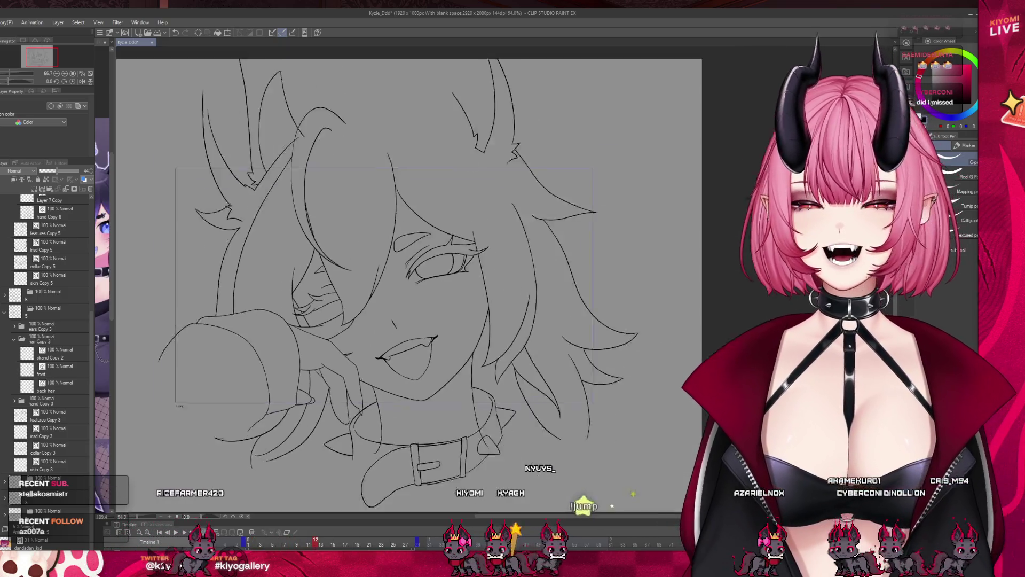
{"action": "scroll", "coordinate": [348, 369], "scroll_direction": "up", "scroll_amount": 2}
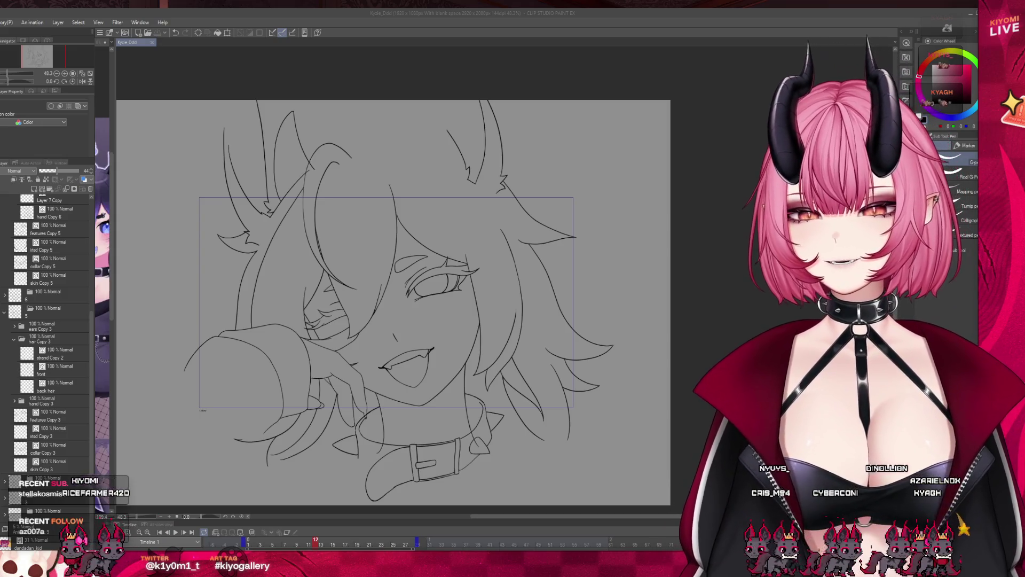
{"action": "left_click_drag", "start_coordinate": [57, 171], "coordinate": [41, 170]}
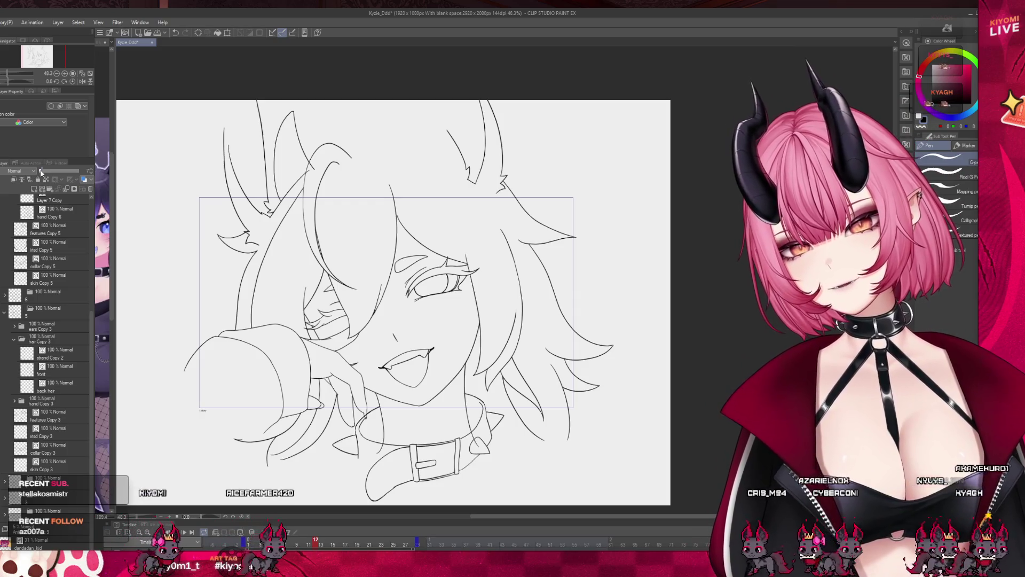
- Scrub the timeline to frame 7, jump to frames 10 and 14, then advance to frame 15
{"action": "left_click_drag", "start_coordinate": [300, 544], "coordinate": [284, 544]}
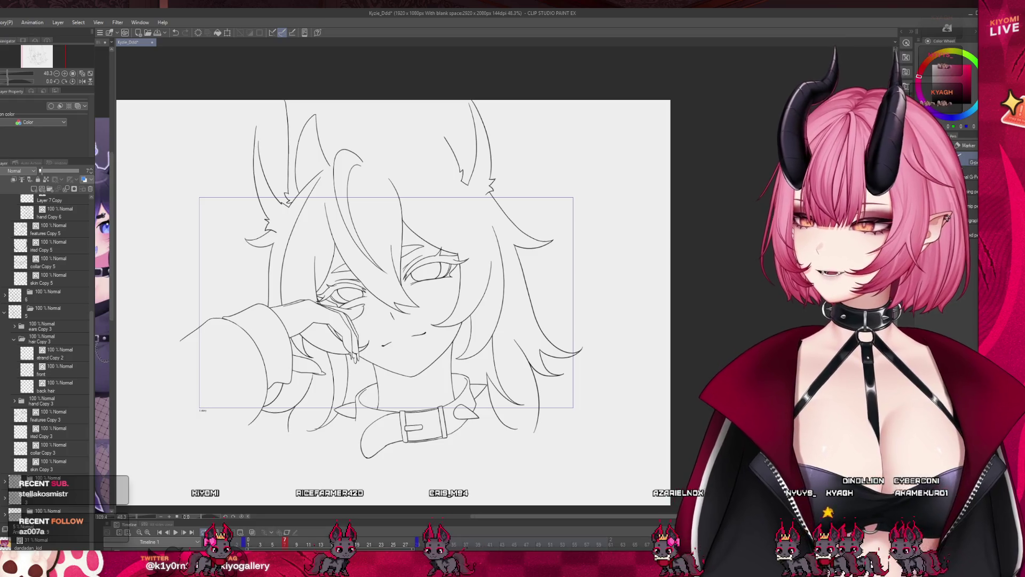
{"action": "scroll", "coordinate": [393, 302], "scroll_direction": "down", "scroll_amount": 1}
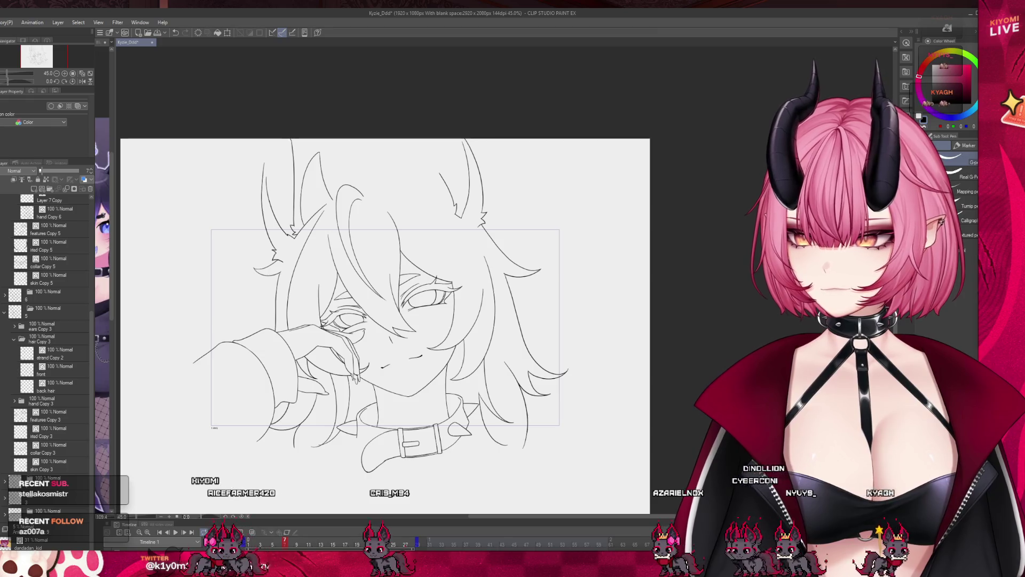
{"action": "scroll", "coordinate": [621, 285], "scroll_direction": "up", "scroll_amount": 2}
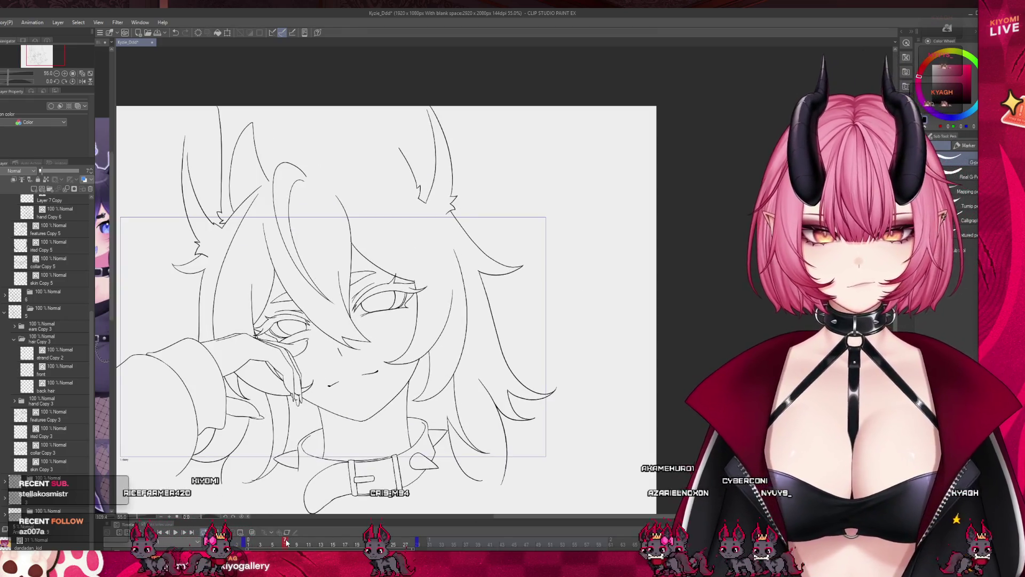
{"action": "left_click", "coordinate": [313, 543]}
{"action": "left_click", "coordinate": [327, 544]}
{"action": "scroll", "coordinate": [411, 337], "scroll_direction": "down", "scroll_amount": 2}
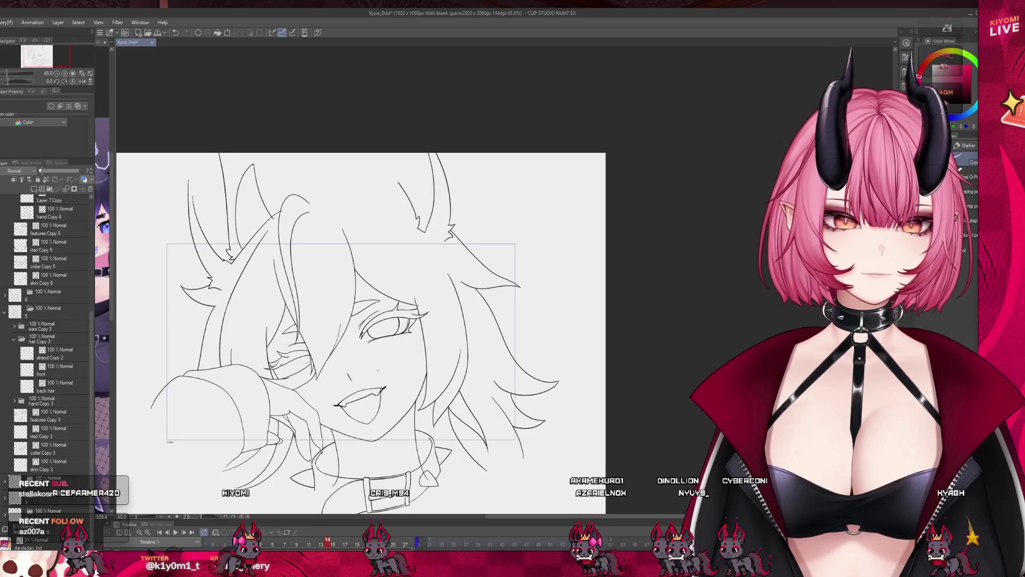
{"action": "scroll", "coordinate": [310, 393], "scroll_direction": "up", "scroll_amount": 2}
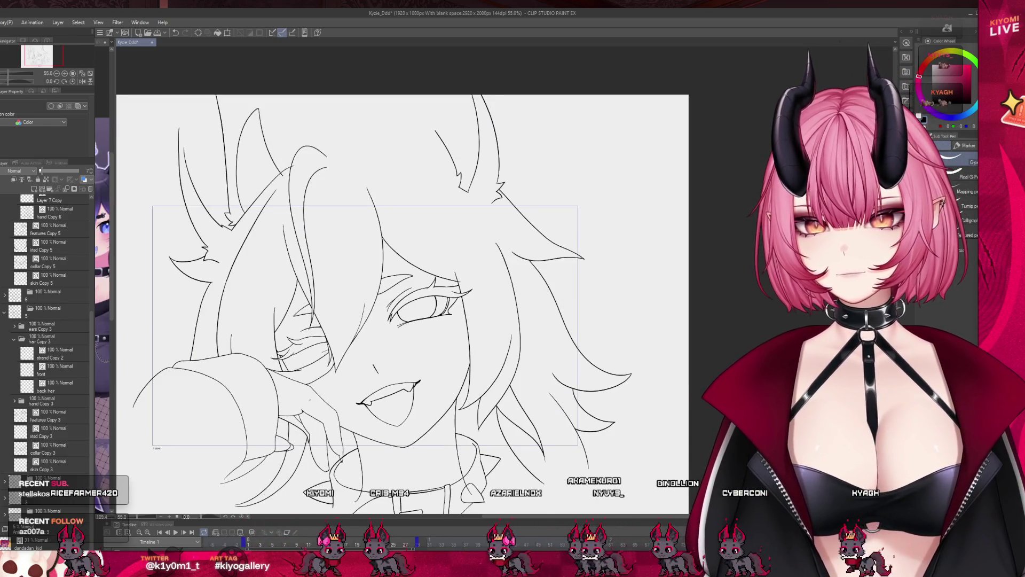
{"action": "key", "text": "Right"}
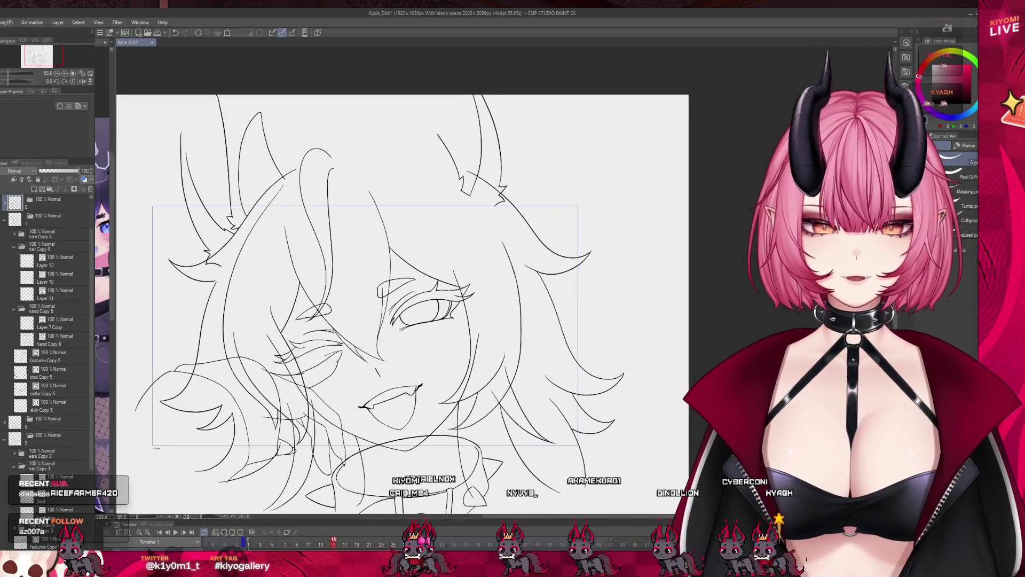
{"action": "scroll", "coordinate": [332, 407], "scroll_direction": "up", "scroll_amount": 1}
{"action": "scroll", "coordinate": [63, 318], "scroll_direction": "up", "scroll_amount": 2}
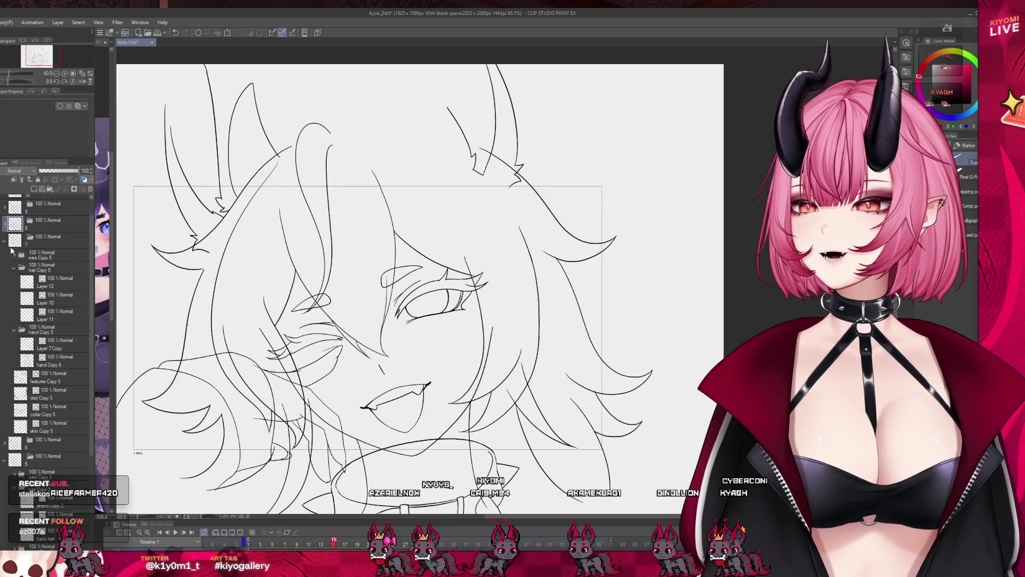
- Expand folder 8, select skin Copy 6, and erase its stray diagonal stroke
{"action": "left_click", "coordinate": [4, 241]}
{"action": "left_click", "coordinate": [36, 244]}
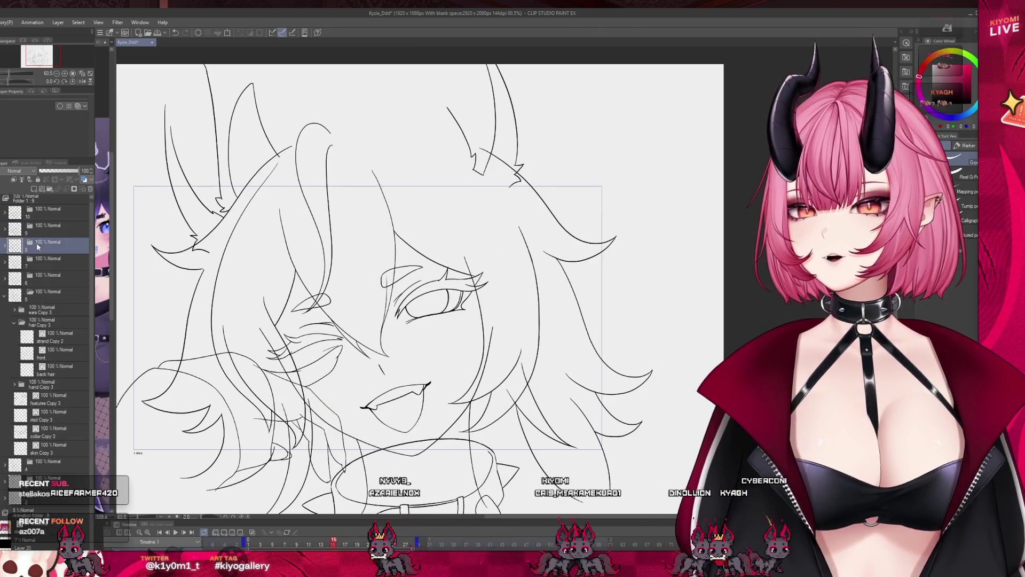
{"action": "left_click", "coordinate": [6, 245]}
{"action": "left_click", "coordinate": [65, 403]}
{"action": "scroll", "coordinate": [275, 368], "scroll_direction": "up", "scroll_amount": 3}
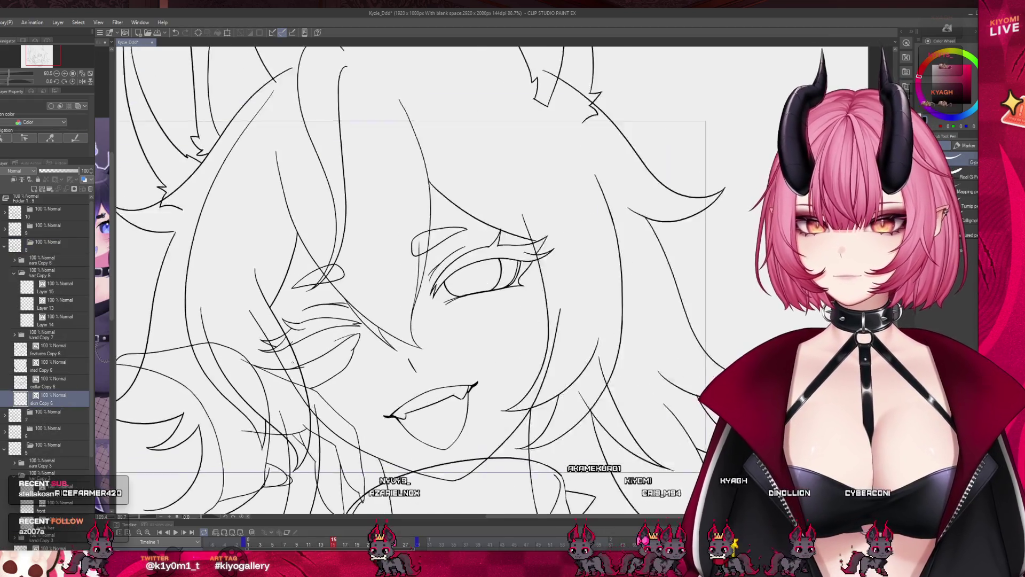
{"action": "key", "text": "e"}
{"action": "left_click_drag", "start_coordinate": [275, 369], "coordinate": [262, 325]}
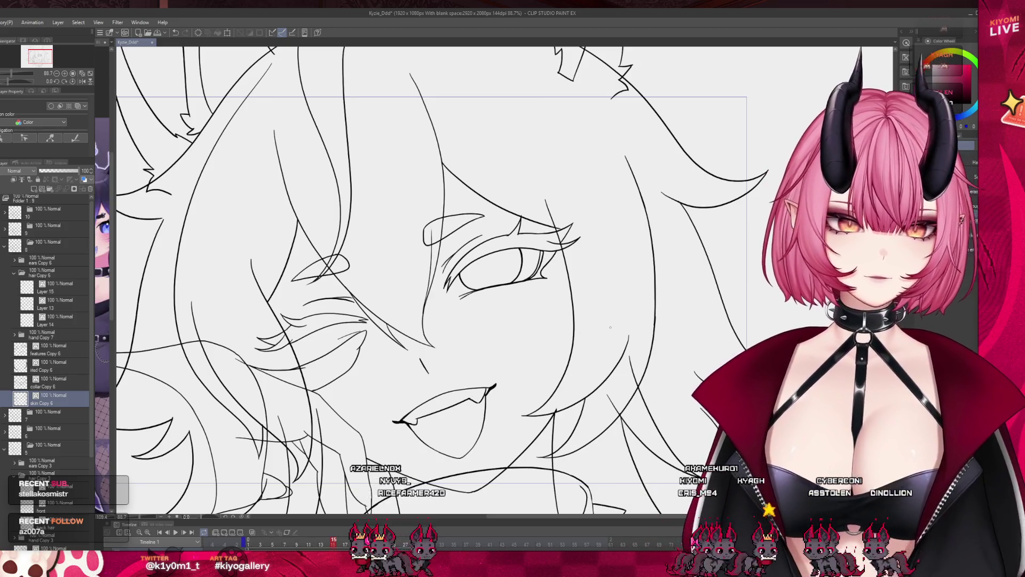
- Switch between the collar Copy 6 and skin Copy 6 layers, then select another layer in the folder
{"action": "scroll", "coordinate": [611, 327], "scroll_direction": "down", "scroll_amount": 2}
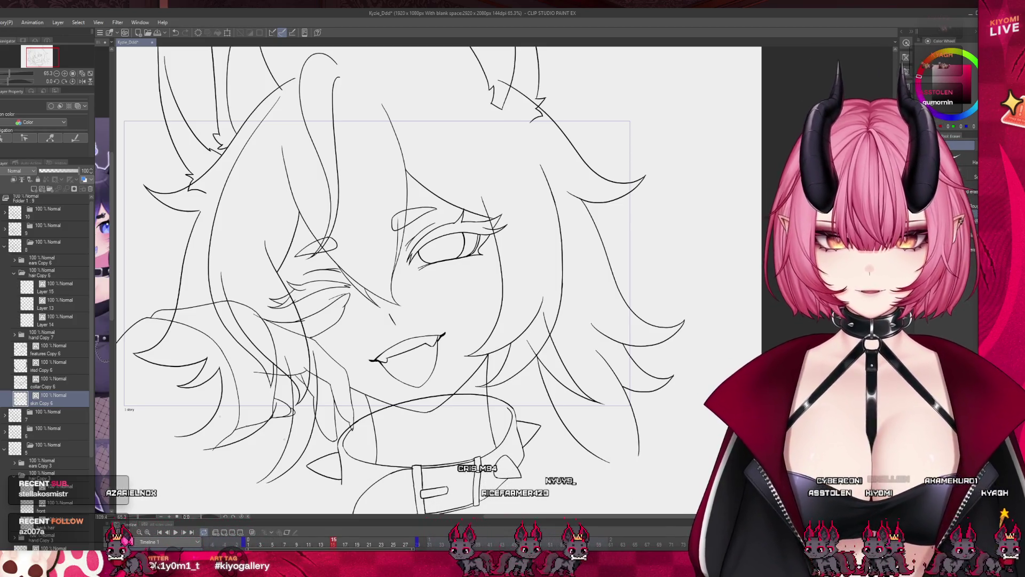
{"action": "left_click", "coordinate": [436, 394], "text": "ctrl+shift"}
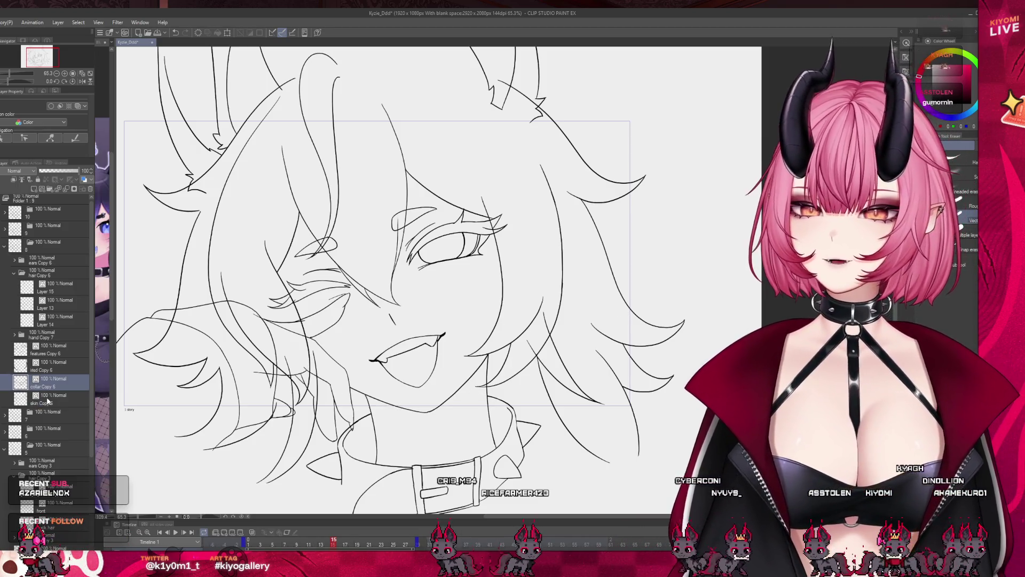
{"action": "left_click", "coordinate": [46, 401]}
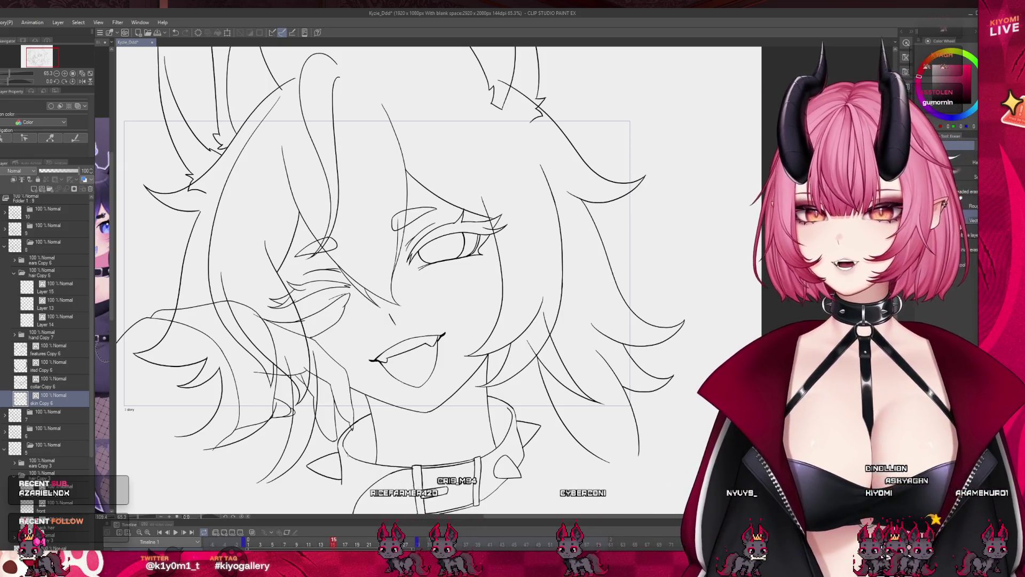
{"action": "scroll", "coordinate": [377, 260], "scroll_direction": "up", "scroll_amount": 3}
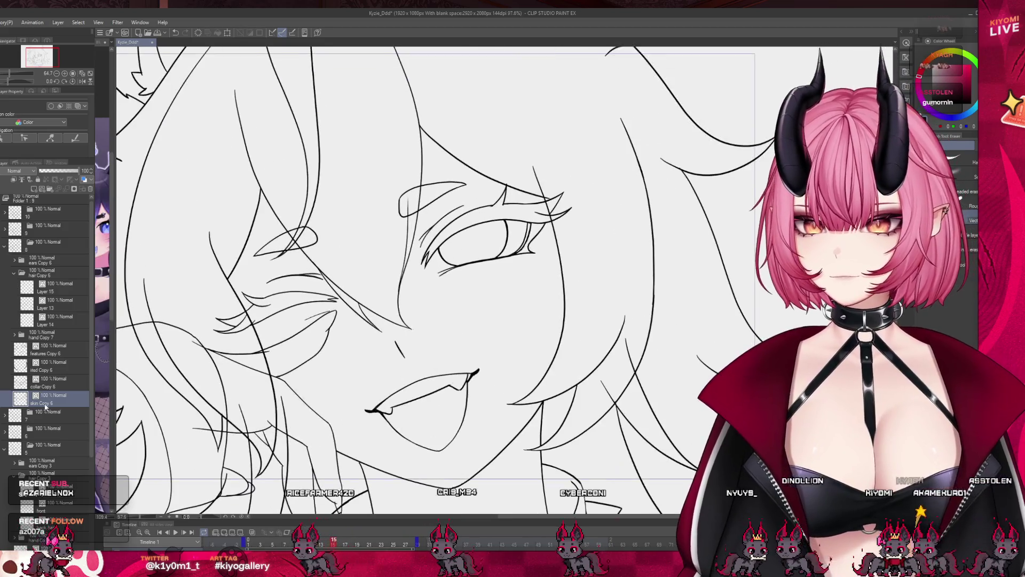
{"action": "left_click", "coordinate": [376, 260], "text": "ctrl+shift"}
{"action": "scroll", "coordinate": [420, 251], "scroll_direction": "up", "scroll_amount": 1}
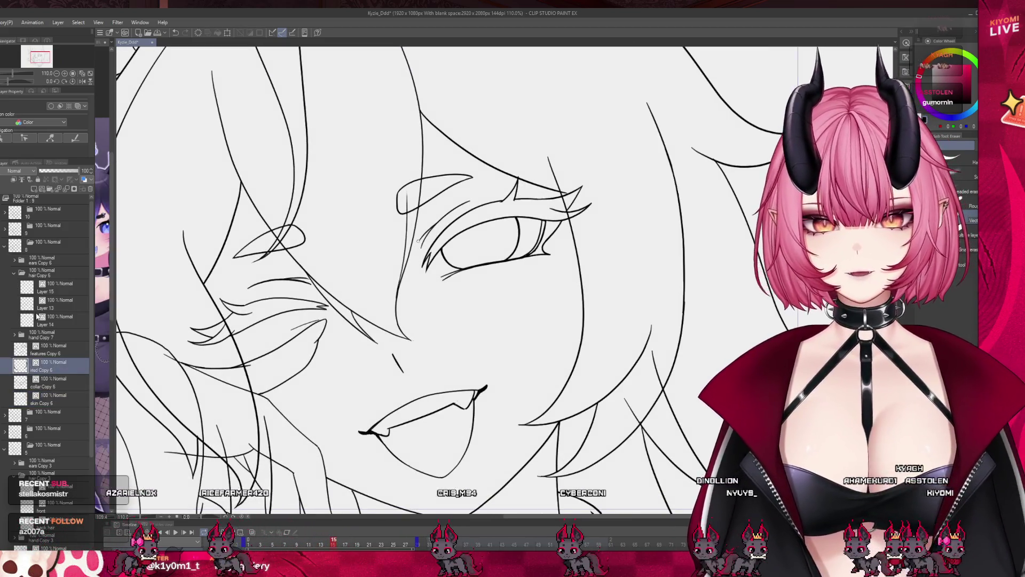
- Select features Copy 6 and flip between the frames with and without hair over the face
{"action": "left_click", "coordinate": [420, 252], "text": "ctrl+shift"}
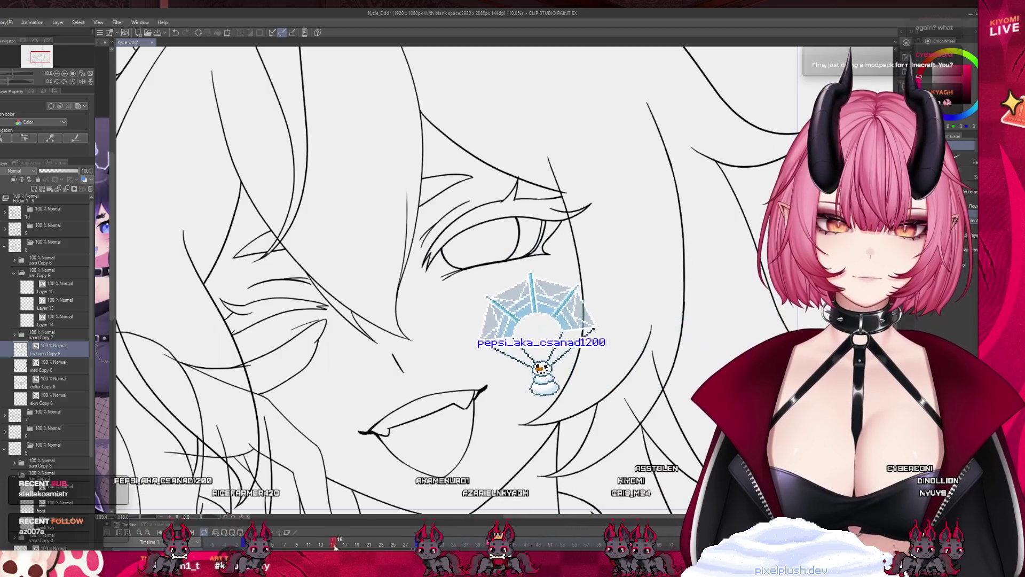
{"action": "key", "text": "ctrl+z"}
{"action": "key", "text": "ctrl+y"}
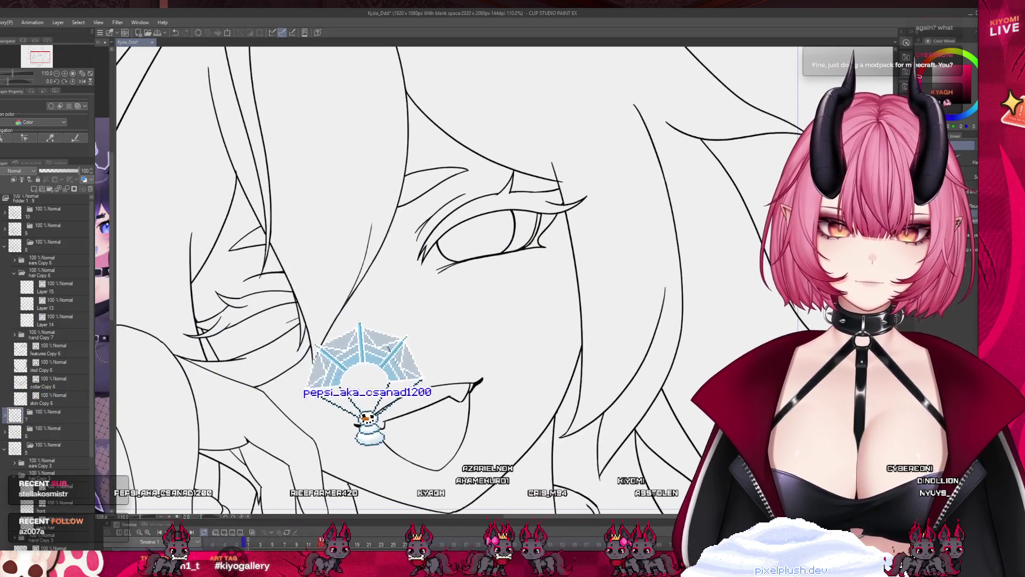
{"action": "key", "text": "ctrl+z"}
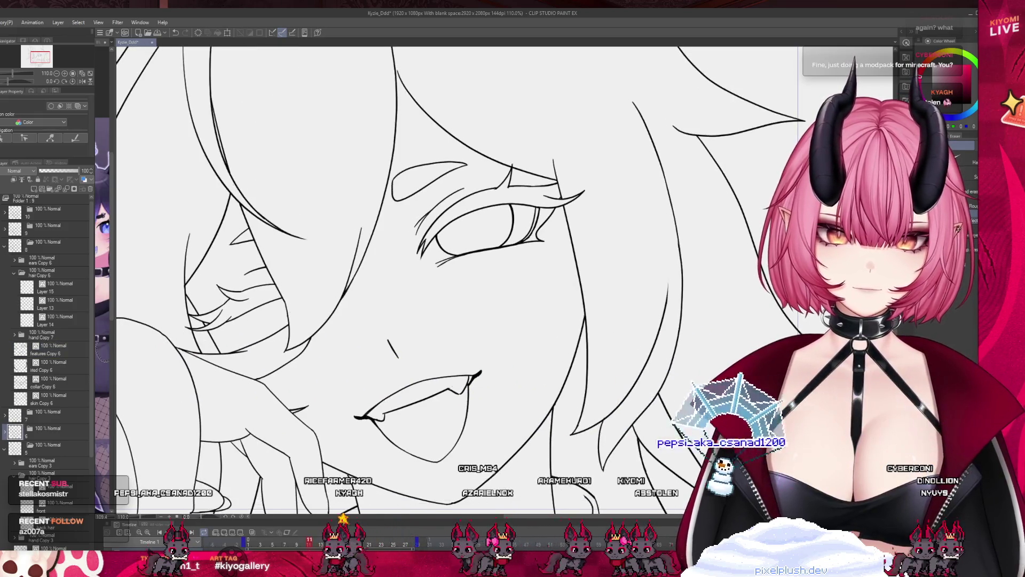
{"action": "key", "text": "ctrl+y"}
{"action": "key", "text": "ctrl+z"}
{"action": "key", "text": "ctrl+y"}
{"action": "key", "text": "ctrl+z"}
- Zoom out to view the whole drawing with the hand at the cheek
{"action": "scroll", "coordinate": [390, 412], "scroll_direction": "down", "scroll_amount": 5}
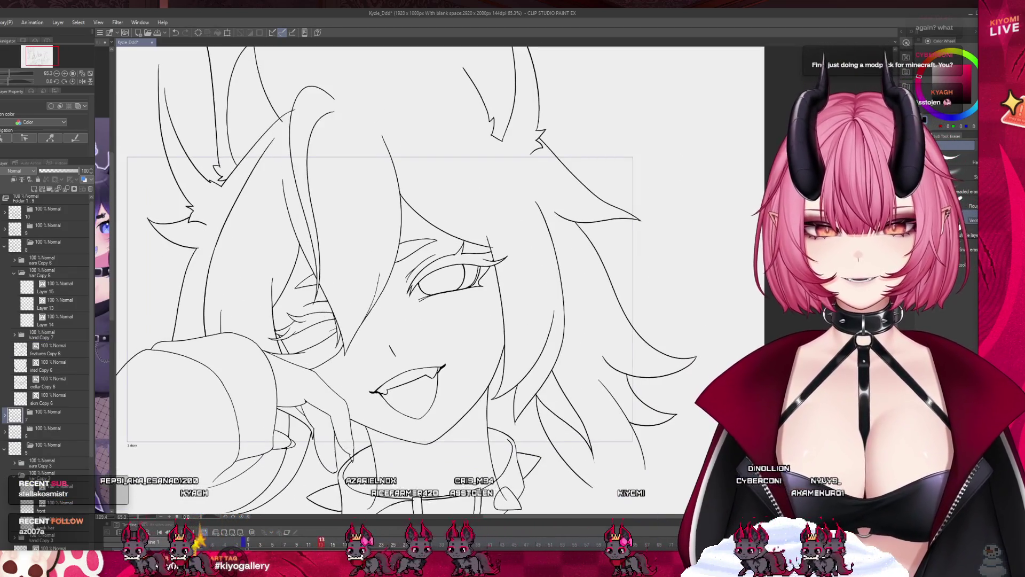
{"action": "scroll", "coordinate": [391, 413], "scroll_direction": "down", "scroll_amount": 2}
{"action": "scroll", "coordinate": [390, 412], "scroll_direction": "up", "scroll_amount": 2}
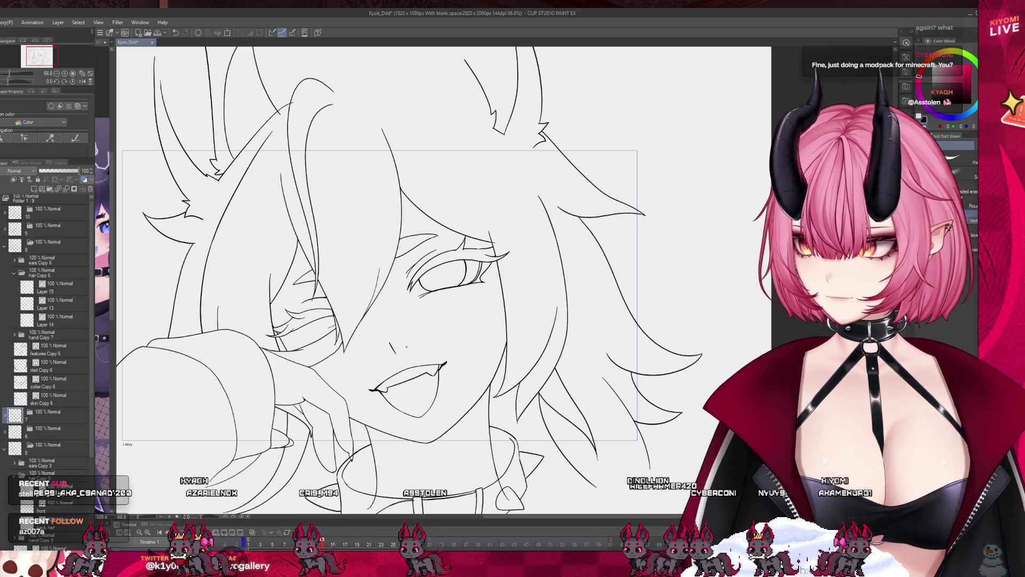
{"action": "scroll", "coordinate": [406, 346], "scroll_direction": "down", "scroll_amount": 3}
{"action": "scroll", "coordinate": [407, 346], "scroll_direction": "up", "scroll_amount": 2}
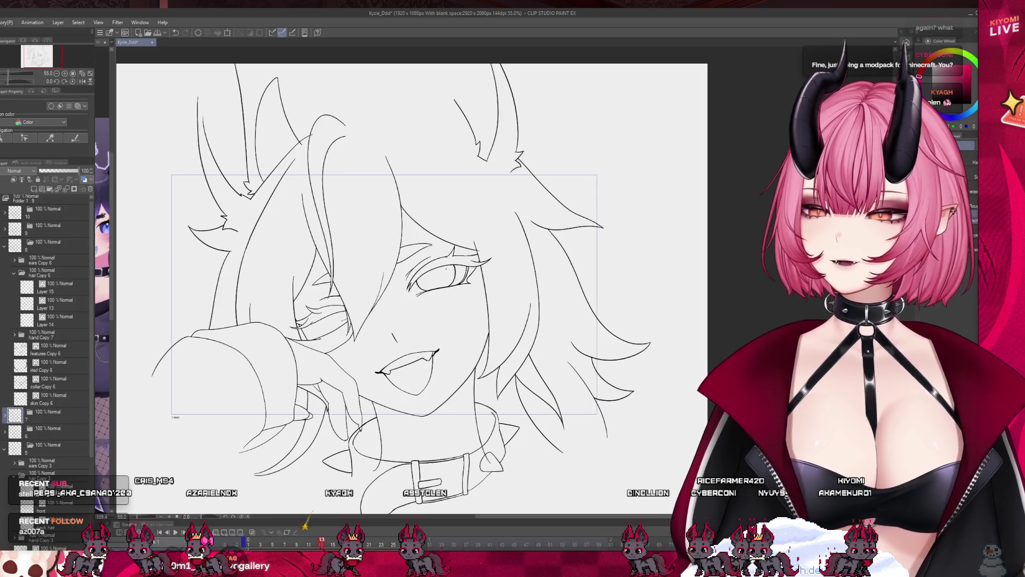
{"action": "scroll", "coordinate": [419, 328], "scroll_direction": "up", "scroll_amount": 2}
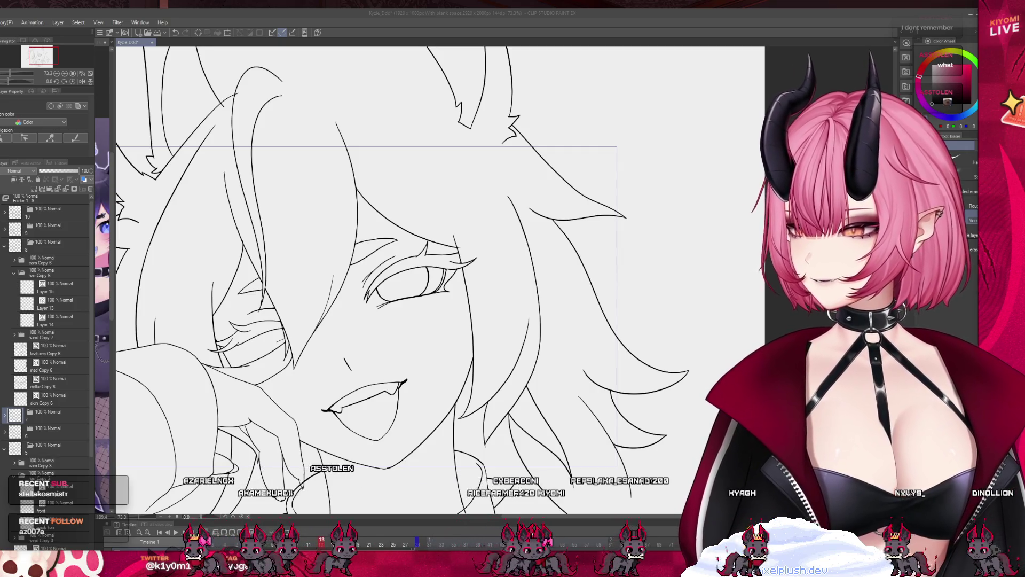
{"action": "key", "text": "ctrl+alt+shift+v"}
{"action": "scroll", "coordinate": [527, 342], "scroll_direction": "up", "scroll_amount": 4}
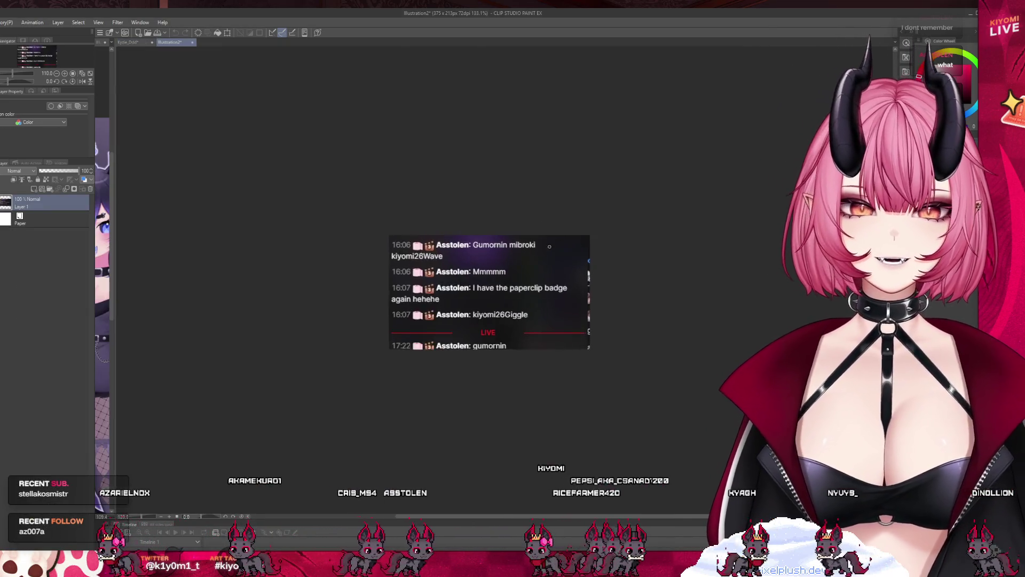
{"action": "left_click_drag", "start_coordinate": [507, 364], "coordinate": [528, 362]}
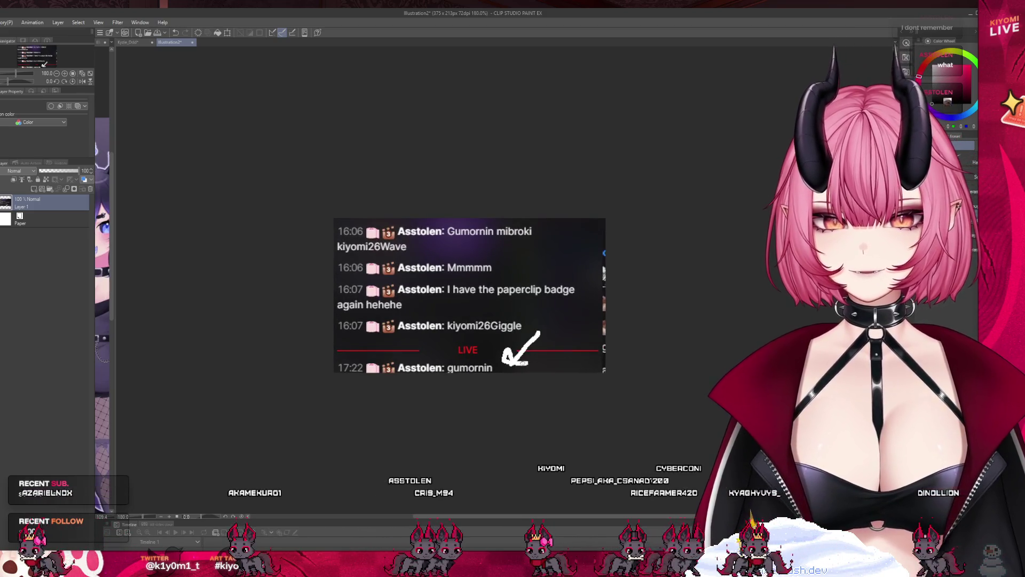
{"action": "scroll", "coordinate": [426, 342], "scroll_direction": "up", "scroll_amount": 2}
{"action": "scroll", "coordinate": [565, 179], "scroll_direction": "up", "scroll_amount": 1}
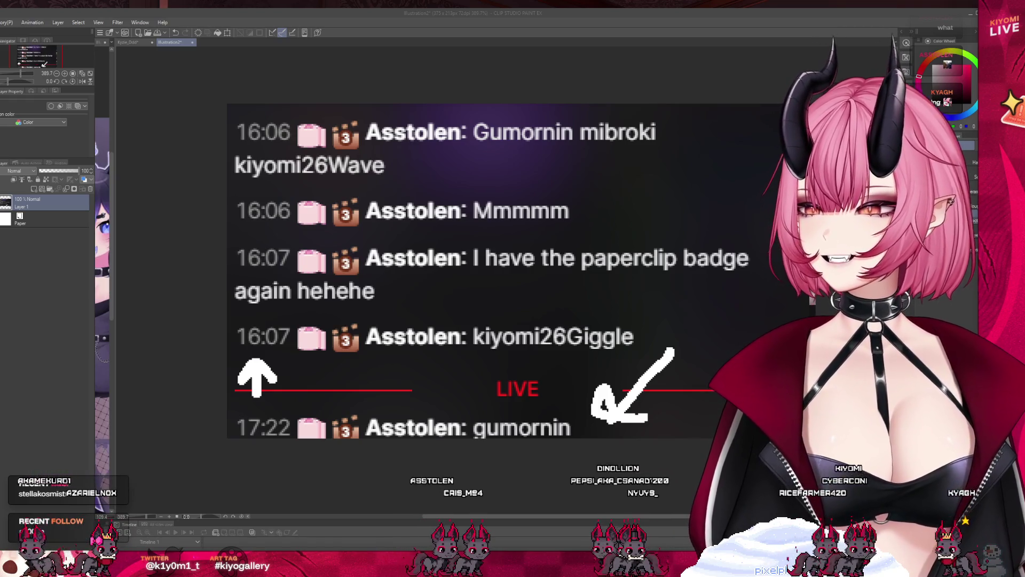
{"action": "scroll", "coordinate": [225, 390], "scroll_direction": "down", "scroll_amount": 2}
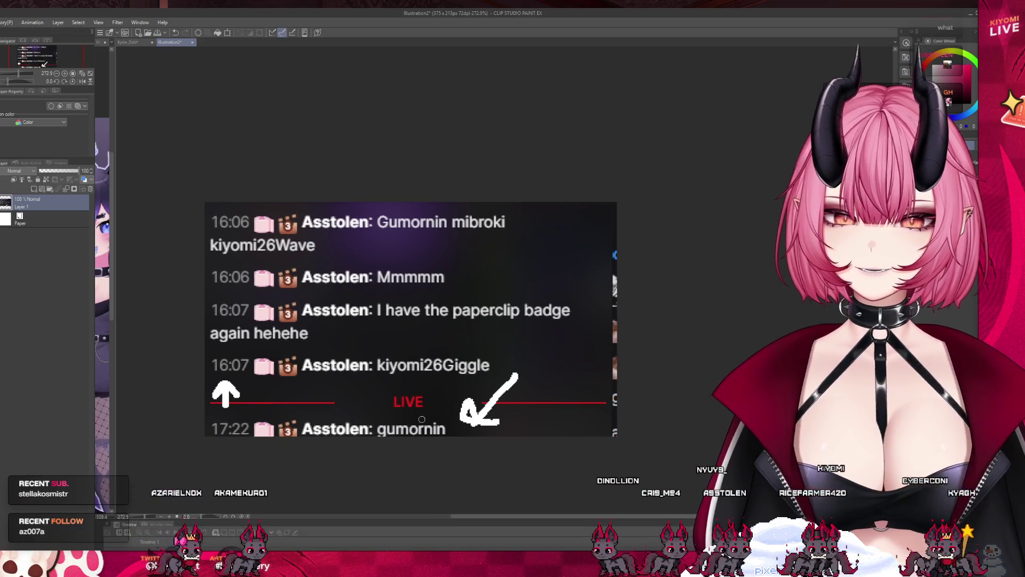
{"action": "scroll", "coordinate": [311, 322], "scroll_direction": "up", "scroll_amount": 1}
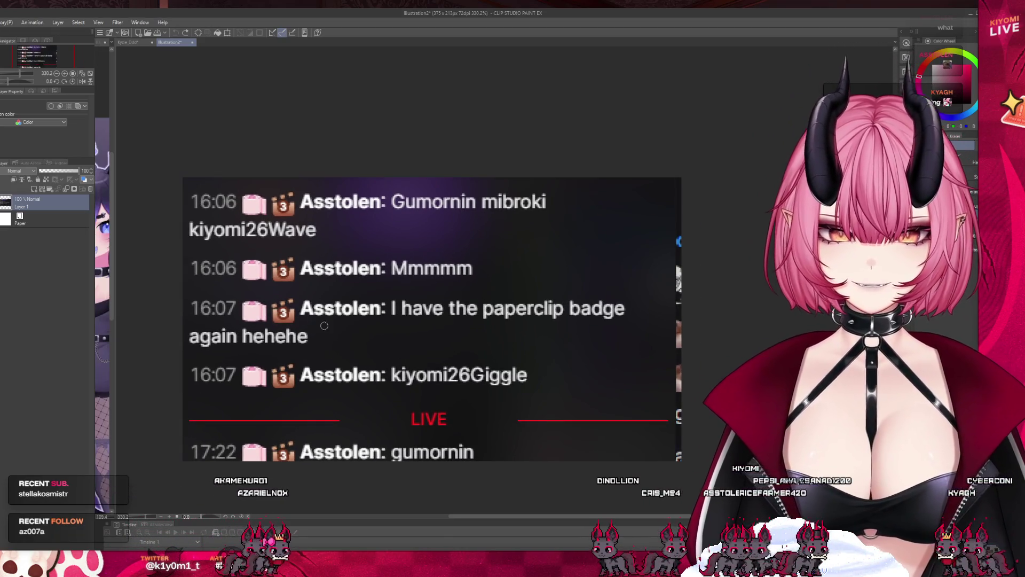
{"action": "scroll", "coordinate": [428, 220], "scroll_direction": "up", "scroll_amount": 1}
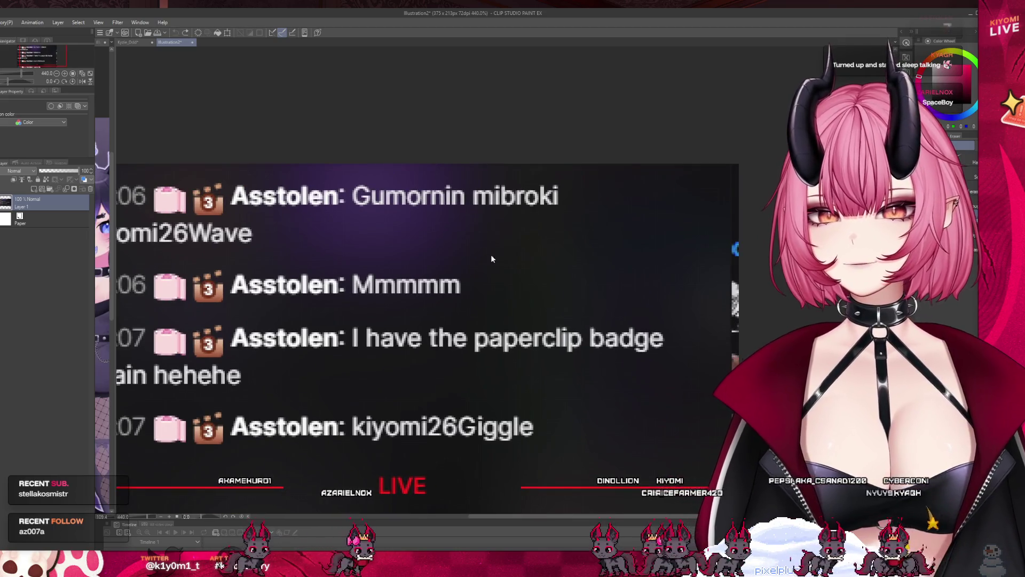
{"action": "scroll", "coordinate": [491, 257], "scroll_direction": "down", "scroll_amount": 1}
{"action": "left_click_drag", "start_coordinate": [371, 357], "coordinate": [617, 346]}
{"action": "key", "text": "ctrl+z"}
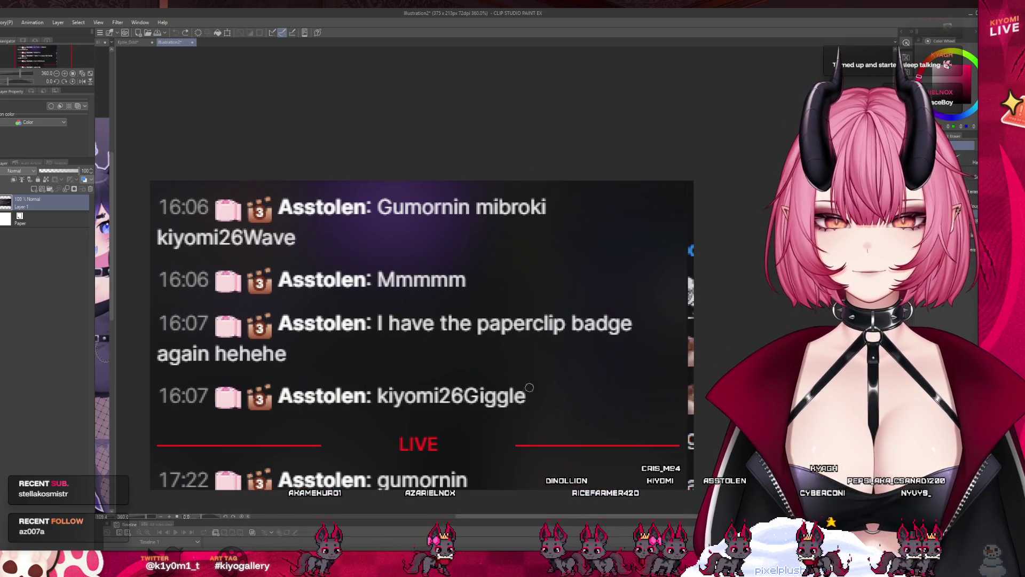
{"action": "mouse_move", "coordinate": [195, 422]}
{"action": "left_mouse_down"}
{"action": "mouse_move", "coordinate": [189, 452]}
{"action": "mouse_move", "coordinate": [213, 448]}
{"action": "left_mouse_up"}
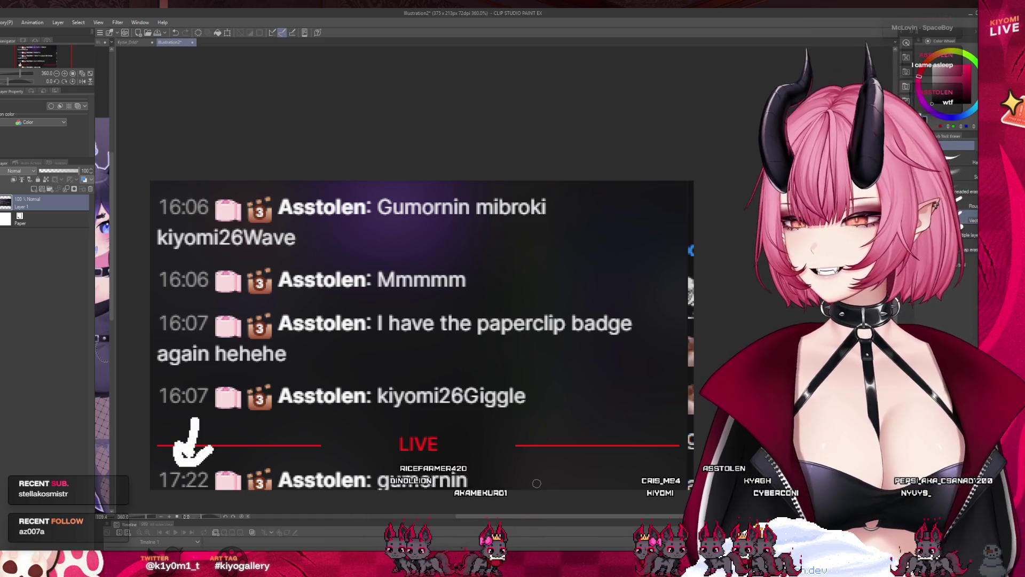
{"action": "key", "text": "ctrl+z"}
{"action": "scroll", "coordinate": [366, 397], "scroll_direction": "down", "scroll_amount": 3}
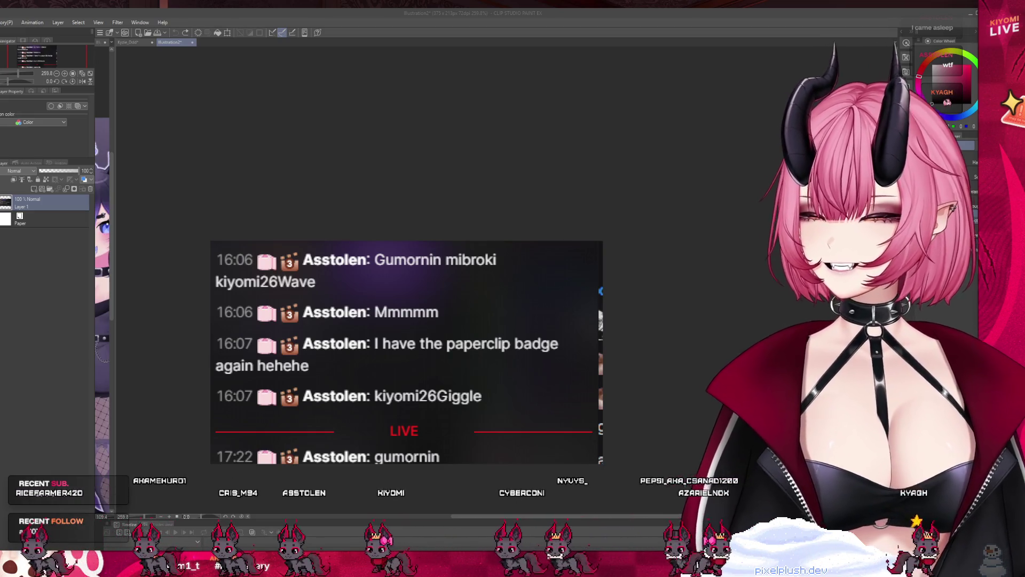
{"action": "left_click", "coordinate": [193, 43]}
{"action": "left_click", "coordinate": [426, 272]}
{"action": "left_click", "coordinate": [482, 217]}
{"action": "key", "text": "ctrl+w"}
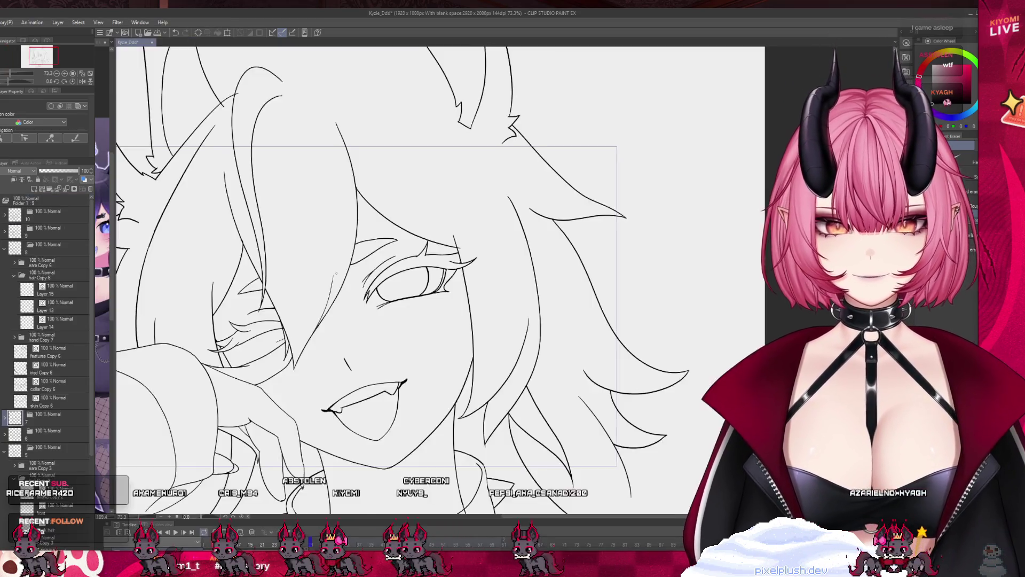
- Step to another animation frame and select the features Copy 6 layer
{"action": "scroll", "coordinate": [344, 281], "scroll_direction": "down", "scroll_amount": 5}
{"action": "scroll", "coordinate": [345, 281], "scroll_direction": "up", "scroll_amount": 1}
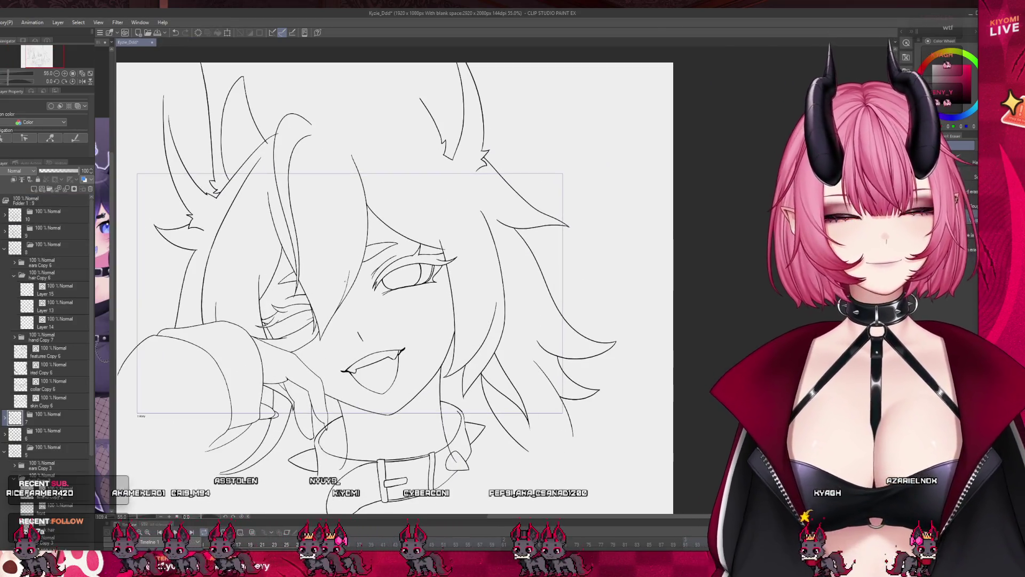
{"action": "scroll", "coordinate": [344, 282], "scroll_direction": "down", "scroll_amount": 1}
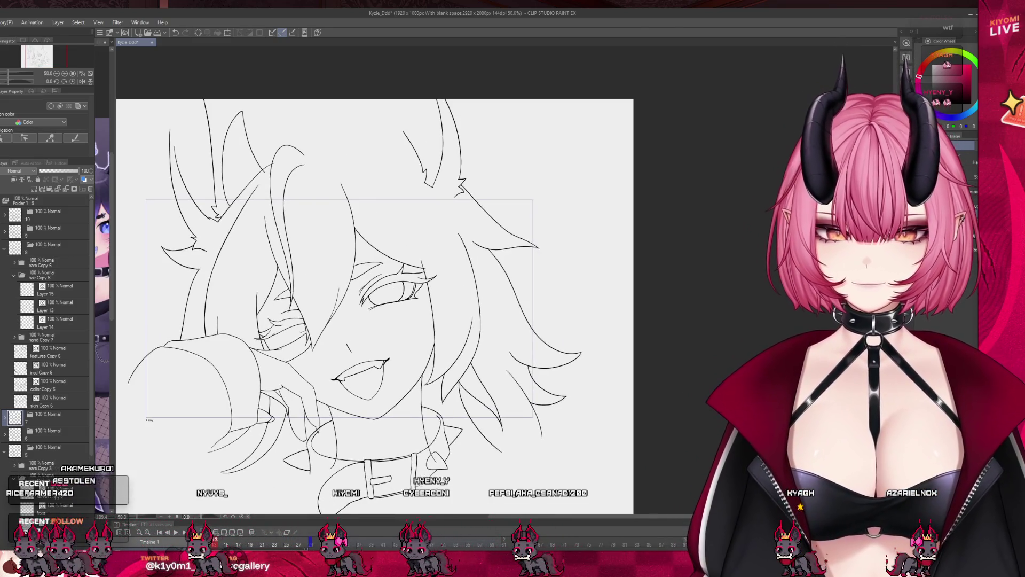
{"action": "scroll", "coordinate": [299, 545], "scroll_direction": "up", "scroll_amount": 3}
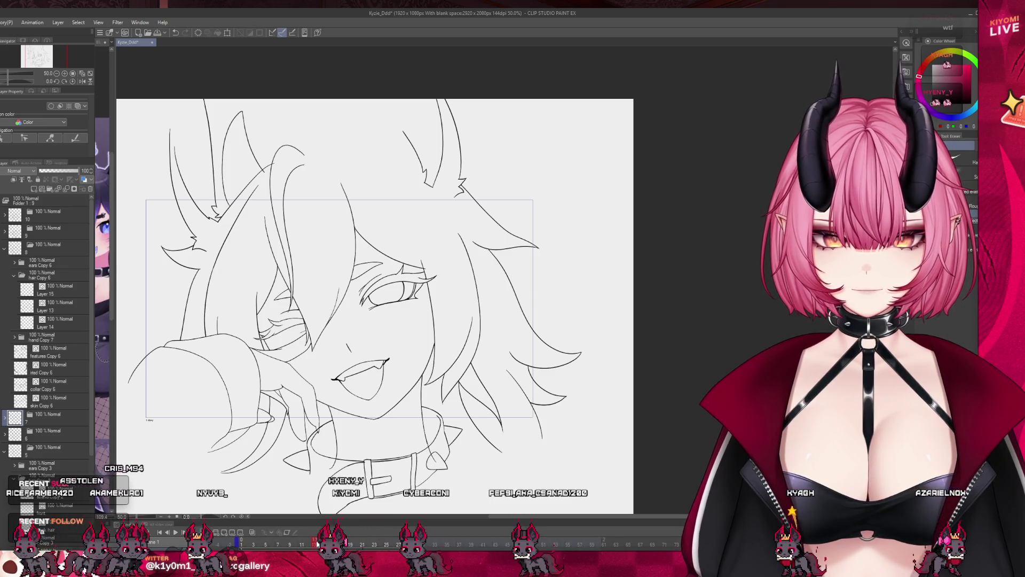
{"action": "scroll", "coordinate": [317, 544], "scroll_direction": "down", "scroll_amount": 2}
{"action": "key", "text": "space"}
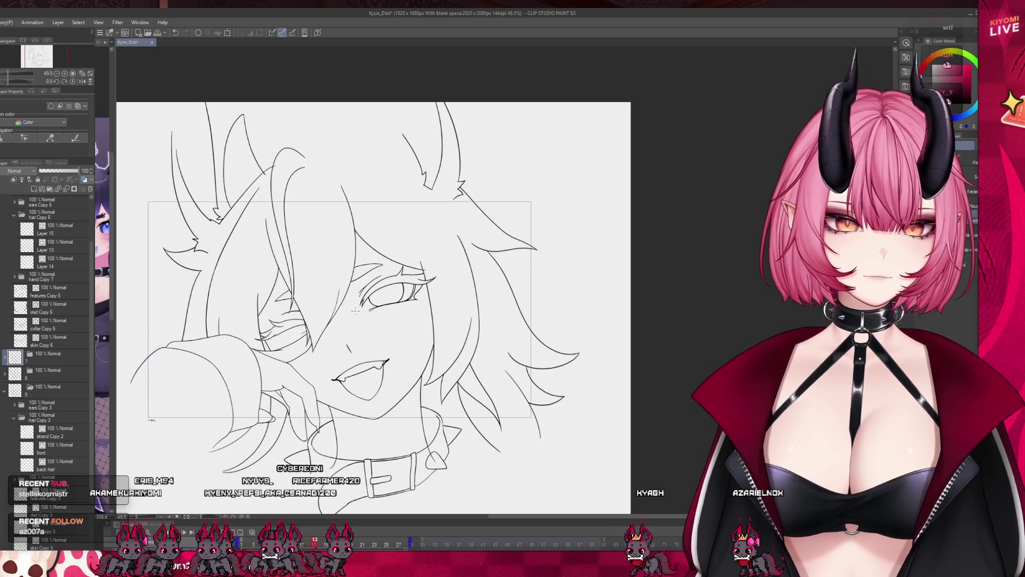
{"action": "left_click", "coordinate": [54, 291]}
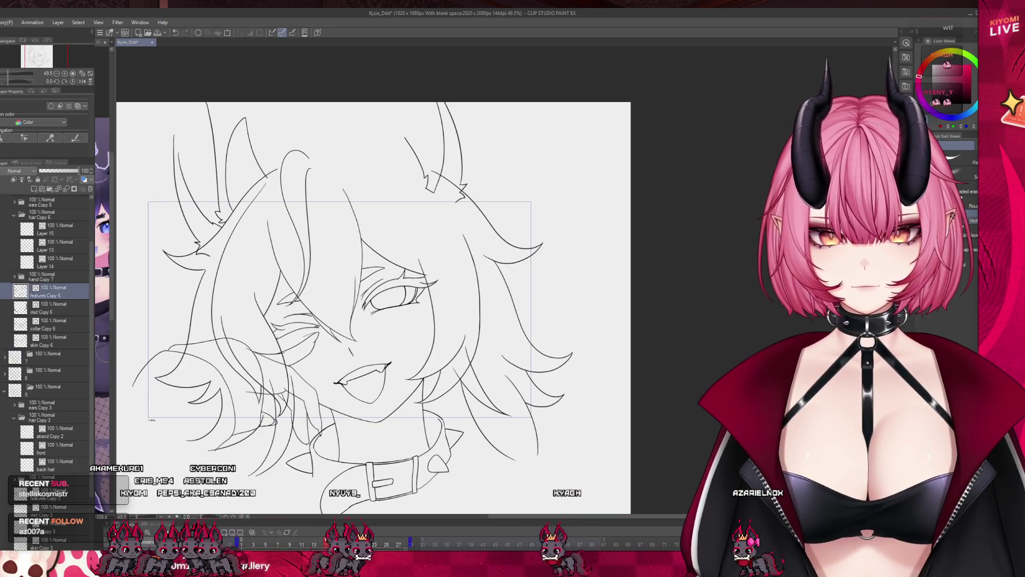
{"action": "scroll", "coordinate": [473, 273], "scroll_direction": "up", "scroll_amount": 3}
{"action": "scroll", "coordinate": [474, 273], "scroll_direction": "down", "scroll_amount": 2}
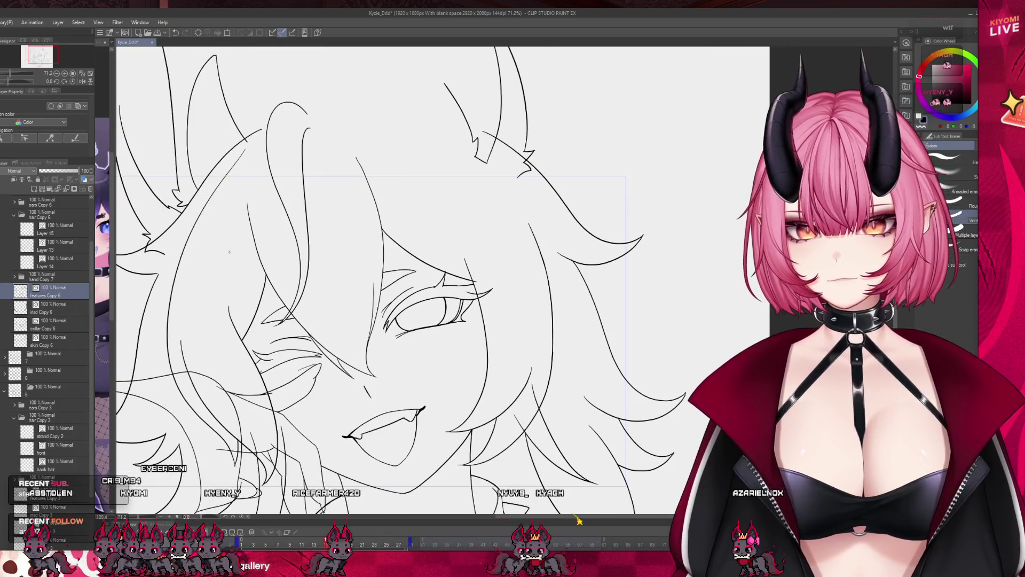
{"action": "scroll", "coordinate": [48, 307], "scroll_direction": "up", "scroll_amount": 1}
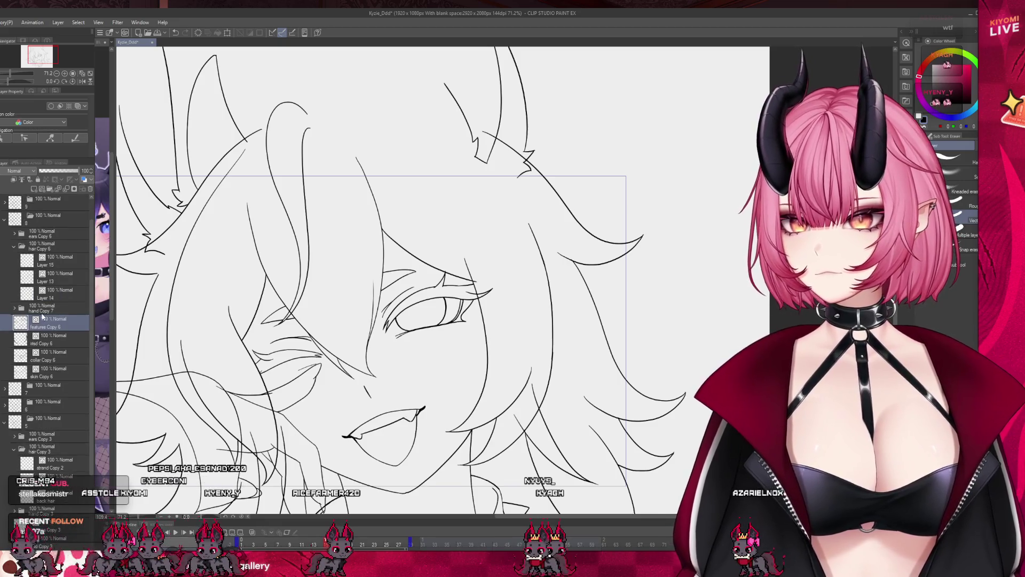
- Expand the hand Copy 7 folder and inspect its hand Copy 8 and Layer 7 Copy 2 layers
{"action": "left_click", "coordinate": [26, 310]}
{"action": "left_click", "coordinate": [22, 308]}
{"action": "left_click", "coordinate": [52, 342]}
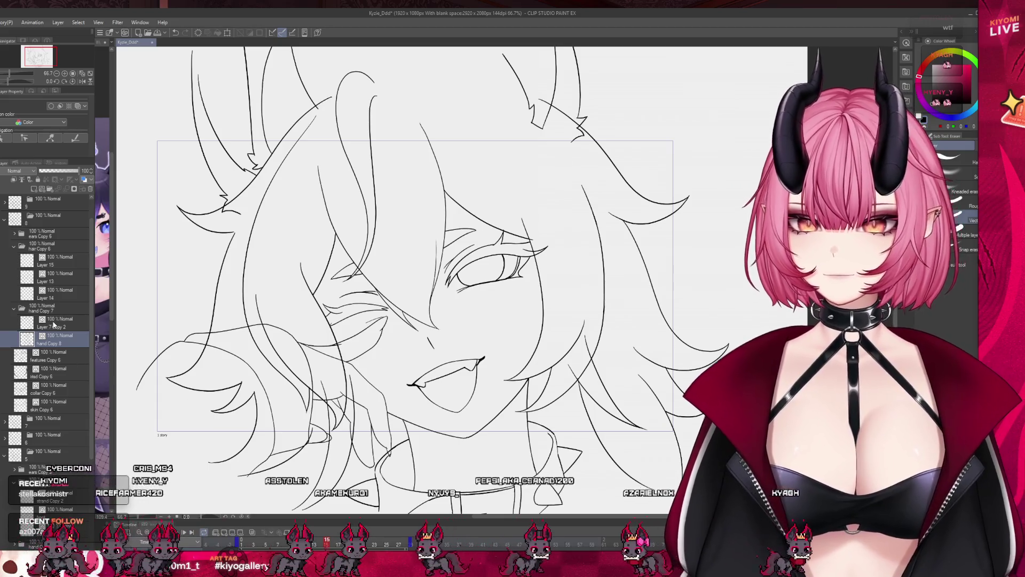
{"action": "left_click", "coordinate": [27, 324]}
- Collapse the hand folder, delete Layer 14's stray lower-left hair strokes, then move to Layers 13 and 15
{"action": "left_click", "coordinate": [14, 309]}
{"action": "left_click", "coordinate": [26, 293]}
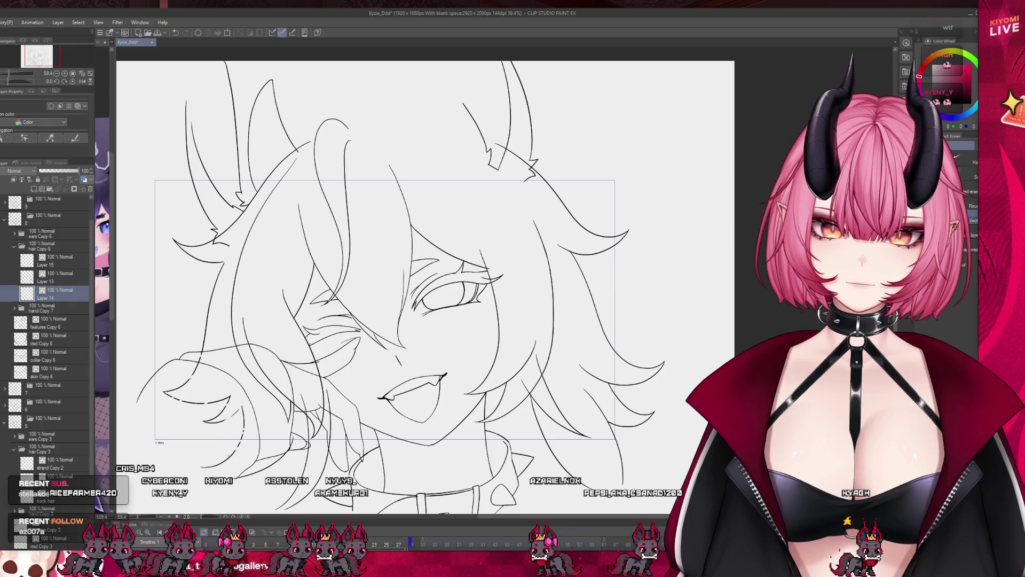
{"action": "key", "text": "Delete"}
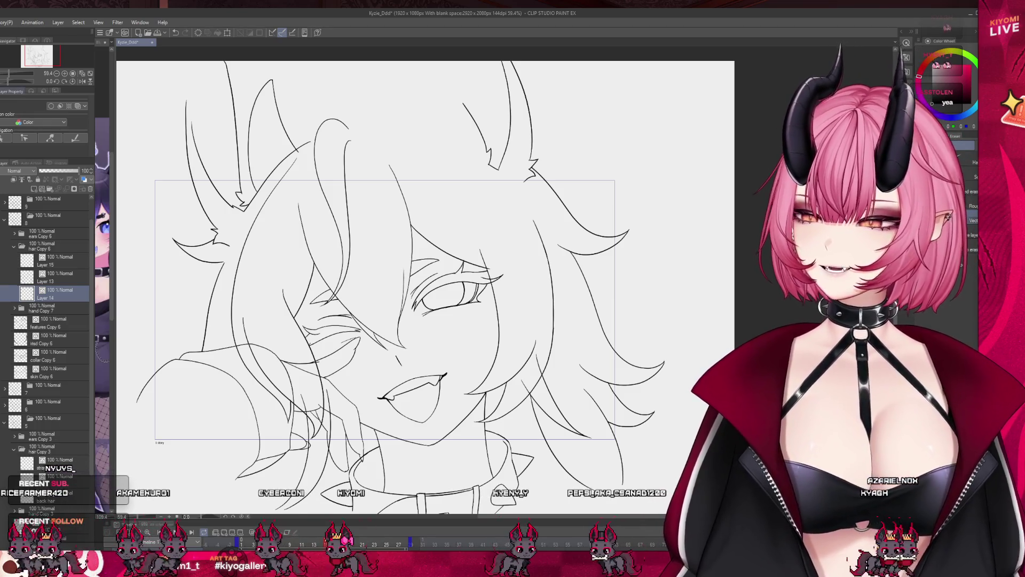
{"action": "key", "text": "alt+bracketright"}
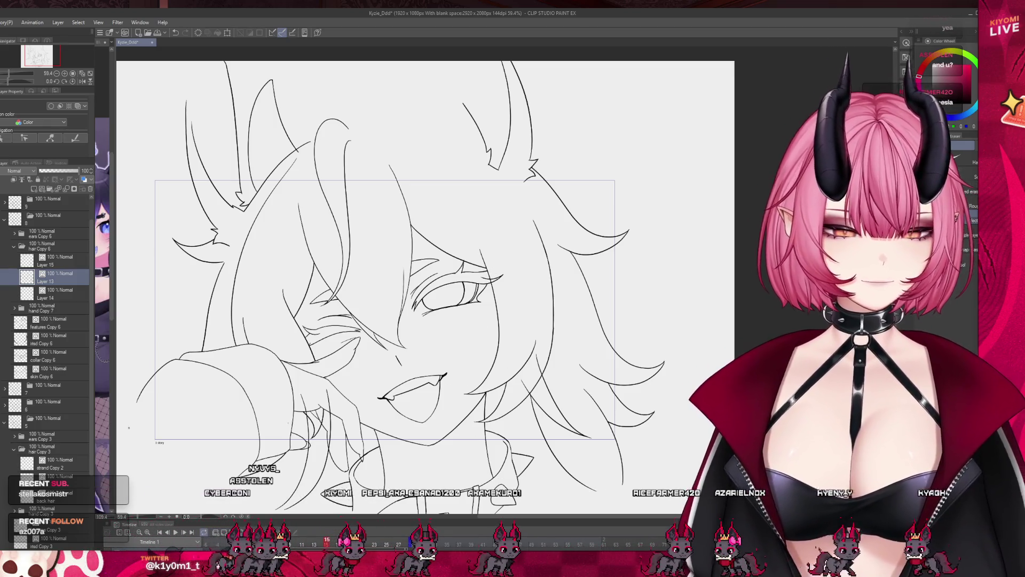
{"action": "left_click", "coordinate": [54, 263]}
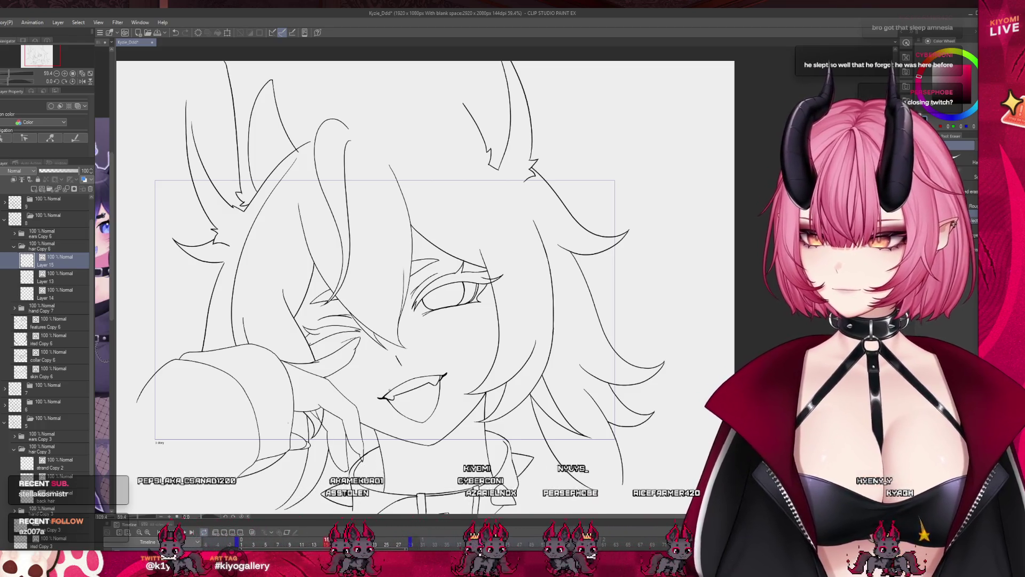
- Return to Layer 13, reveal the next frame's eyebrow and hair lines, and collapse folder 8
{"action": "scroll", "coordinate": [387, 407], "scroll_direction": "down", "scroll_amount": 1}
{"action": "scroll", "coordinate": [390, 408], "scroll_direction": "up", "scroll_amount": 1}
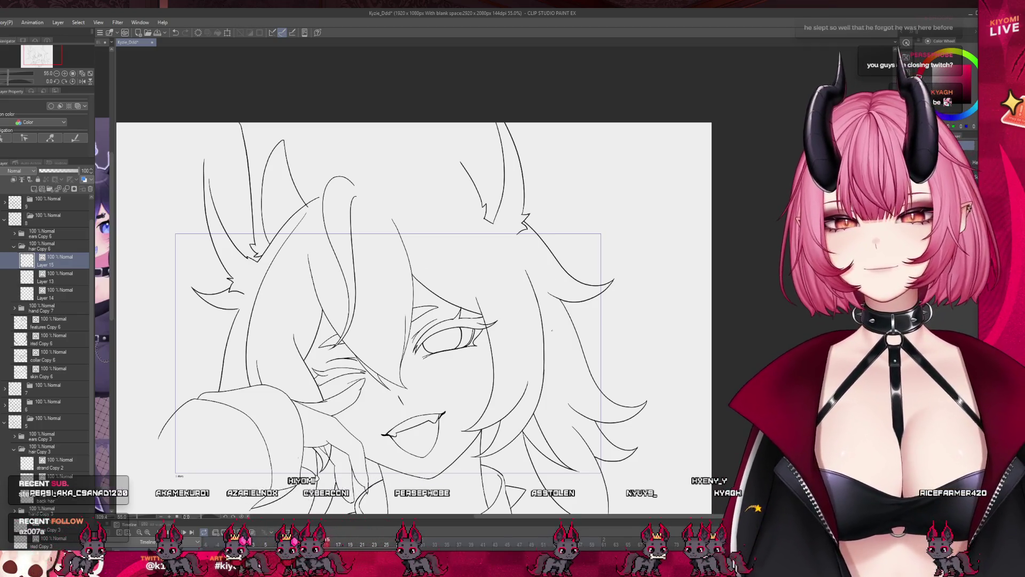
{"action": "scroll", "coordinate": [511, 335], "scroll_direction": "up", "scroll_amount": 2}
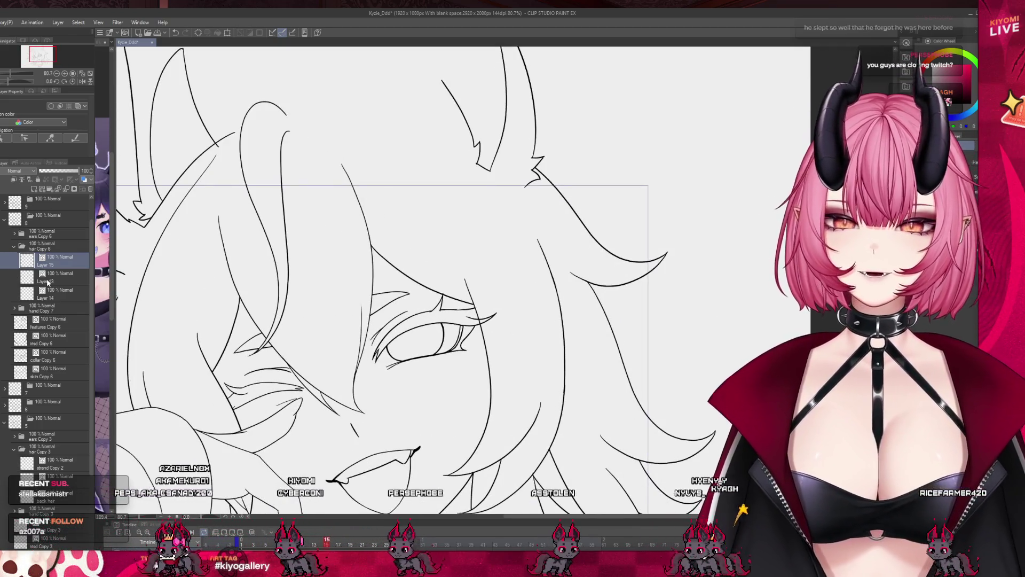
{"action": "left_click", "coordinate": [48, 281]}
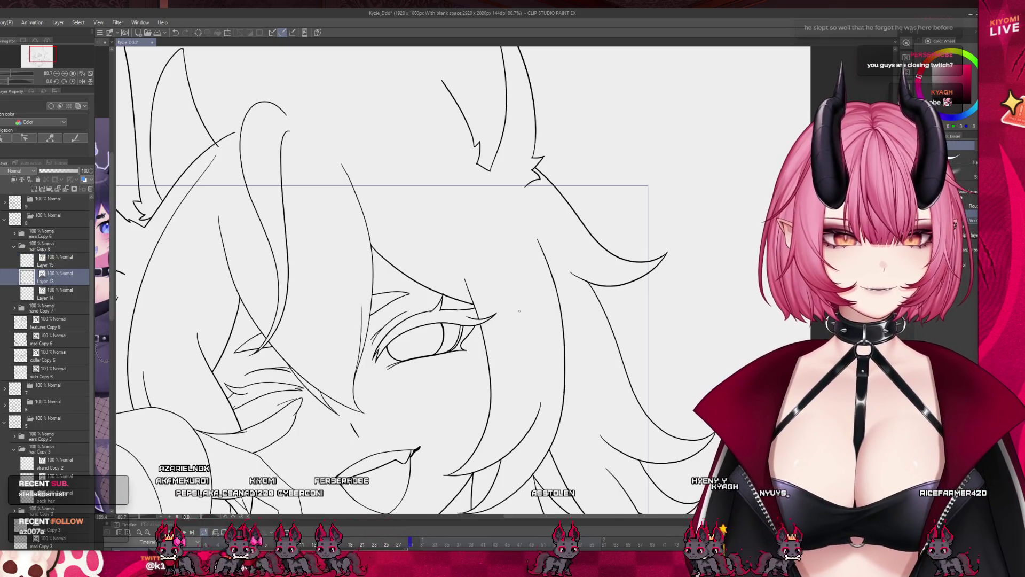
{"action": "scroll", "coordinate": [509, 302], "scroll_direction": "down", "scroll_amount": 1}
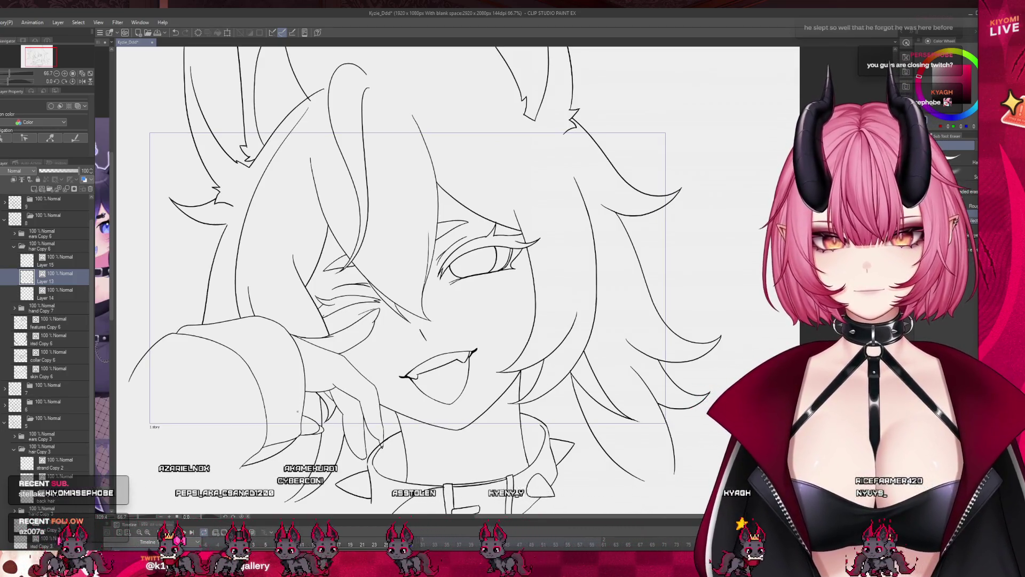
{"action": "scroll", "coordinate": [352, 357], "scroll_direction": "down", "scroll_amount": 1}
{"action": "scroll", "coordinate": [406, 308], "scroll_direction": "up", "scroll_amount": 1}
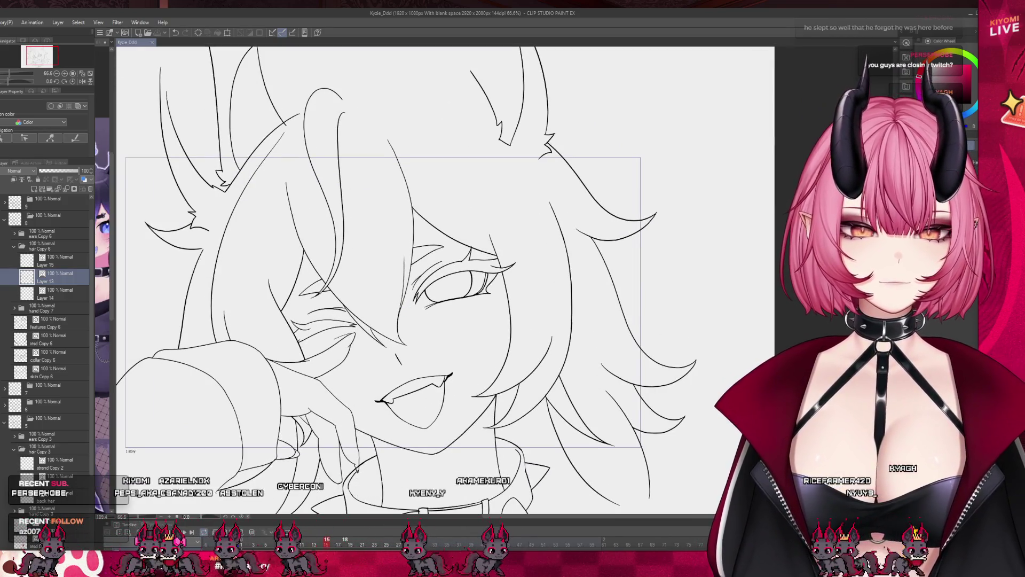
{"action": "left_click", "coordinate": [14, 202]}
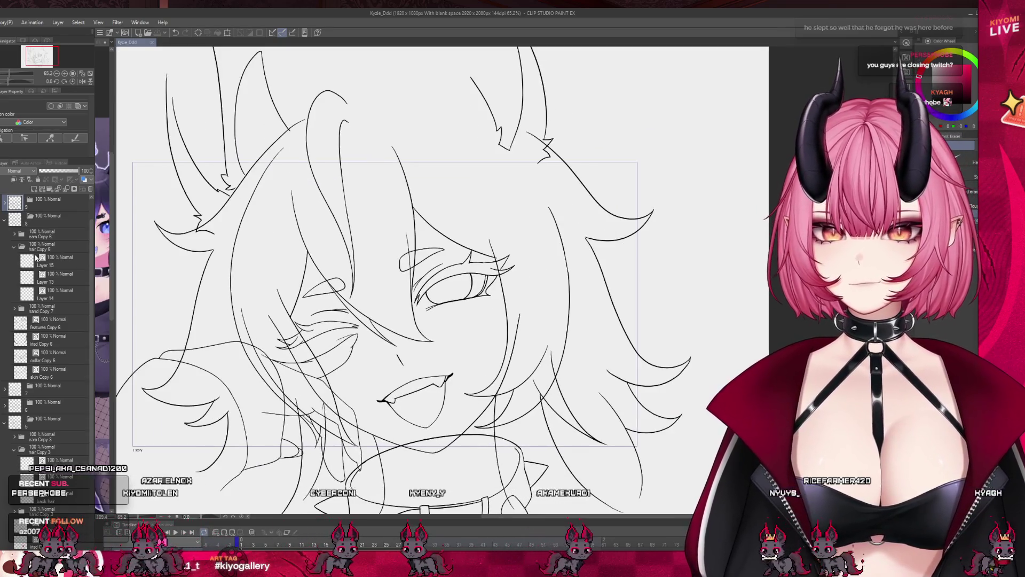
{"action": "left_click", "coordinate": [5, 219]}
{"action": "scroll", "coordinate": [6, 288], "scroll_direction": "up", "scroll_amount": 1}
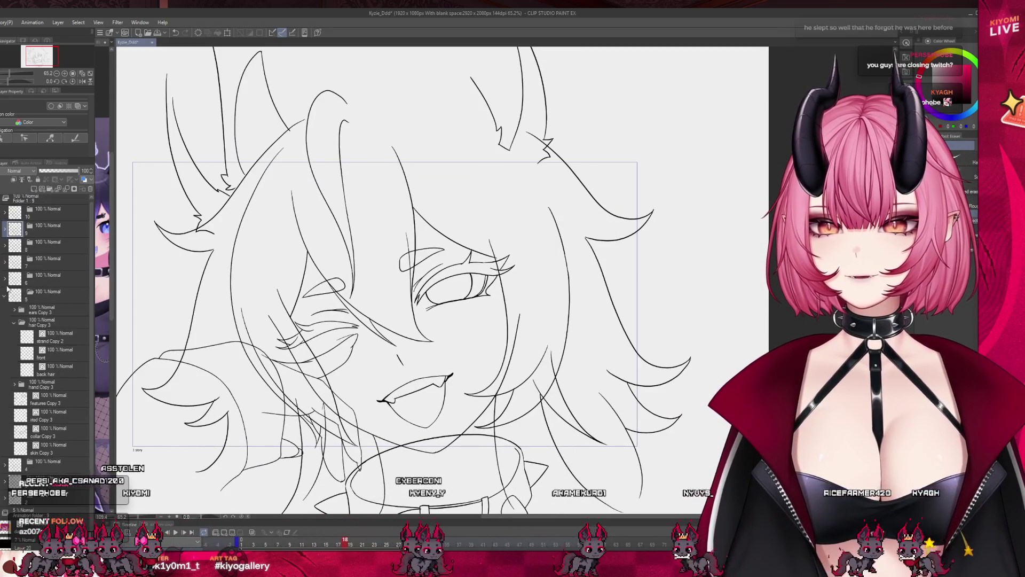
- Expand frame folder 9 and step through its skin, collar and features Copy 7 layers
{"action": "left_click", "coordinate": [5, 228]}
{"action": "left_click", "coordinate": [57, 305]}
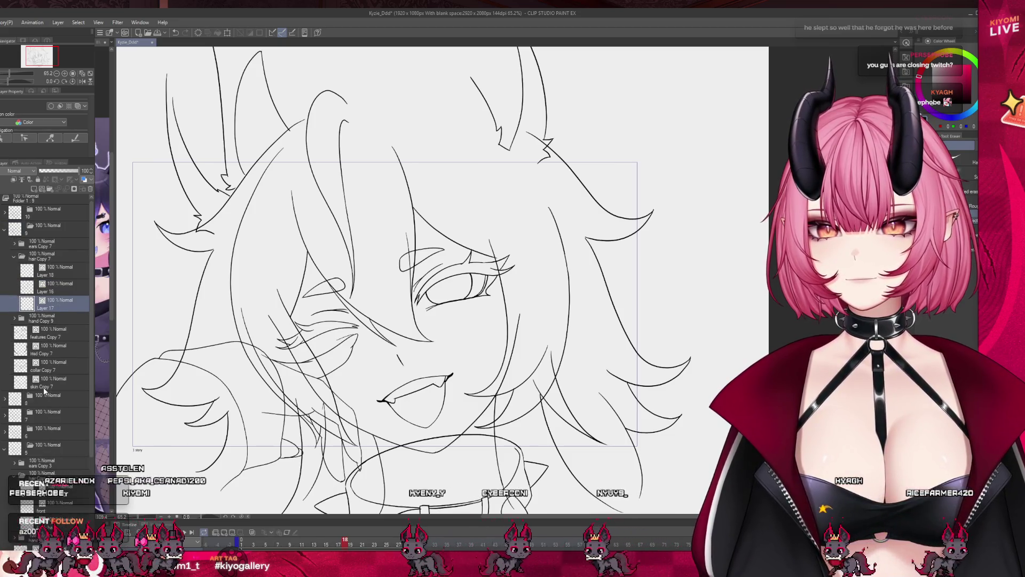
{"action": "left_click", "coordinate": [44, 390]}
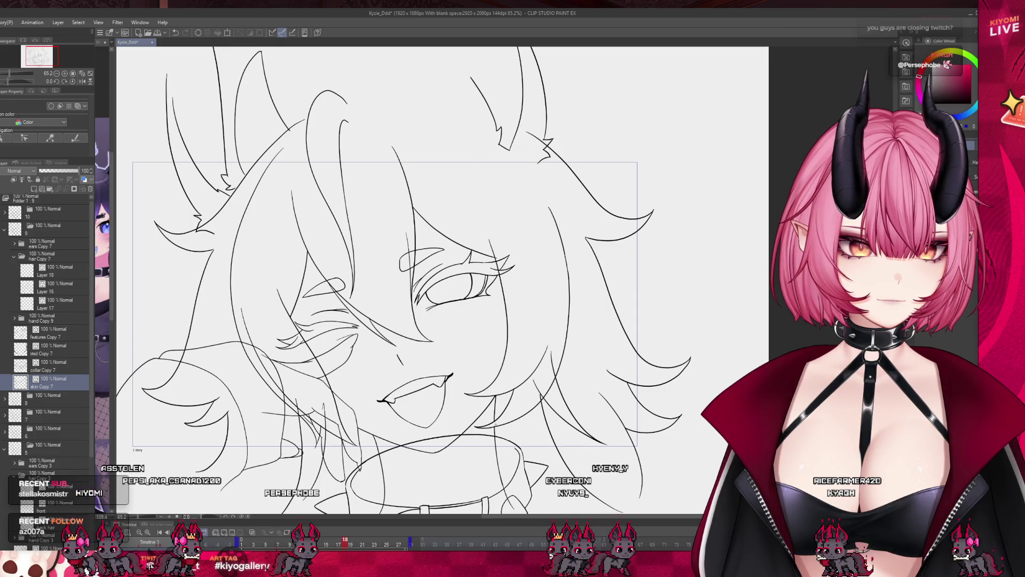
{"action": "left_click", "coordinate": [77, 366]}
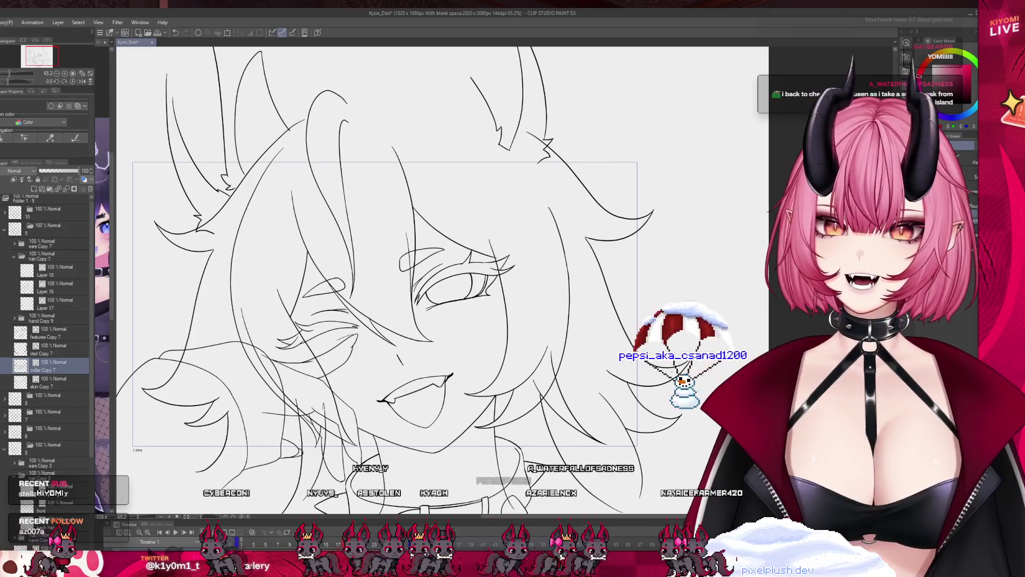
{"action": "scroll", "coordinate": [365, 279], "scroll_direction": "up", "scroll_amount": 1}
{"action": "left_click", "coordinate": [56, 332]}
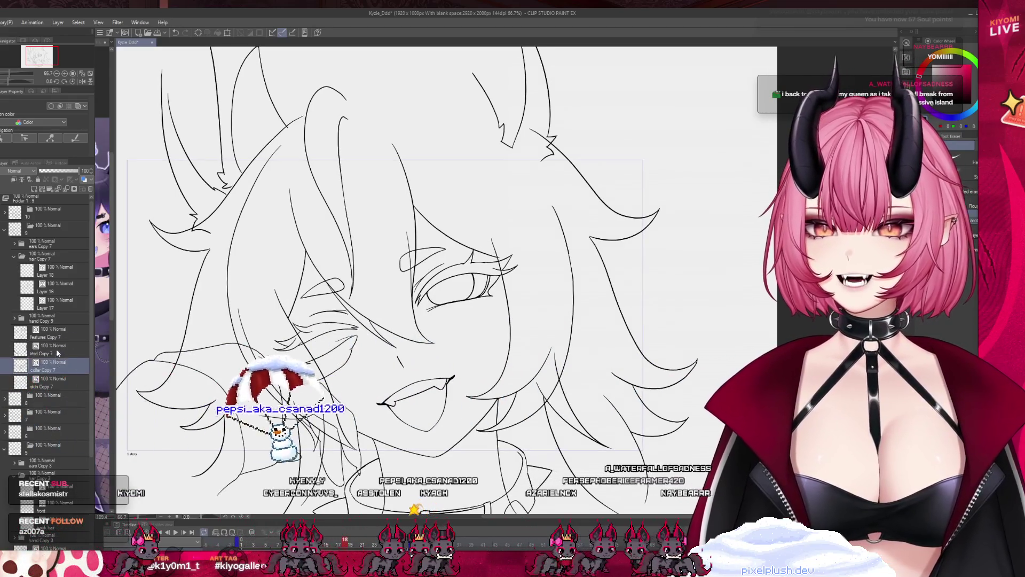
{"action": "scroll", "coordinate": [389, 262], "scroll_direction": "up", "scroll_amount": 3}
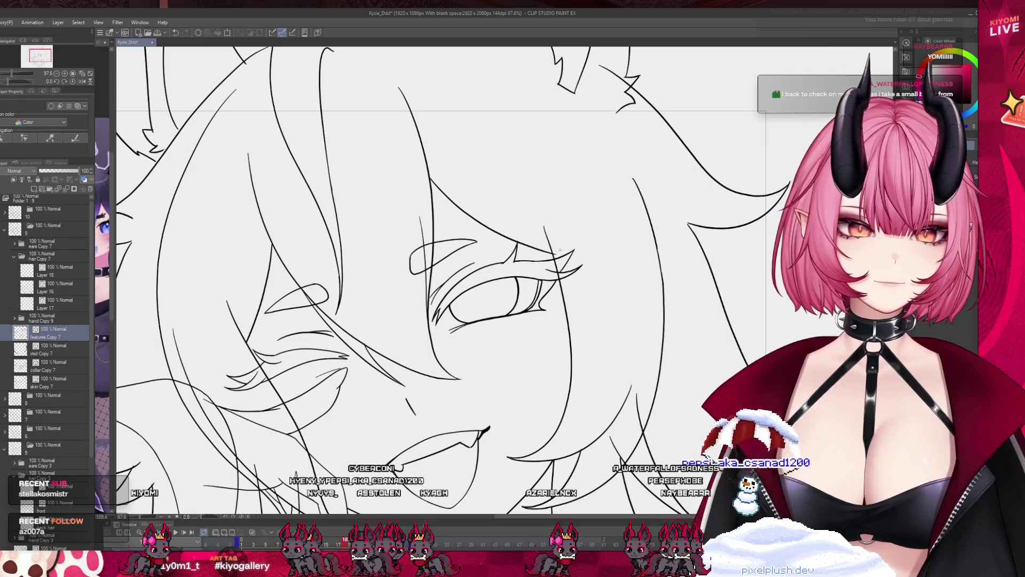
- Flip between neighbouring animation frames to compare, then return to the frame being inked
{"action": "left_click", "coordinate": [354, 543]}
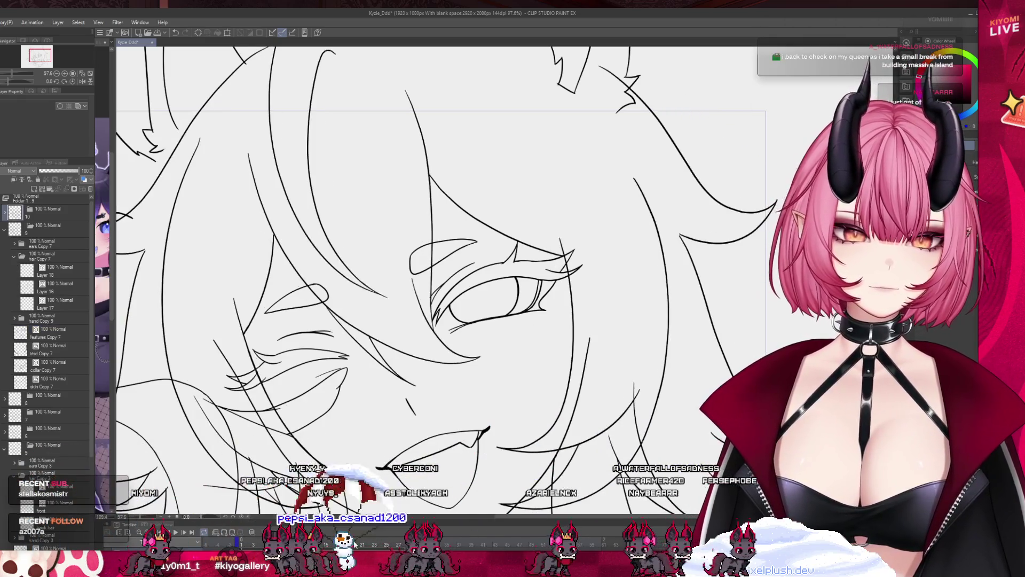
{"action": "left_click", "coordinate": [352, 544]}
{"action": "left_click", "coordinate": [351, 543]}
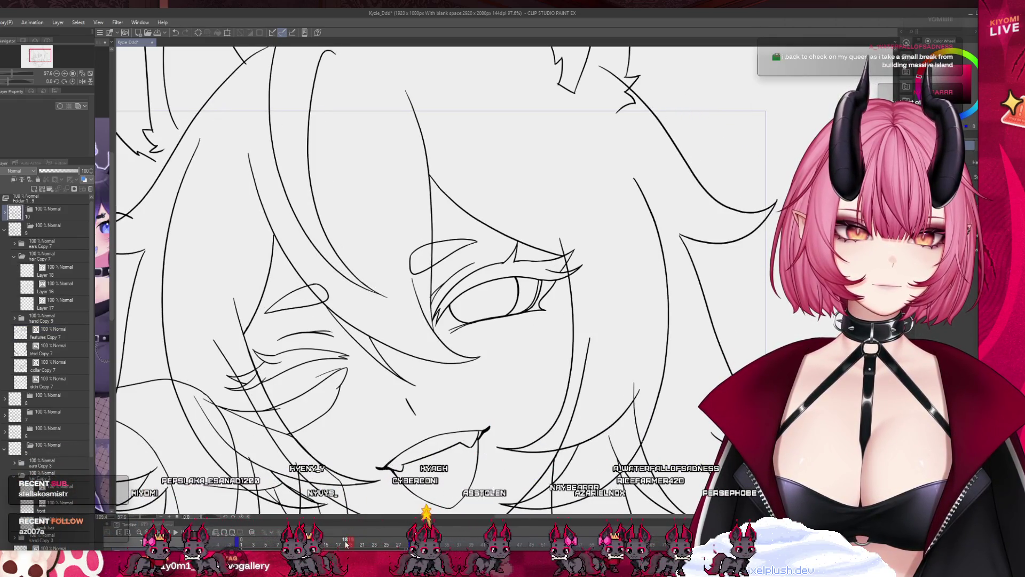
{"action": "left_click", "coordinate": [346, 544]}
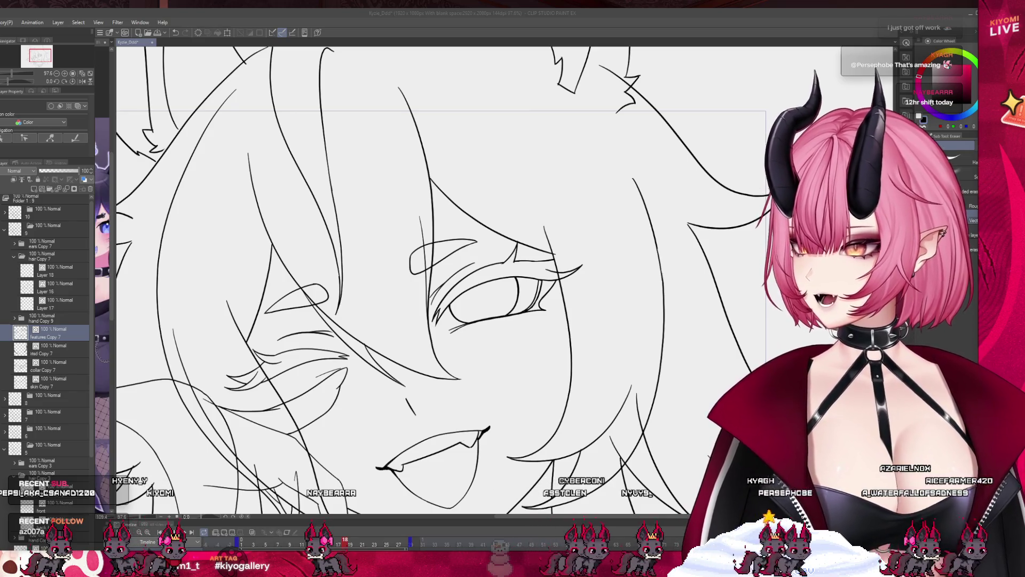
{"action": "left_click", "coordinate": [267, 396]}
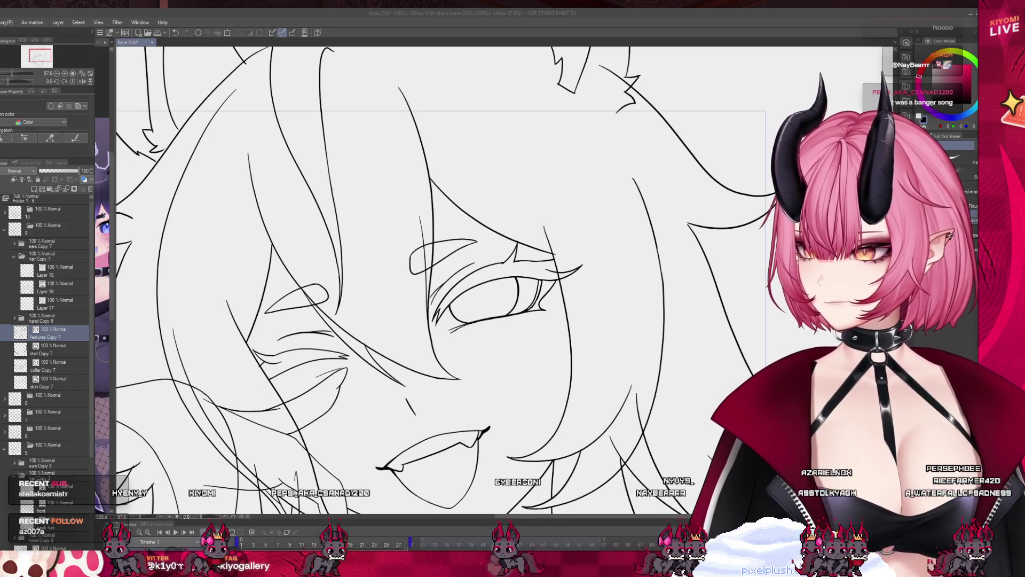
{"action": "left_click_drag", "start_coordinate": [320, 291], "coordinate": [335, 303]}
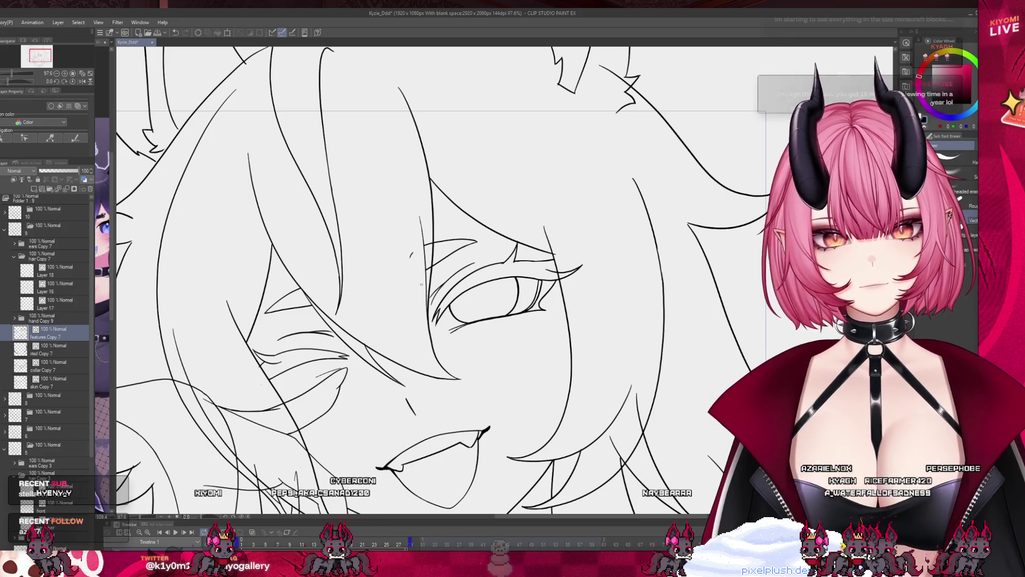
{"action": "left_click_drag", "start_coordinate": [410, 256], "coordinate": [422, 270]}
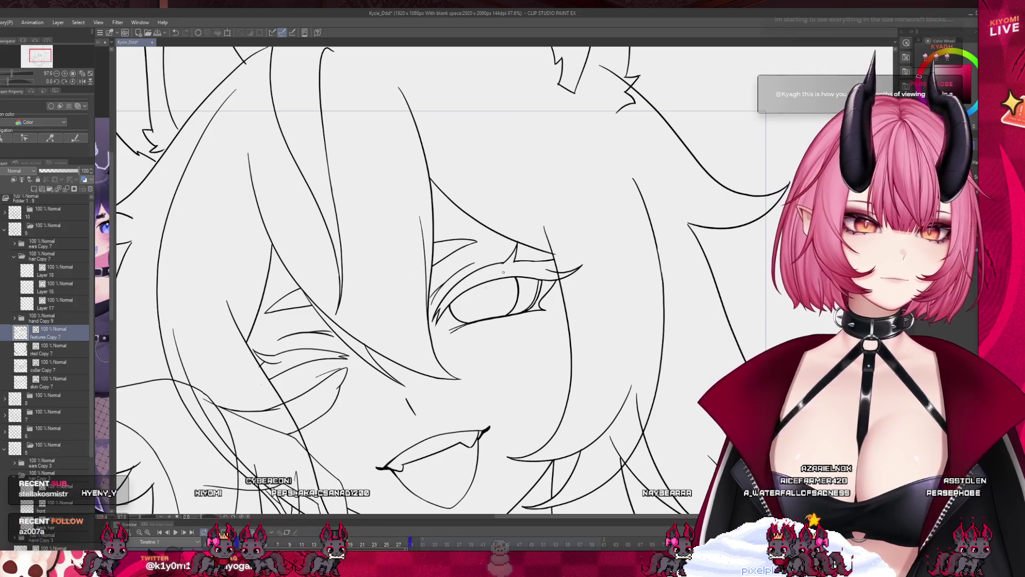
{"action": "scroll", "coordinate": [389, 413], "scroll_direction": "down", "scroll_amount": 2}
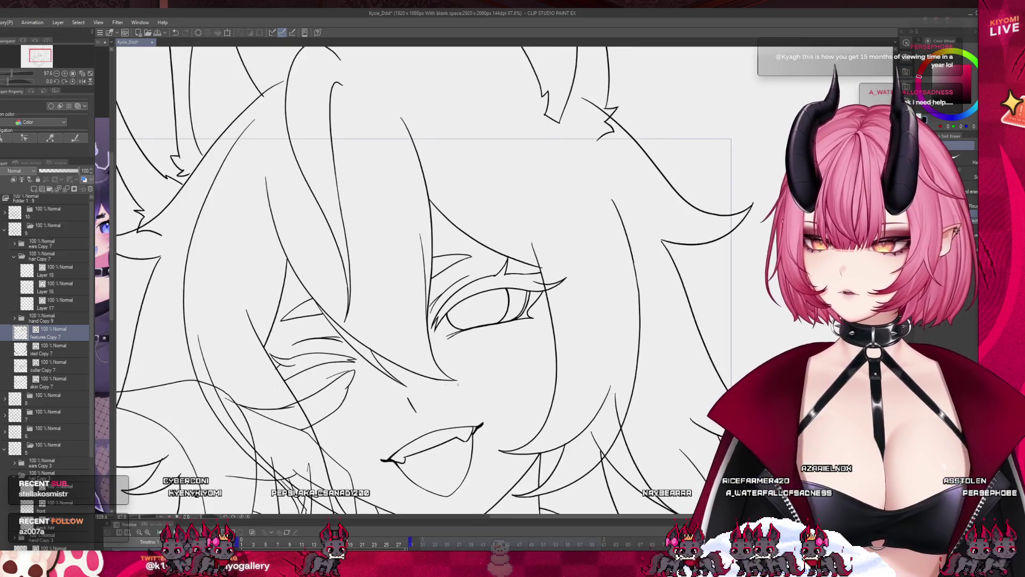
{"action": "scroll", "coordinate": [468, 388], "scroll_direction": "down", "scroll_amount": 2}
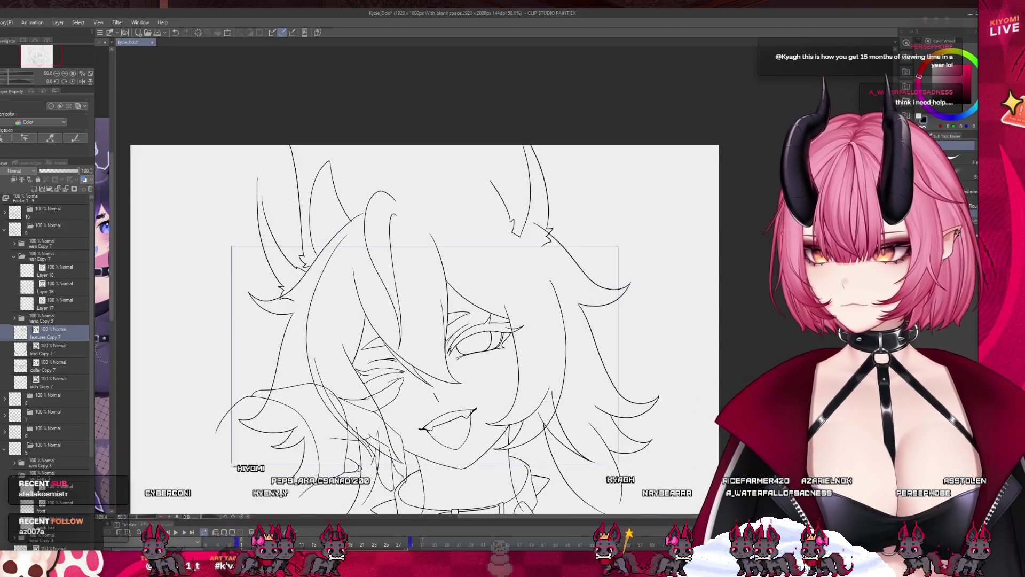
{"action": "scroll", "coordinate": [427, 438], "scroll_direction": "up", "scroll_amount": 1}
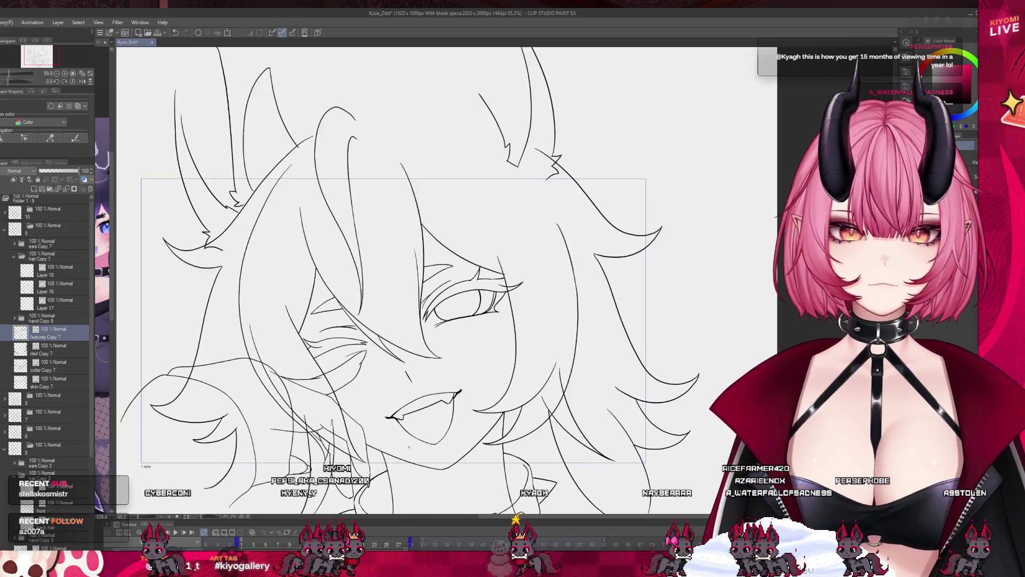
{"action": "scroll", "coordinate": [351, 451], "scroll_direction": "down", "scroll_amount": 1}
{"action": "scroll", "coordinate": [374, 422], "scroll_direction": "up", "scroll_amount": 1}
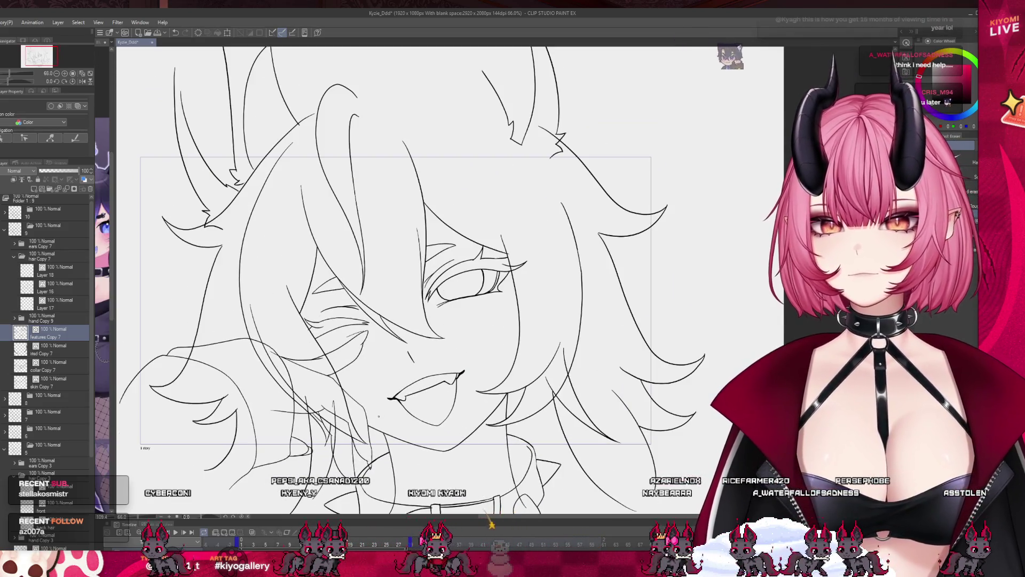
{"action": "scroll", "coordinate": [378, 416], "scroll_direction": "up", "scroll_amount": 1}
{"action": "scroll", "coordinate": [379, 416], "scroll_direction": "down", "scroll_amount": 2}
{"action": "scroll", "coordinate": [380, 426], "scroll_direction": "up", "scroll_amount": 1}
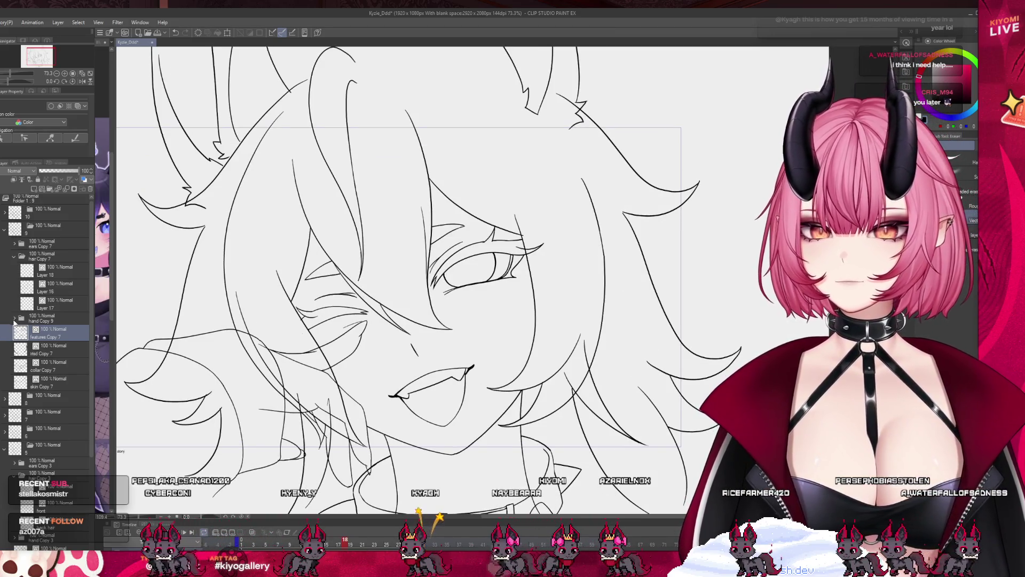
{"action": "left_click", "coordinate": [15, 318]}
{"action": "left_click", "coordinate": [53, 349]}
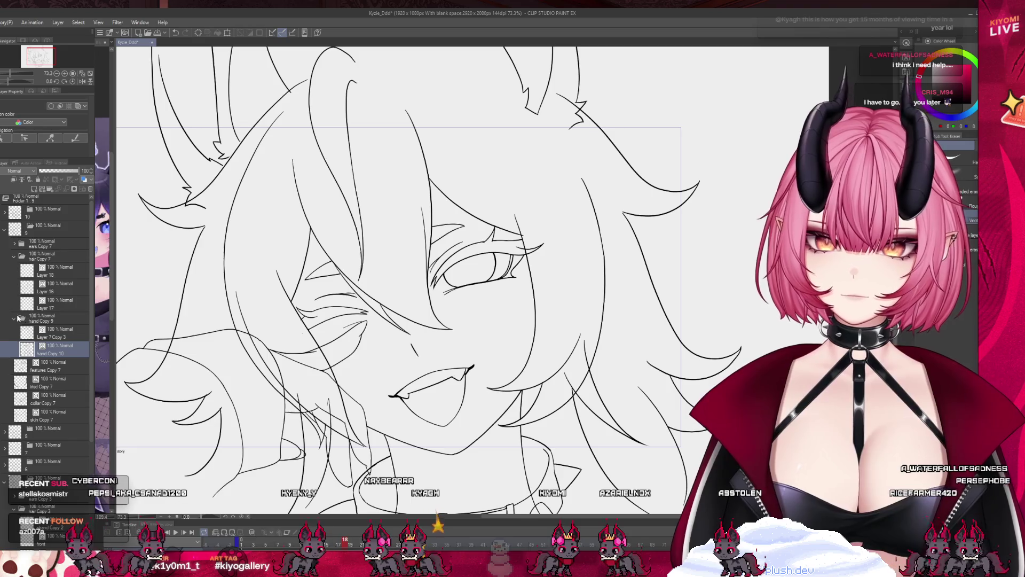
{"action": "left_click", "coordinate": [14, 318]}
{"action": "left_click", "coordinate": [53, 303]}
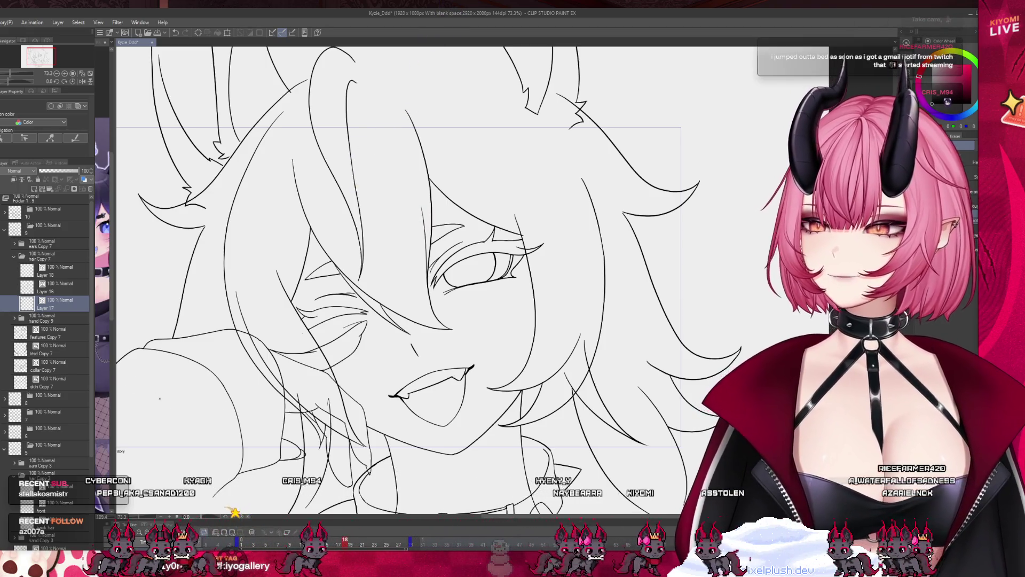
{"action": "scroll", "coordinate": [585, 323], "scroll_direction": "down", "scroll_amount": 1}
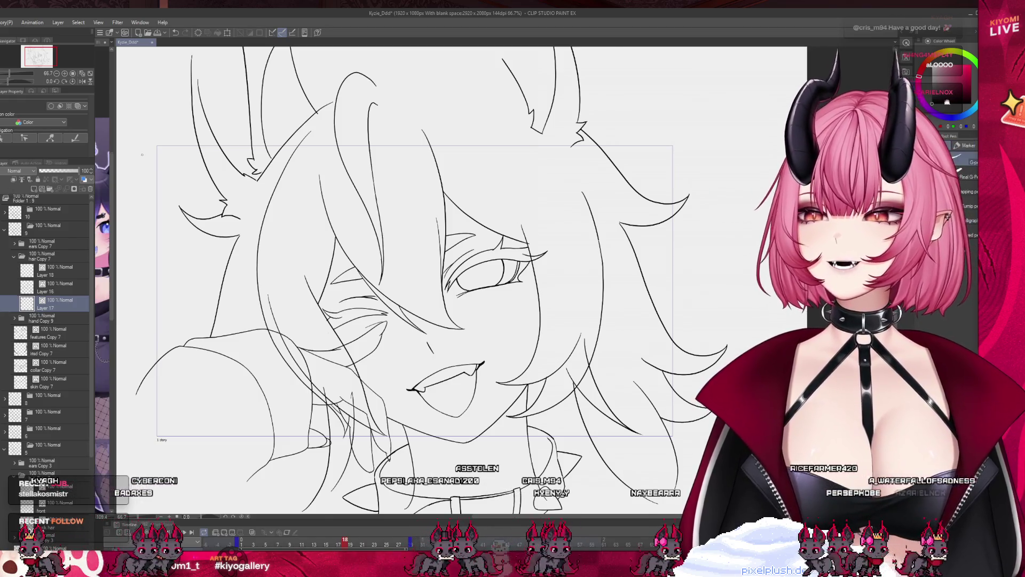
{"action": "scroll", "coordinate": [198, 166], "scroll_direction": "up", "scroll_amount": 2}
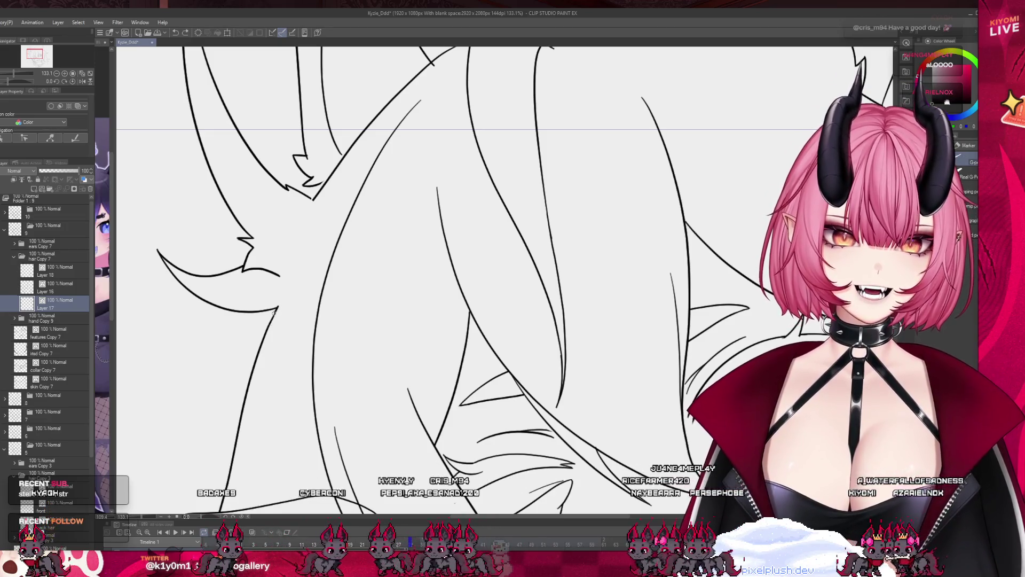
{"action": "scroll", "coordinate": [276, 309], "scroll_direction": "down", "scroll_amount": 3}
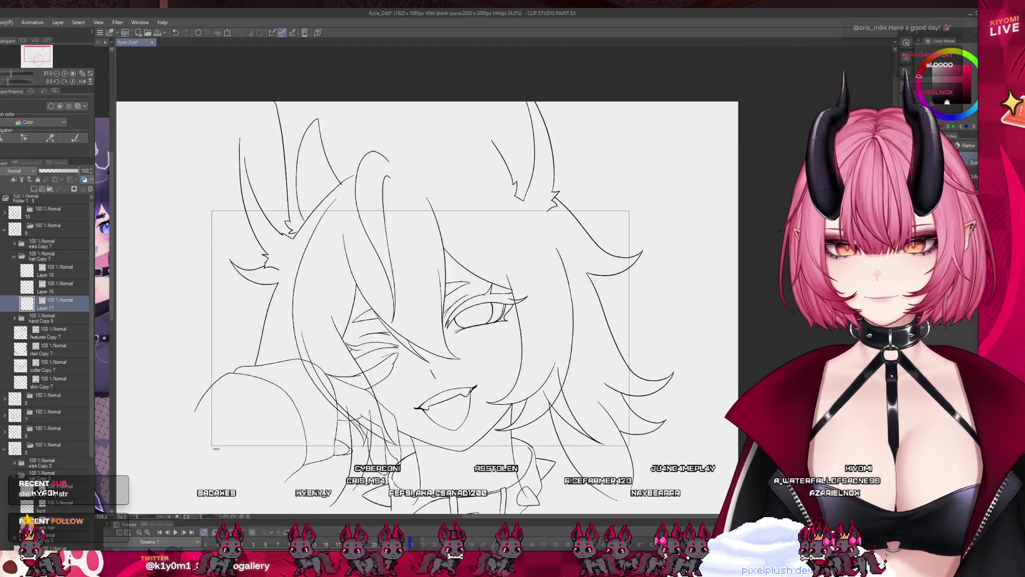
{"action": "scroll", "coordinate": [560, 486], "scroll_direction": "up", "scroll_amount": 1}
{"action": "left_click", "coordinate": [75, 286]}
{"action": "key", "text": "e"}
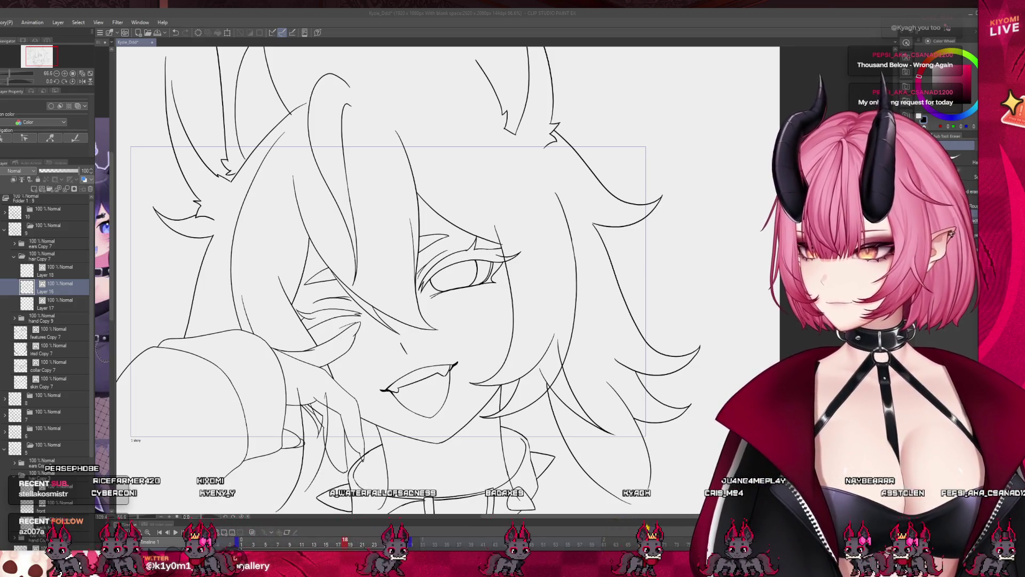
{"action": "scroll", "coordinate": [592, 345], "scroll_direction": "up", "scroll_amount": 1}
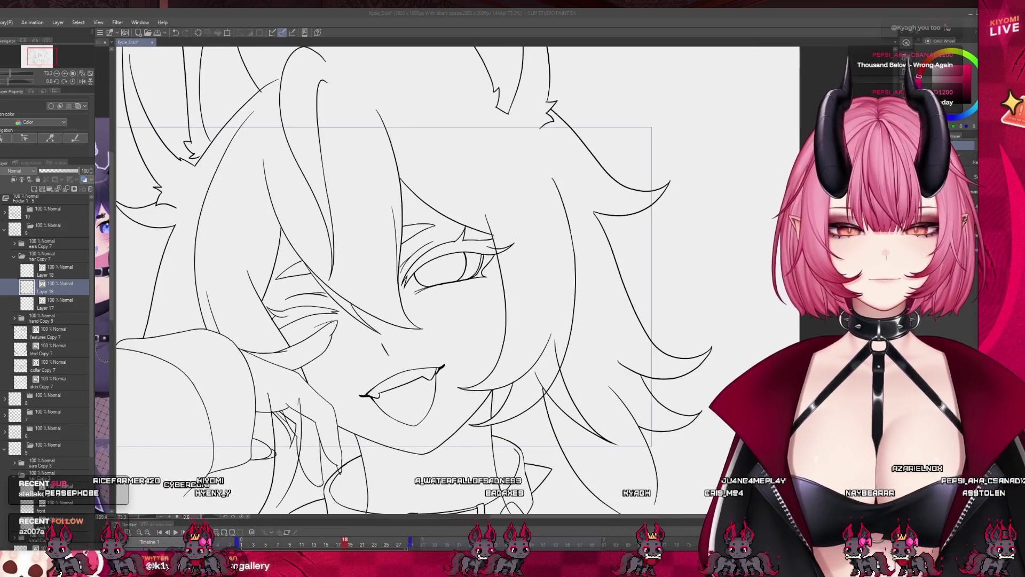
{"action": "left_click", "coordinate": [53, 271]}
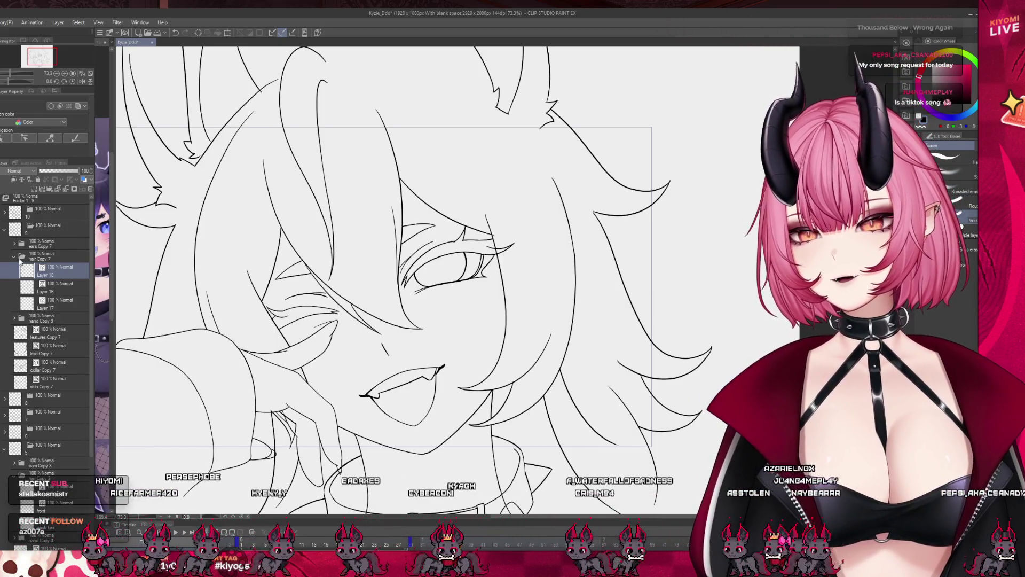
{"action": "left_click", "coordinate": [98, 303]}
{"action": "left_click", "coordinate": [73, 289]}
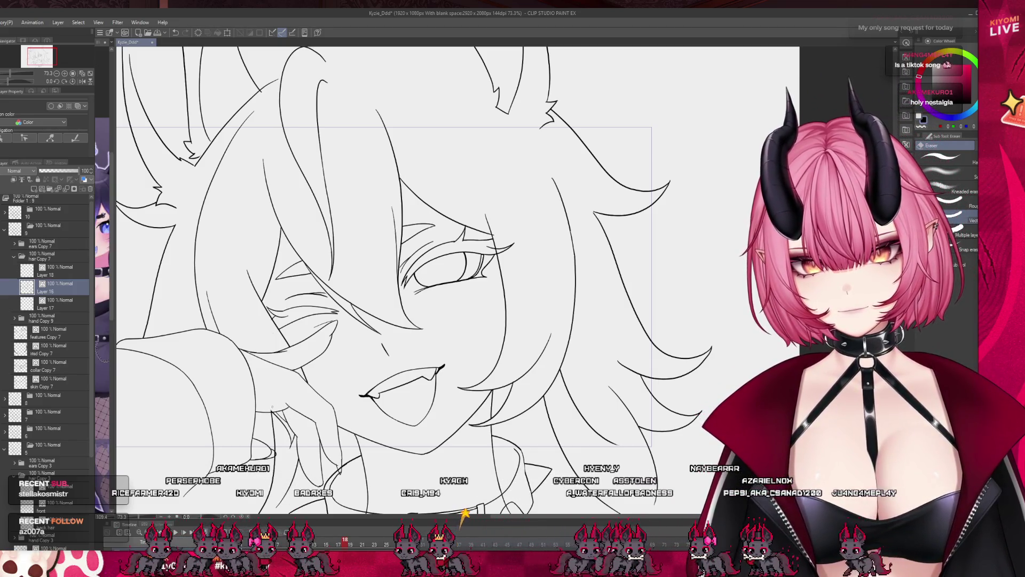
{"action": "left_click", "coordinate": [58, 304]}
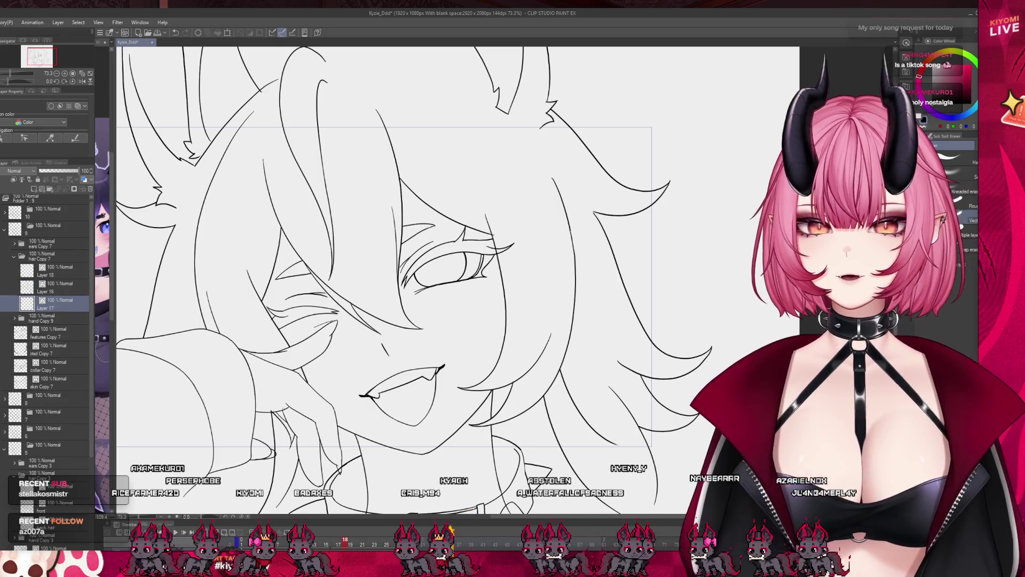
{"action": "left_click", "coordinate": [59, 270]}
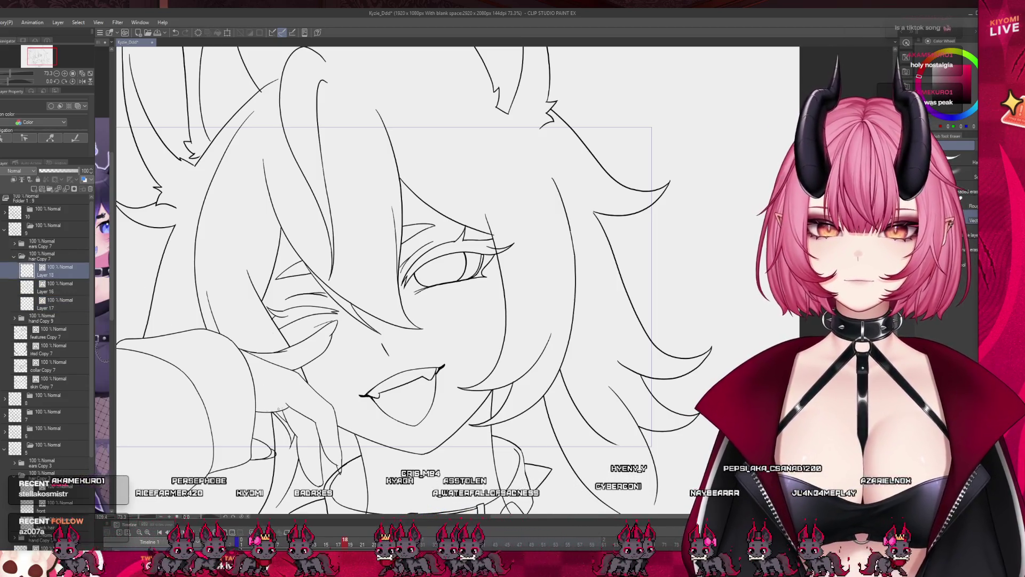
{"action": "scroll", "coordinate": [361, 350], "scroll_direction": "down", "scroll_amount": 2}
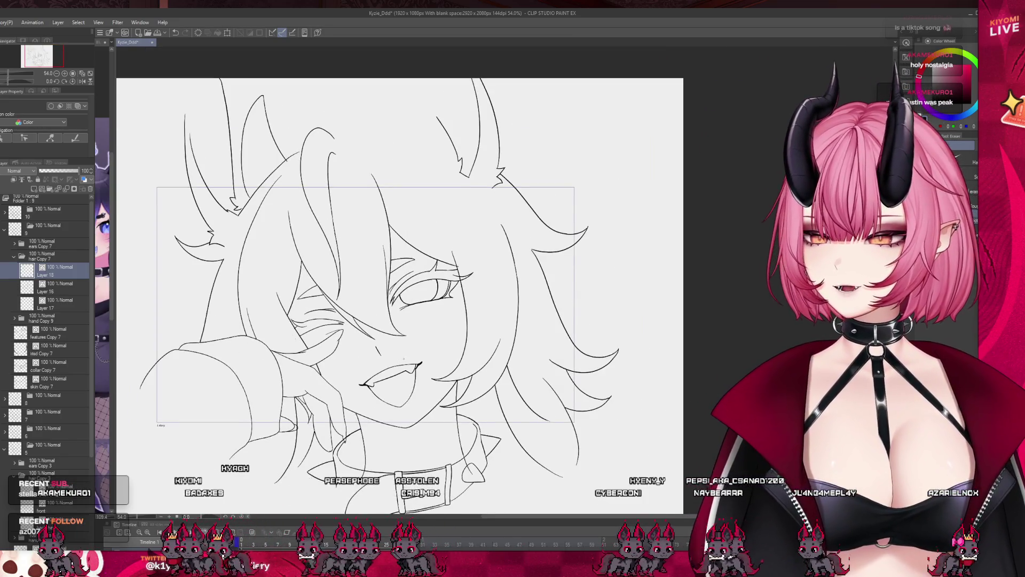
{"action": "scroll", "coordinate": [403, 359], "scroll_direction": "up", "scroll_amount": 1}
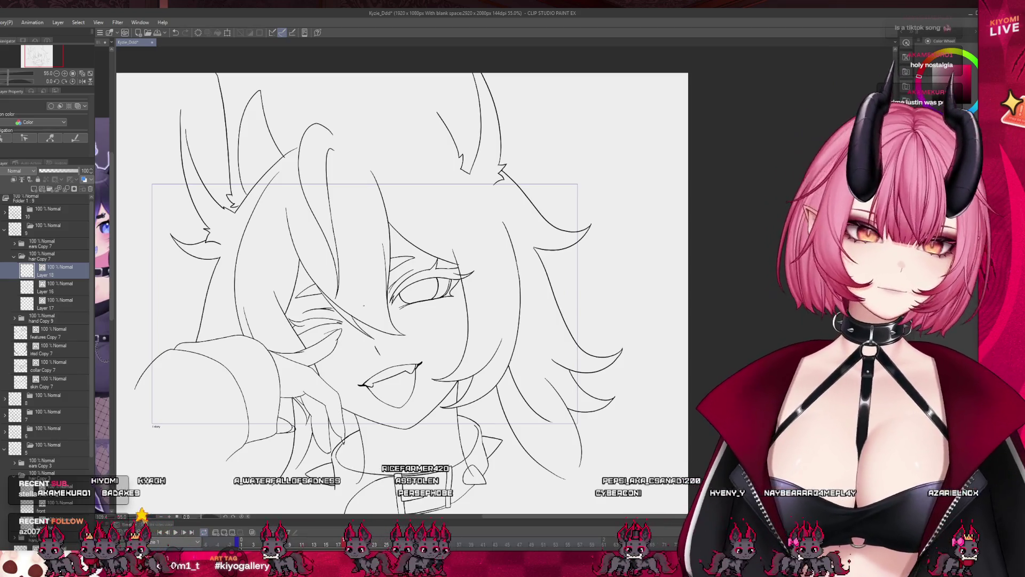
{"action": "scroll", "coordinate": [663, 443], "scroll_direction": "up", "scroll_amount": 2}
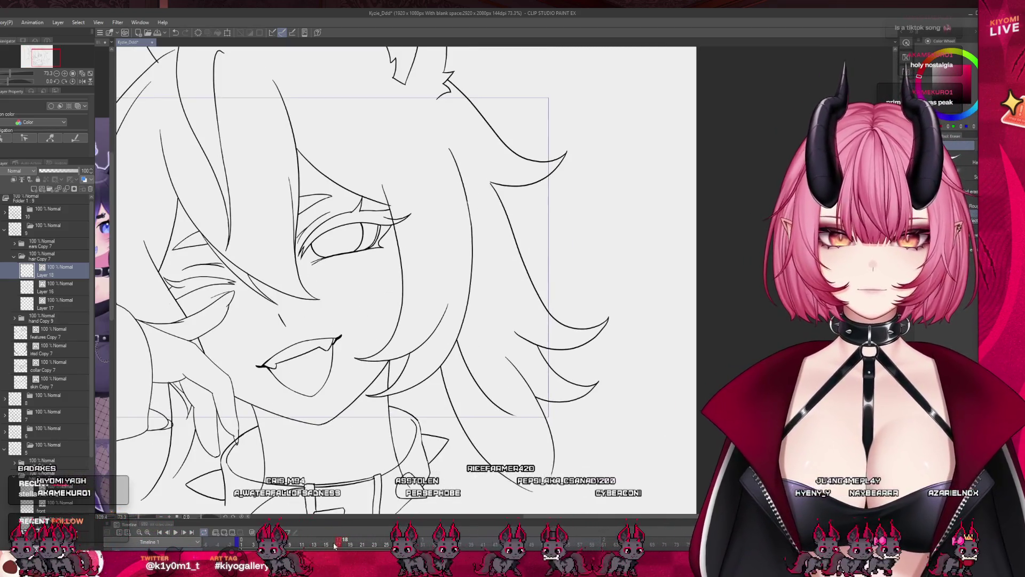
{"action": "scroll", "coordinate": [554, 387], "scroll_direction": "up", "scroll_amount": 2}
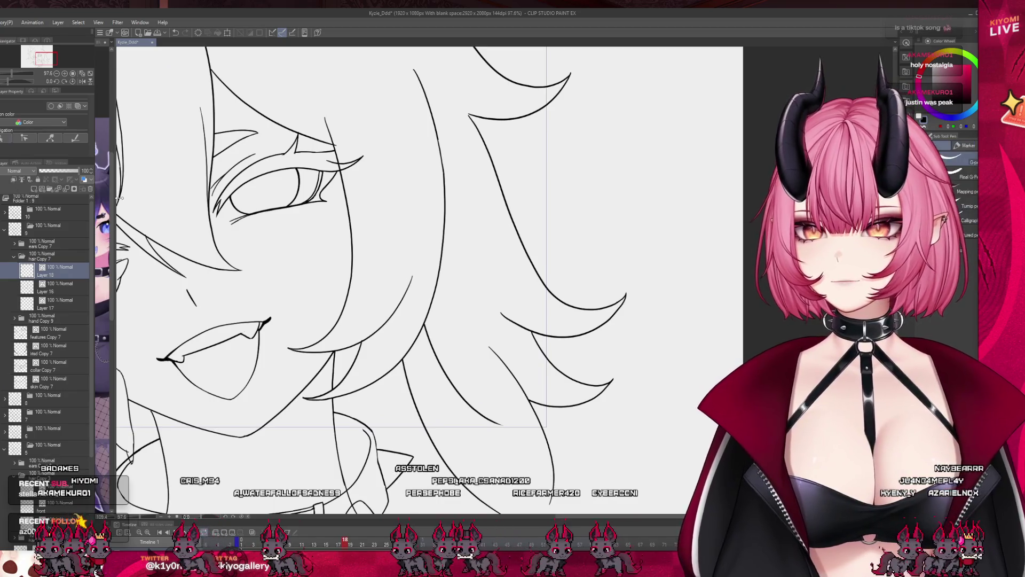
{"action": "scroll", "coordinate": [526, 395], "scroll_direction": "up", "scroll_amount": 2}
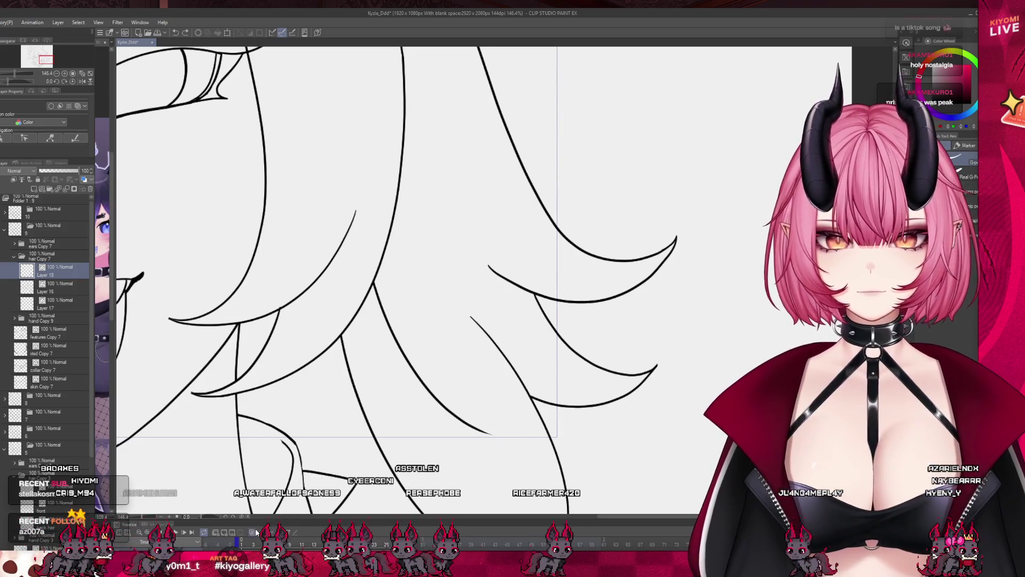
{"action": "left_click", "coordinate": [254, 533]}
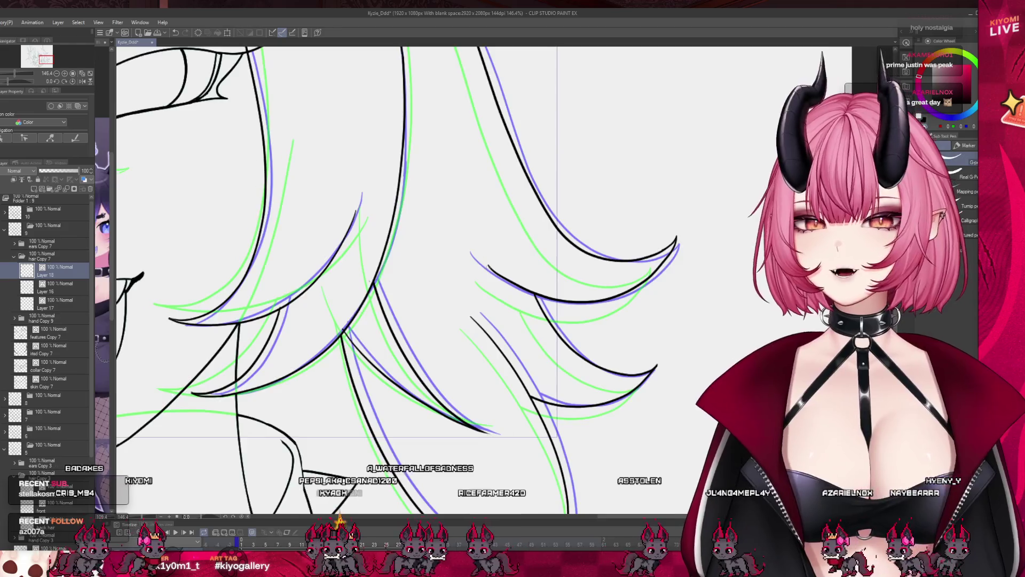
{"action": "key", "text": "ctrl+alt+0"}
{"action": "left_click", "coordinate": [258, 543]}
{"action": "scroll", "coordinate": [581, 432], "scroll_direction": "down", "scroll_amount": 5}
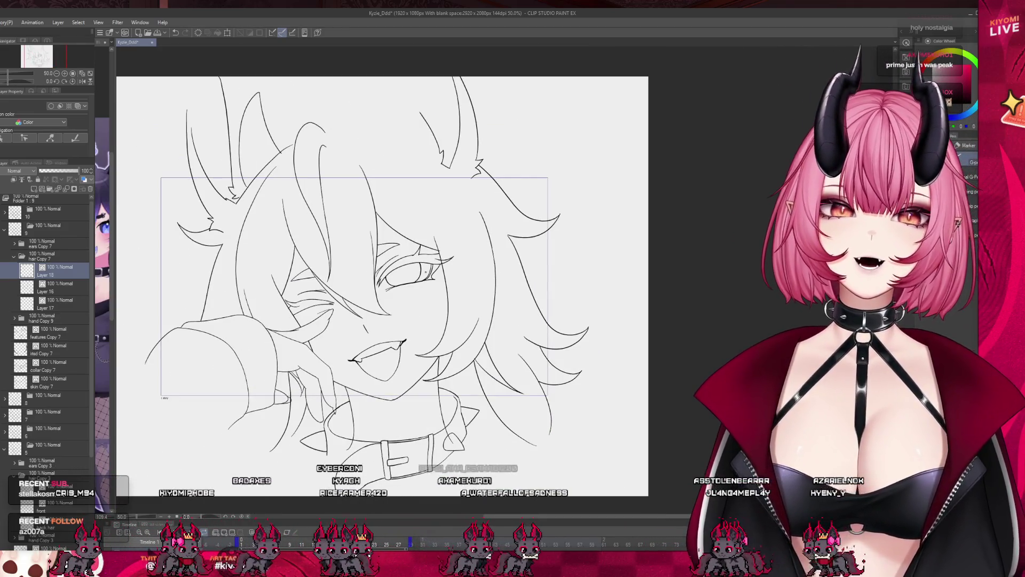
{"action": "scroll", "coordinate": [373, 257], "scroll_direction": "up", "scroll_amount": 3}
{"action": "left_click", "coordinate": [58, 287]}
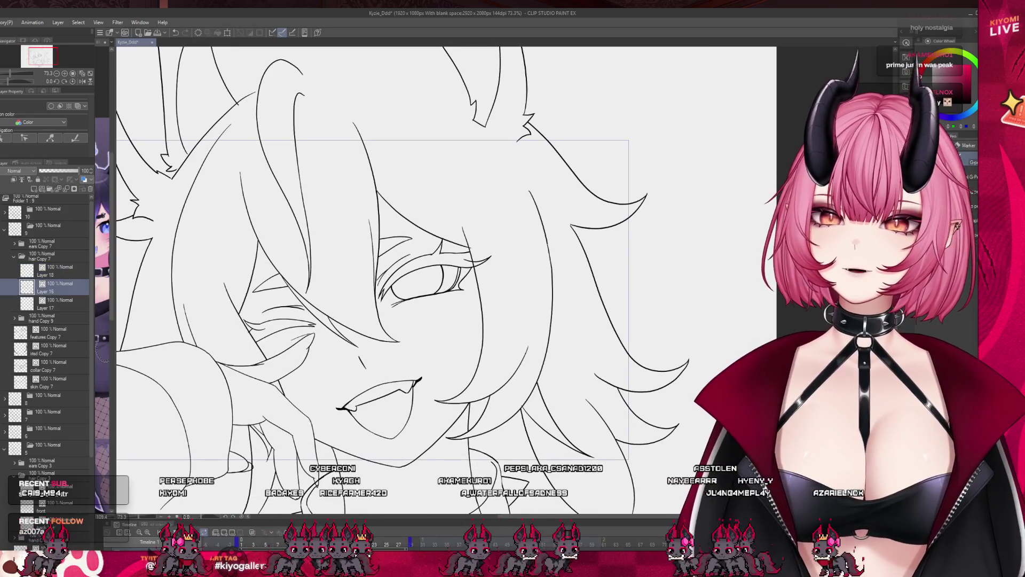
- Drag the timeline playhead to another pose, collapse folder 9 and select folder 10
{"action": "scroll", "coordinate": [513, 280], "scroll_direction": "up", "scroll_amount": 2}
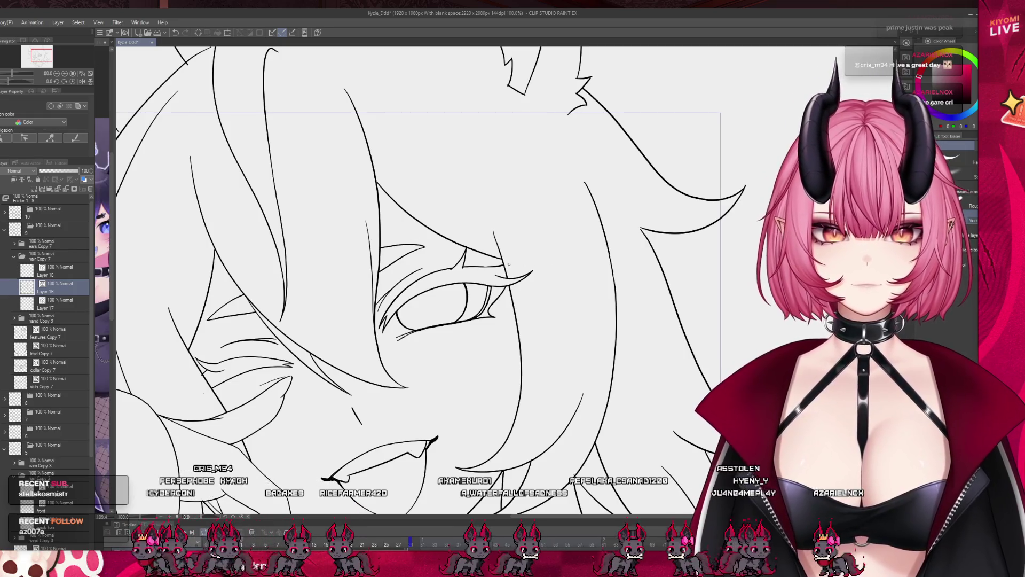
{"action": "scroll", "coordinate": [393, 267], "scroll_direction": "down", "scroll_amount": 5}
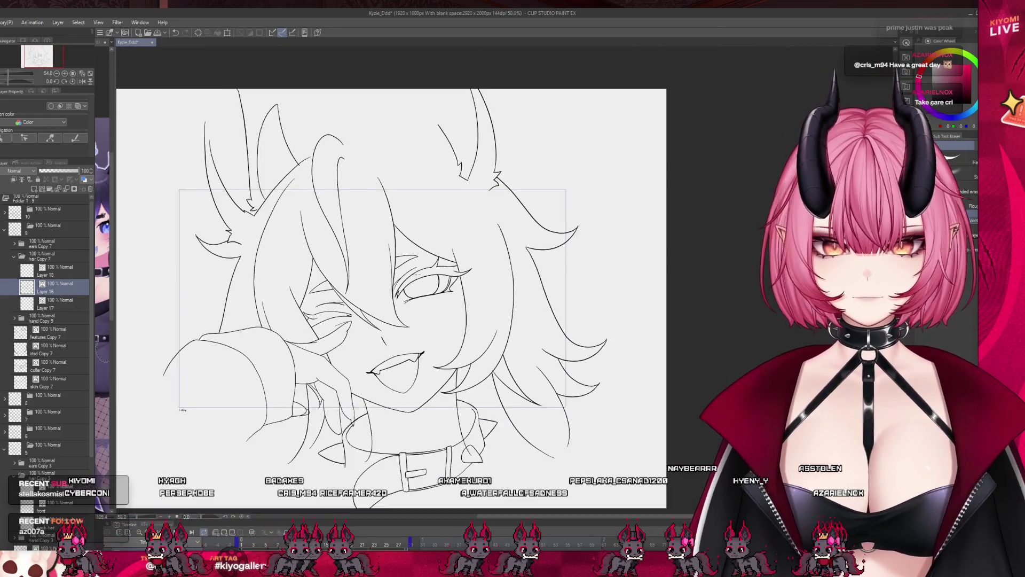
{"action": "scroll", "coordinate": [359, 364], "scroll_direction": "up", "scroll_amount": 2}
{"action": "scroll", "coordinate": [347, 321], "scroll_direction": "down", "scroll_amount": 2}
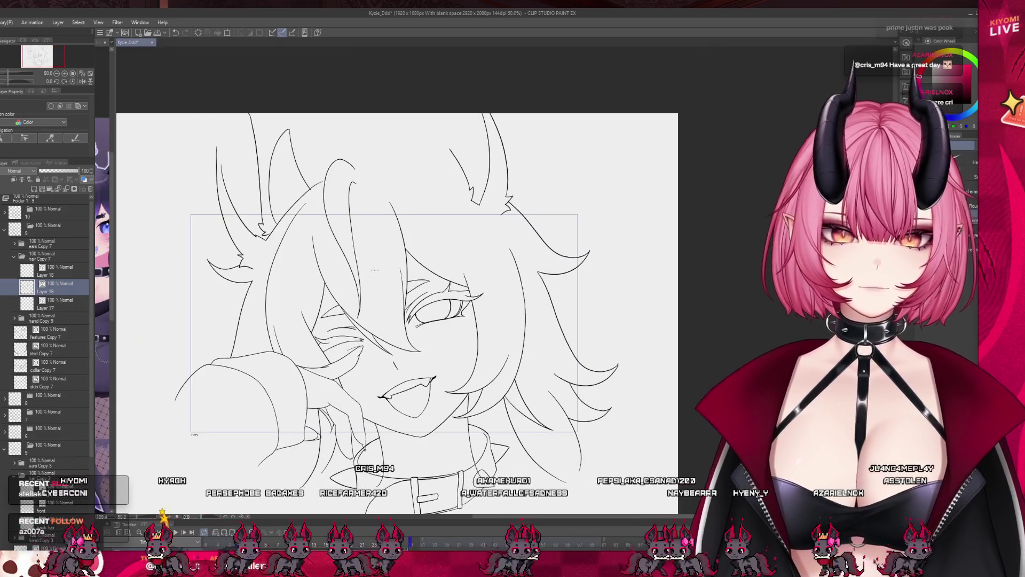
{"action": "scroll", "coordinate": [337, 271], "scroll_direction": "up", "scroll_amount": 1}
{"action": "left_click_drag", "start_coordinate": [299, 543], "coordinate": [350, 543]}
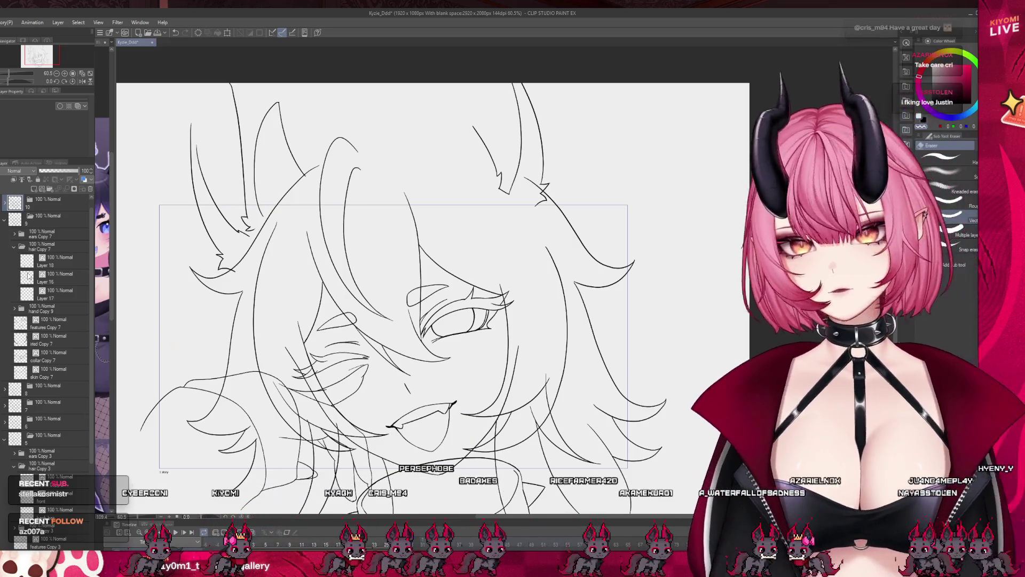
{"action": "left_click", "coordinate": [5, 219]}
{"action": "left_click", "coordinate": [39, 216]}
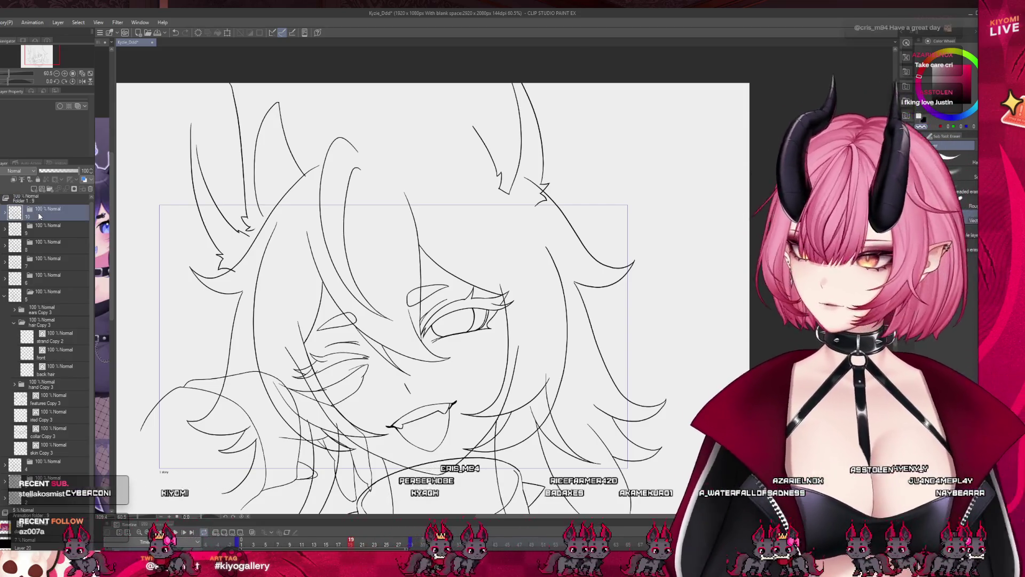
- Expand folder 10 and select its skin Copy 8, collar Copy 8 and Layer 19 hair layers
{"action": "left_click", "coordinate": [5, 212]}
{"action": "left_click", "coordinate": [53, 366]}
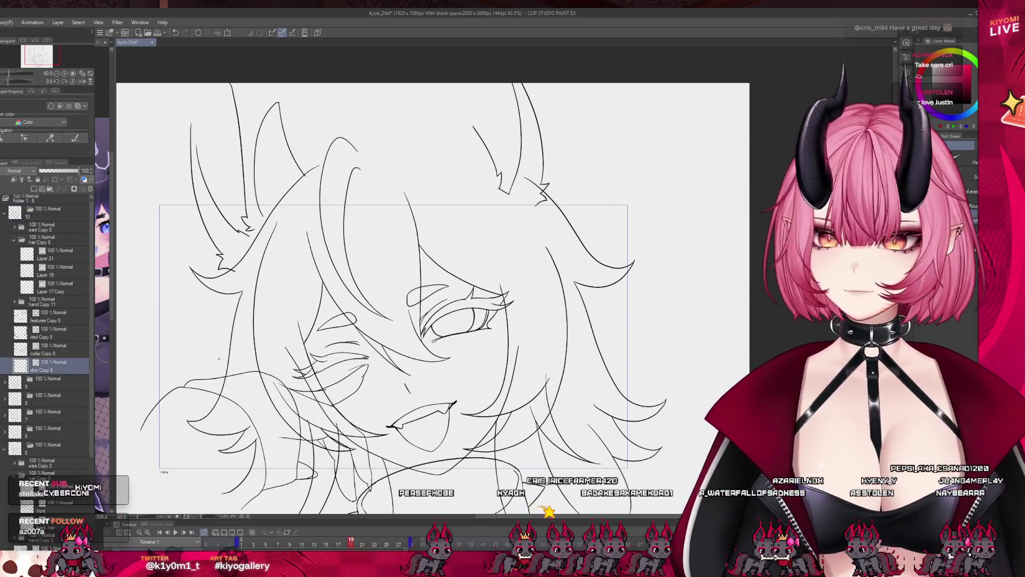
{"action": "scroll", "coordinate": [374, 299], "scroll_direction": "down", "scroll_amount": 2}
{"action": "scroll", "coordinate": [304, 320], "scroll_direction": "up", "scroll_amount": 4}
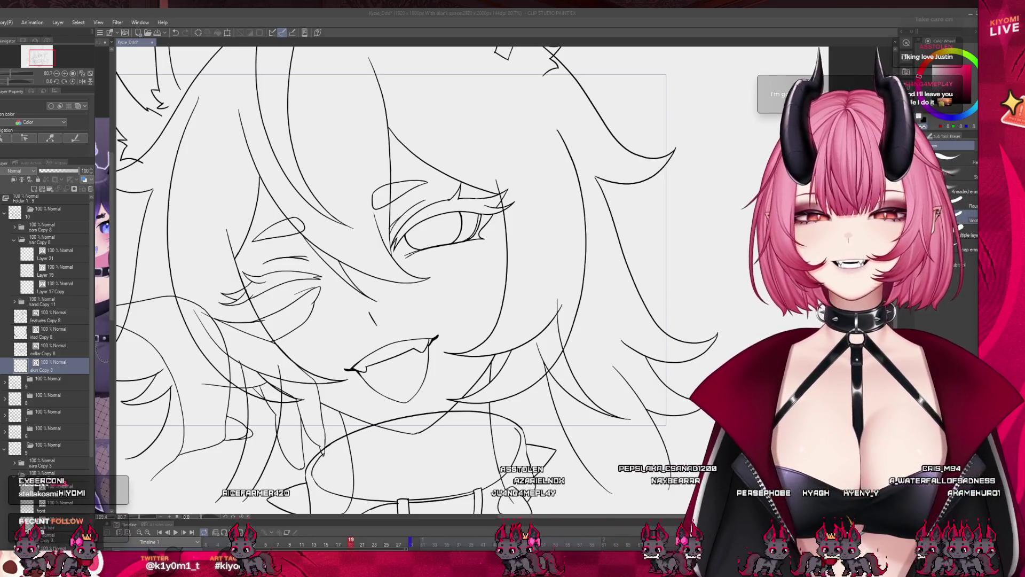
{"action": "left_click", "coordinate": [53, 349]}
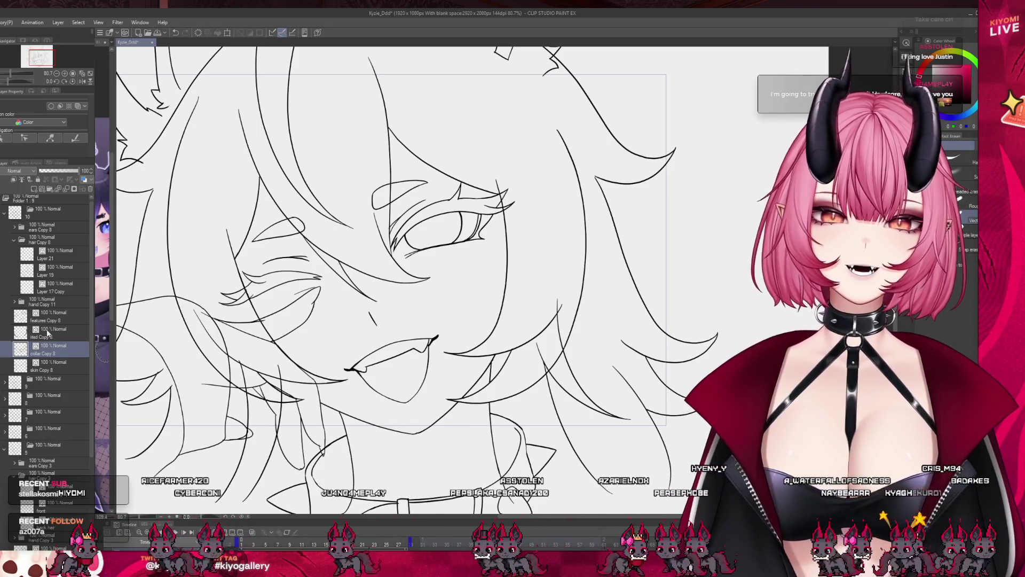
{"action": "key", "text": "alt+bracketright"}
{"action": "key", "text": "alt+bracketright"}
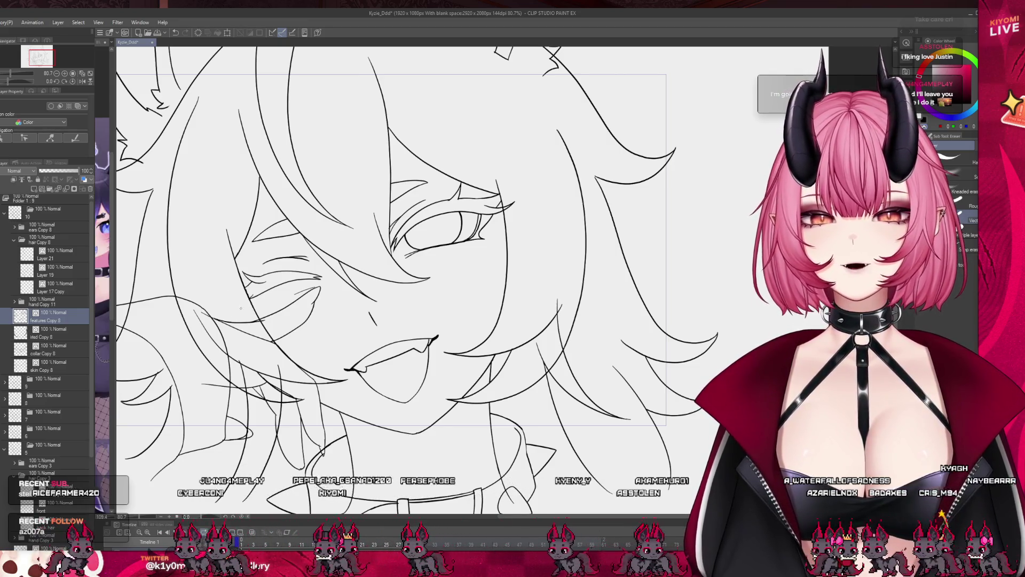
{"action": "left_click", "coordinate": [56, 273]}
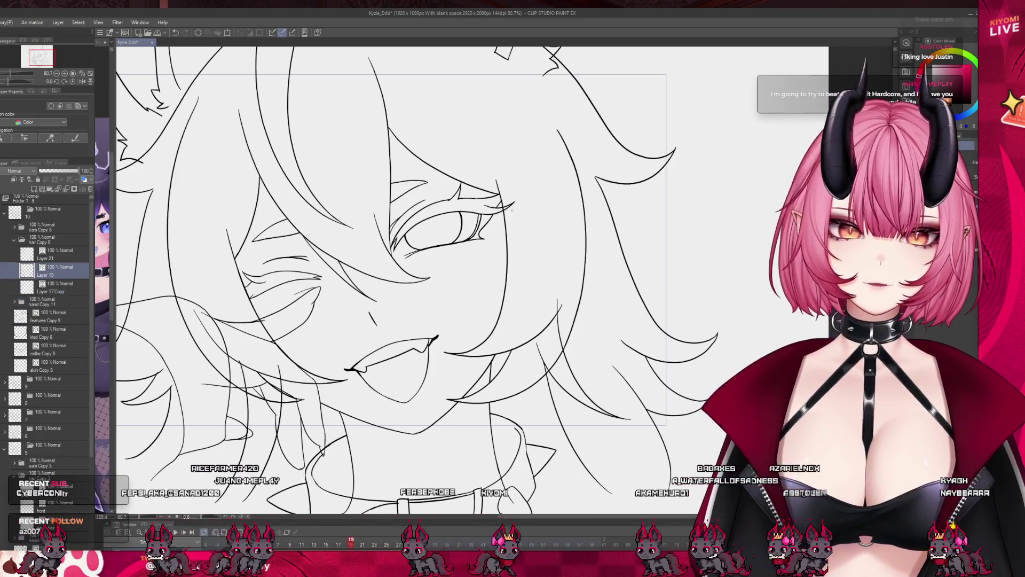
{"action": "scroll", "coordinate": [513, 216], "scroll_direction": "down", "scroll_amount": 2}
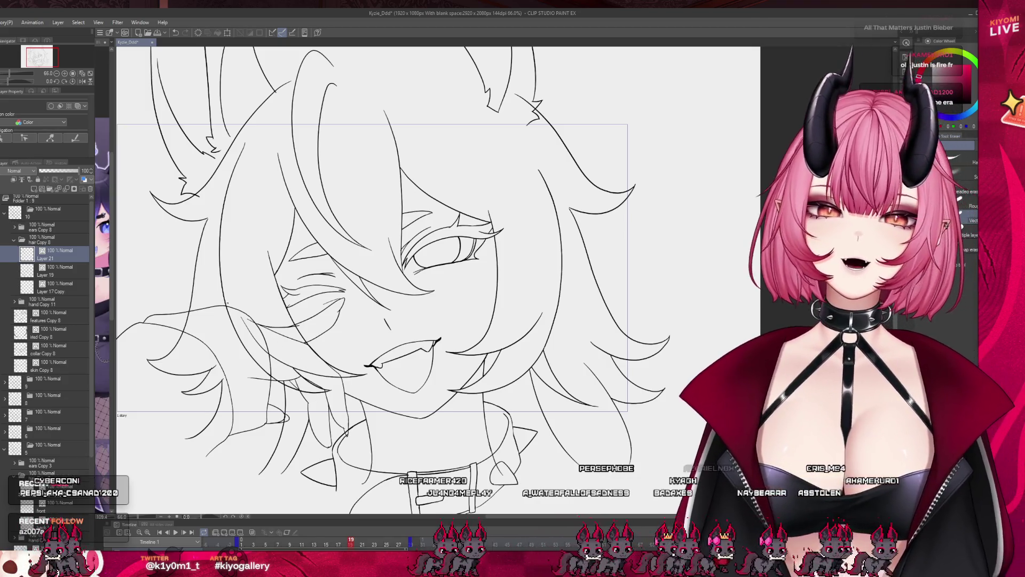
- On the Layer 17 Copy hair lines, transform the hair strand near the fox ear and commit it
{"action": "left_click", "coordinate": [68, 269]}
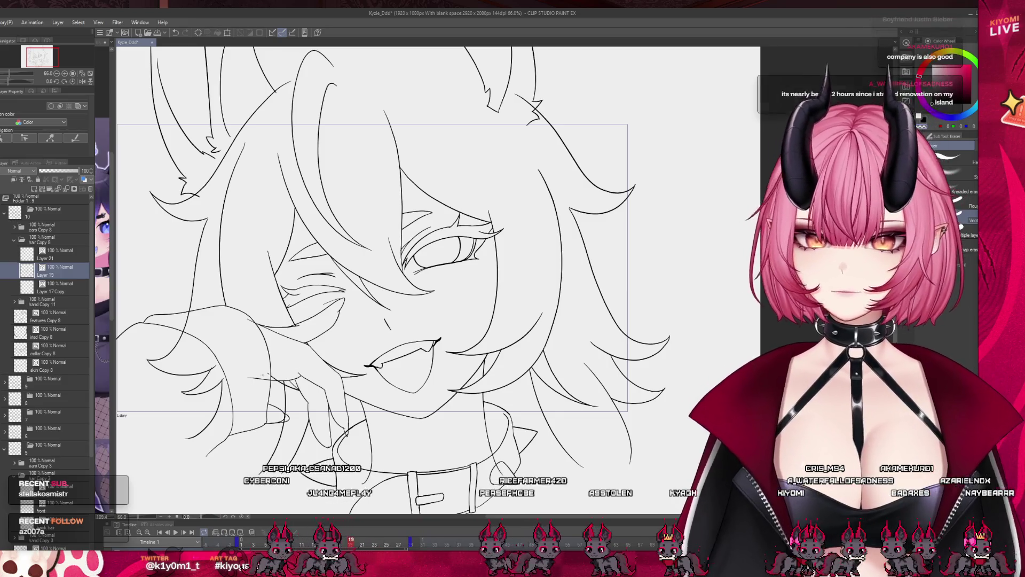
{"action": "left_click", "coordinate": [65, 285]}
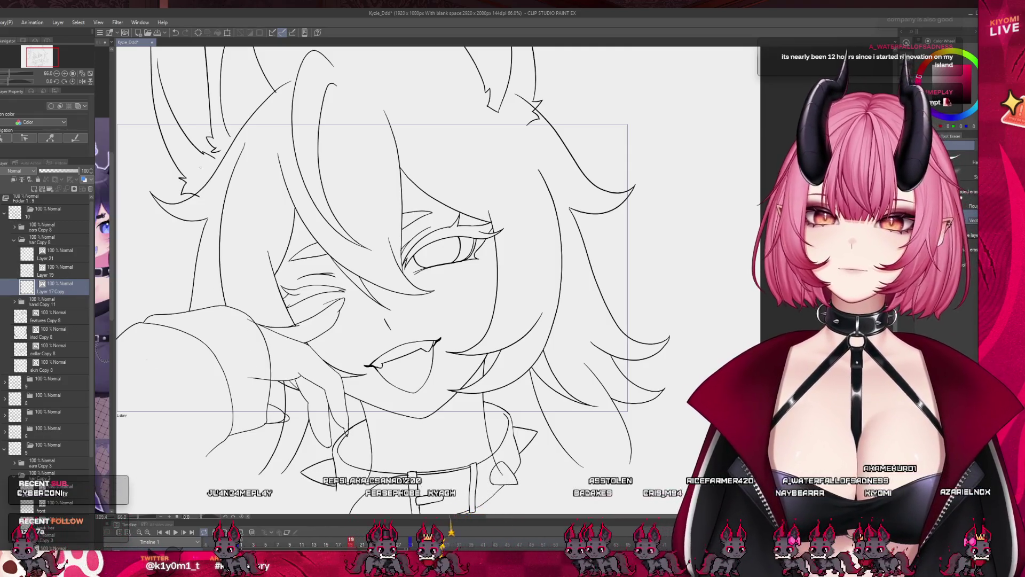
{"action": "key", "text": "p"}
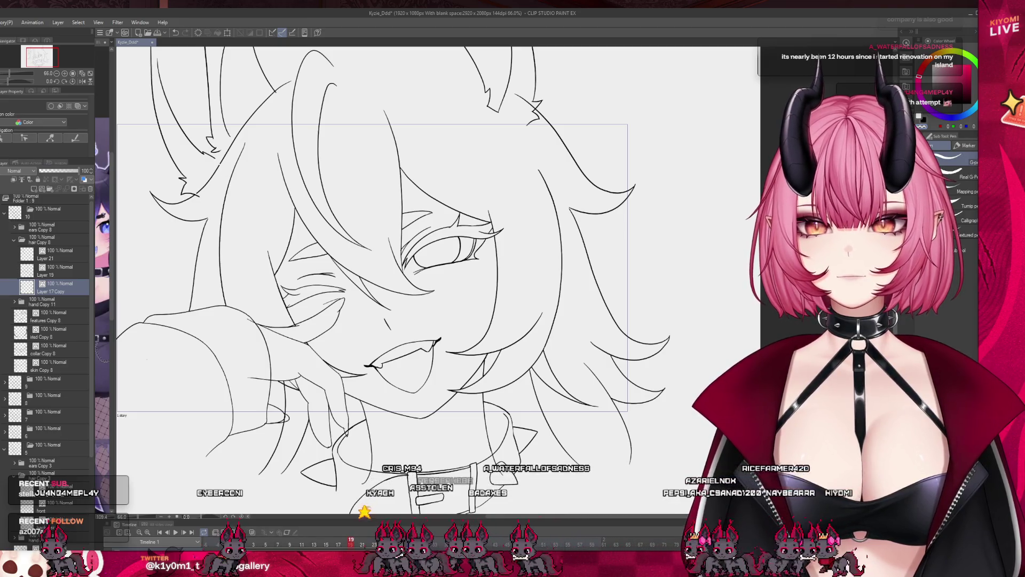
{"action": "key", "text": "e"}
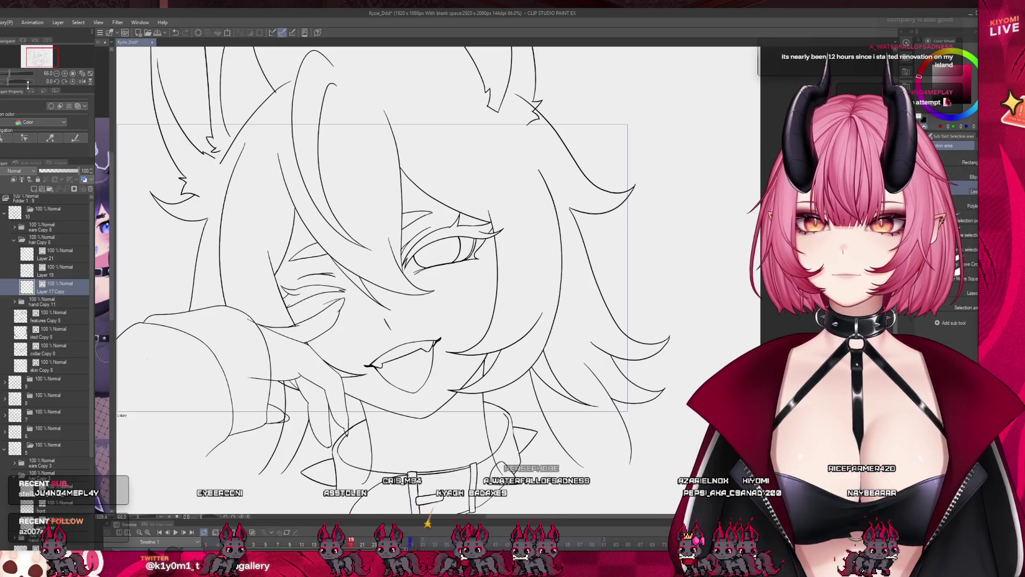
{"action": "key", "text": "ctrl+t"}
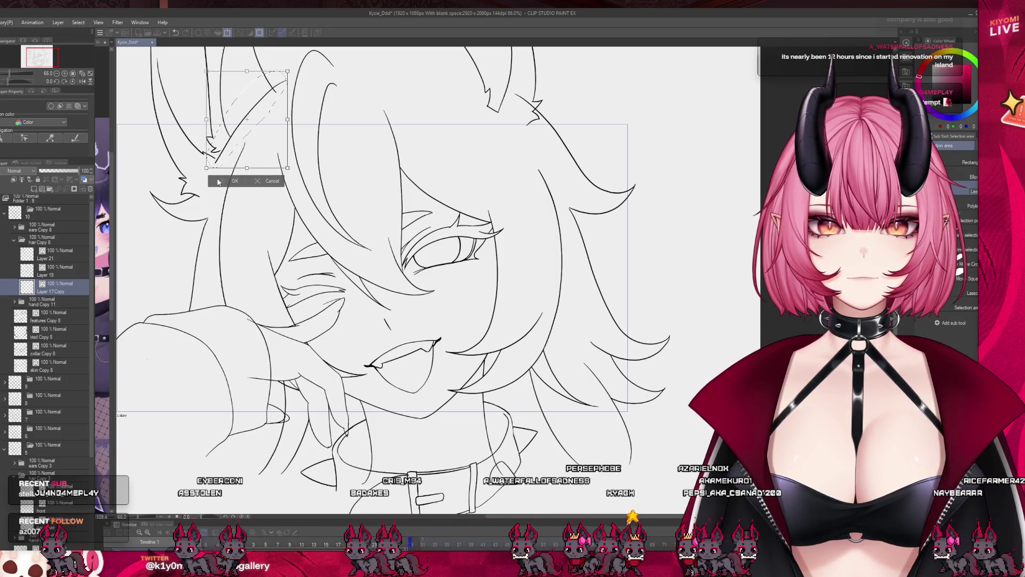
{"action": "left_click", "coordinate": [217, 182]}
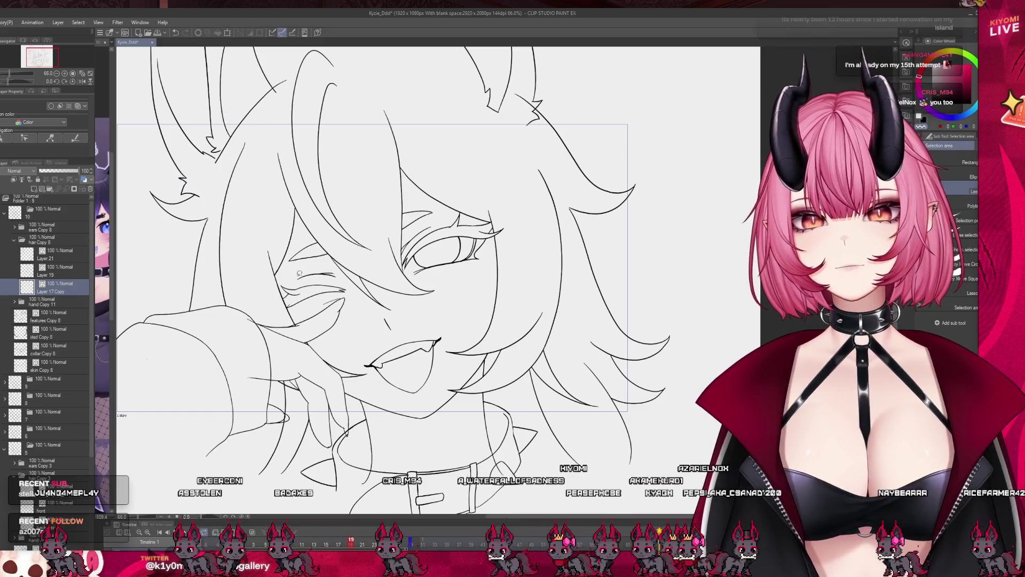
- Zoom around the face and settle on the Layer 21 line art after checking the hand Copy 11 folder
{"action": "scroll", "coordinate": [390, 286], "scroll_direction": "down", "scroll_amount": 2}
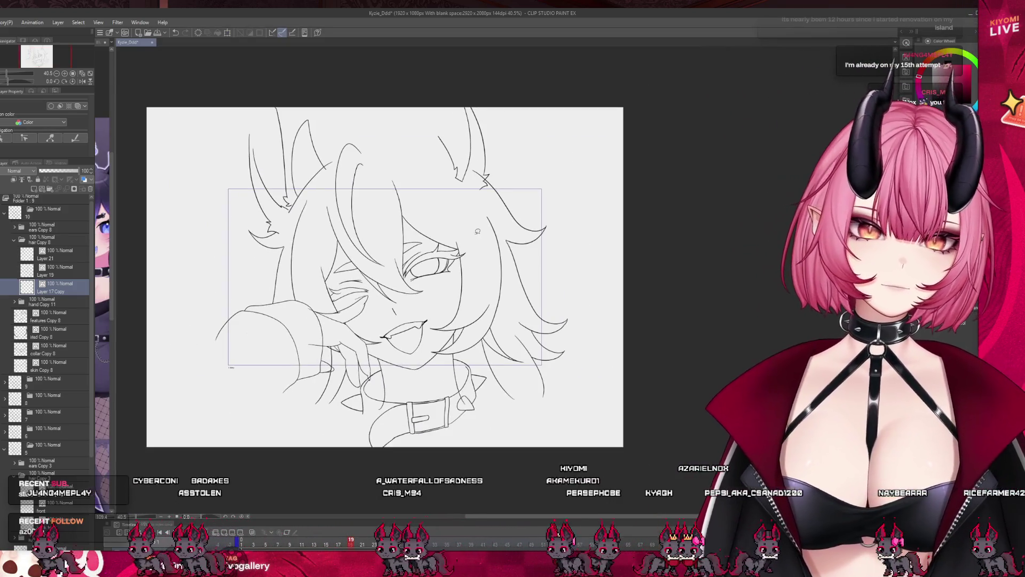
{"action": "scroll", "coordinate": [470, 187], "scroll_direction": "up", "scroll_amount": 2}
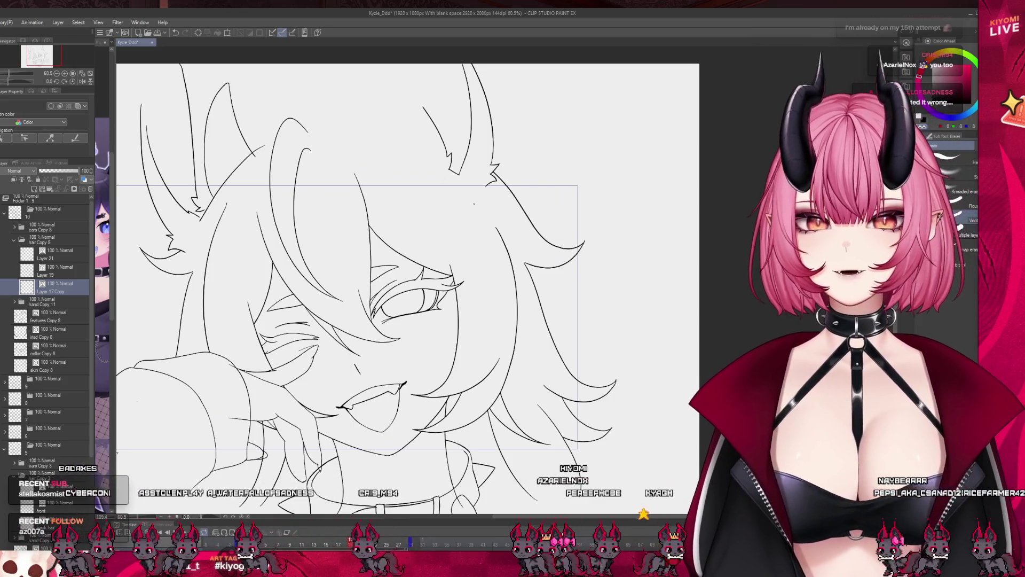
{"action": "scroll", "coordinate": [477, 201], "scroll_direction": "down", "scroll_amount": 1}
{"action": "scroll", "coordinate": [491, 239], "scroll_direction": "up", "scroll_amount": 2}
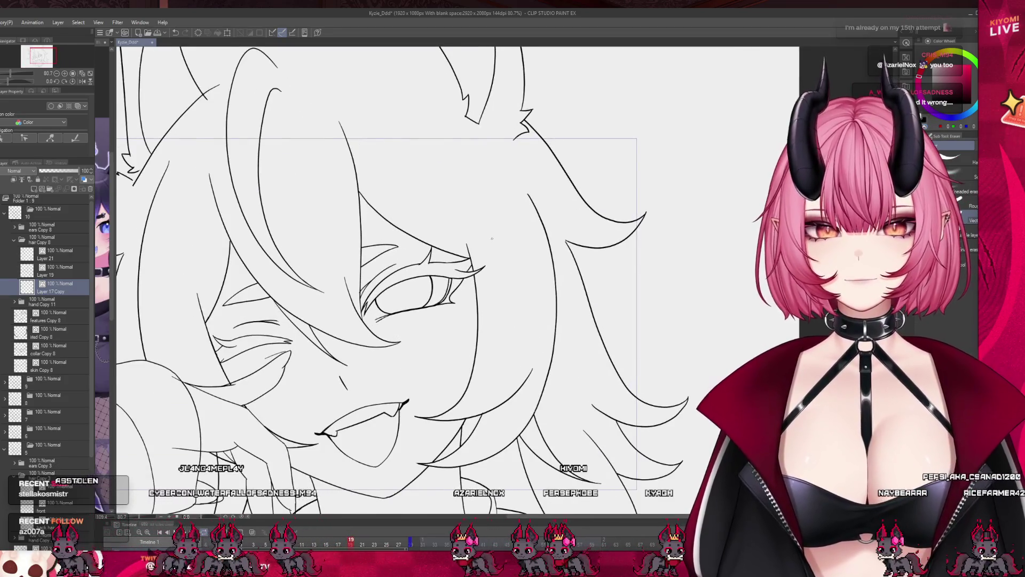
{"action": "scroll", "coordinate": [491, 239], "scroll_direction": "down", "scroll_amount": 2}
{"action": "scroll", "coordinate": [328, 307], "scroll_direction": "down", "scroll_amount": 1}
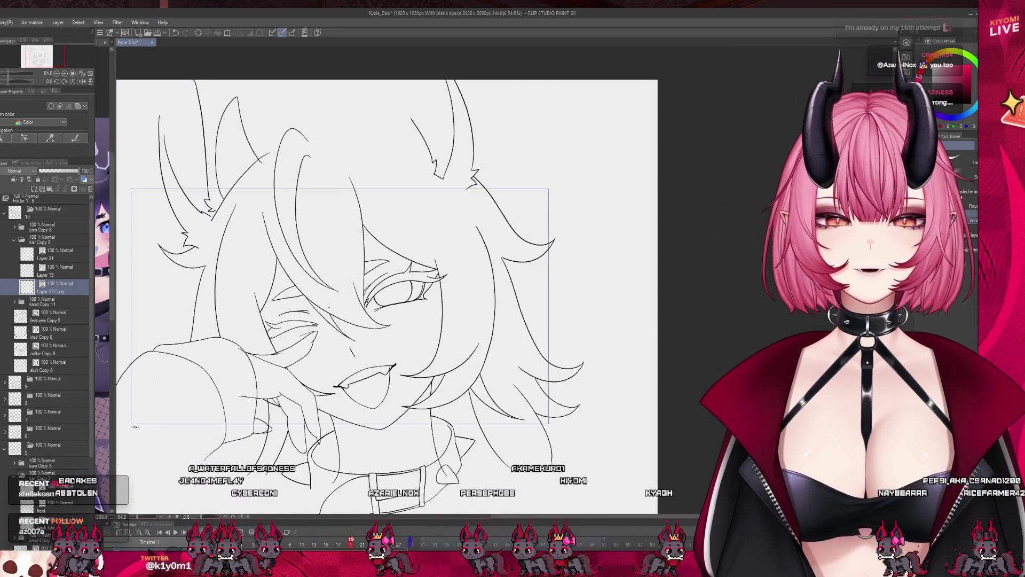
{"action": "scroll", "coordinate": [328, 307], "scroll_direction": "up", "scroll_amount": 3}
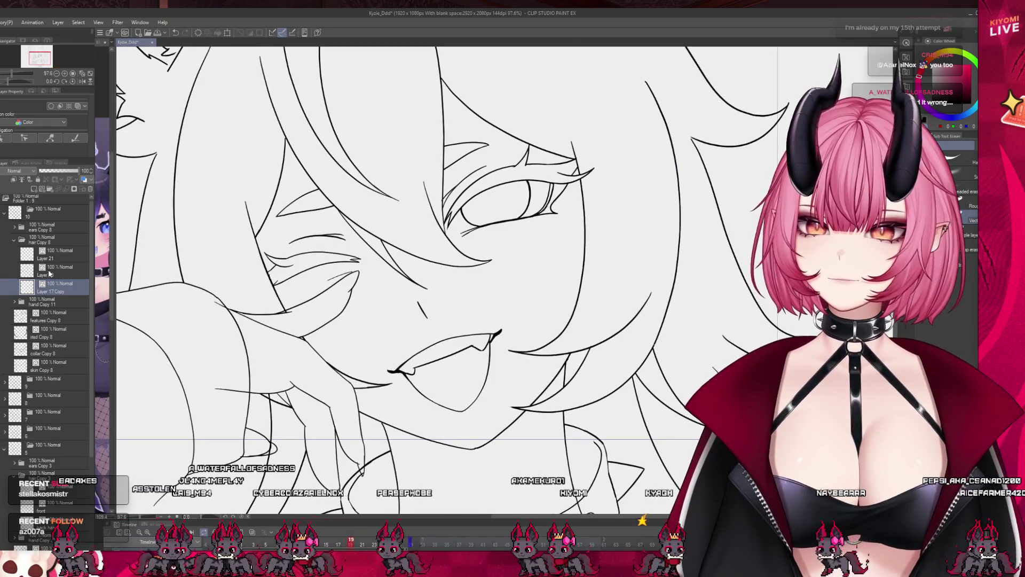
{"action": "left_click", "coordinate": [51, 255]}
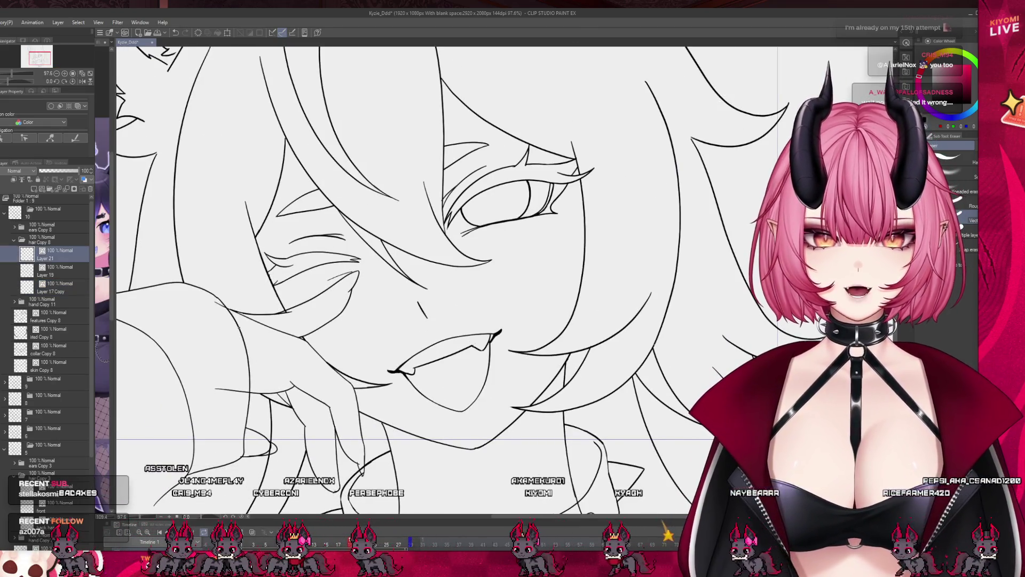
{"action": "left_click", "coordinate": [15, 301]}
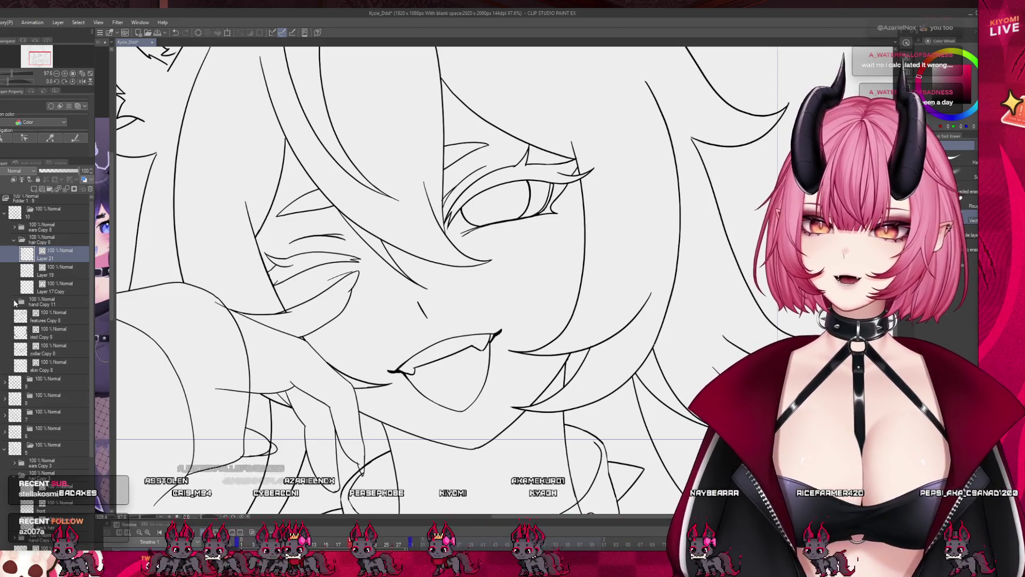
{"action": "left_click", "coordinate": [57, 336]}
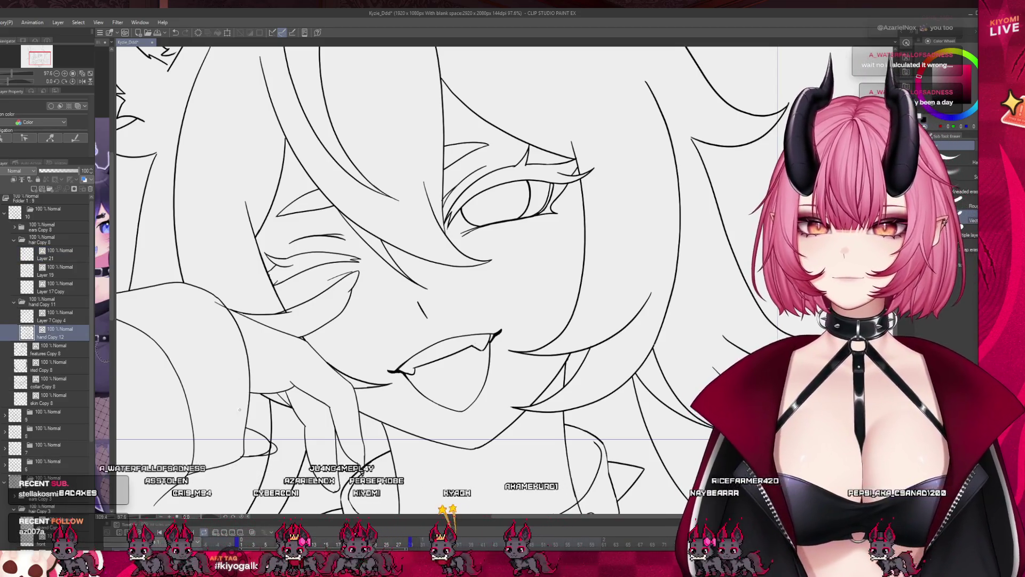
{"action": "scroll", "coordinate": [379, 356], "scroll_direction": "down", "scroll_amount": 2}
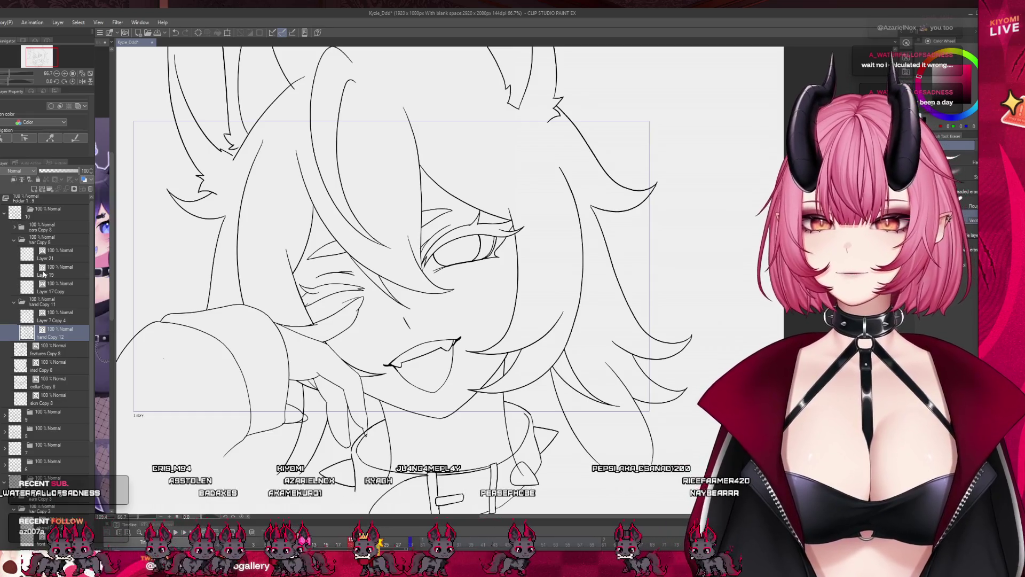
{"action": "left_click", "coordinate": [57, 292]}
{"action": "left_click", "coordinate": [54, 254]}
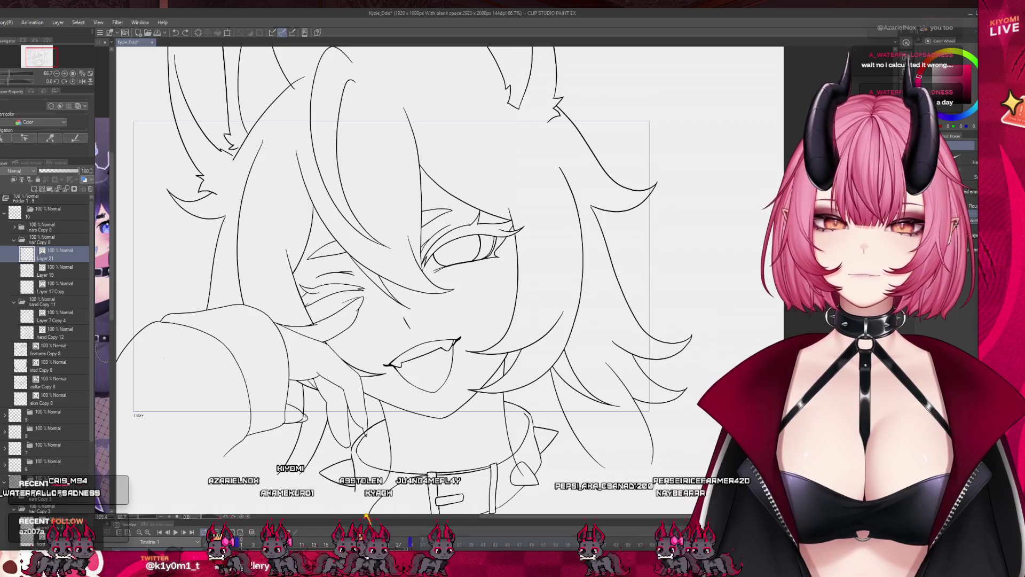
{"action": "scroll", "coordinate": [449, 277], "scroll_direction": "down", "scroll_amount": 2}
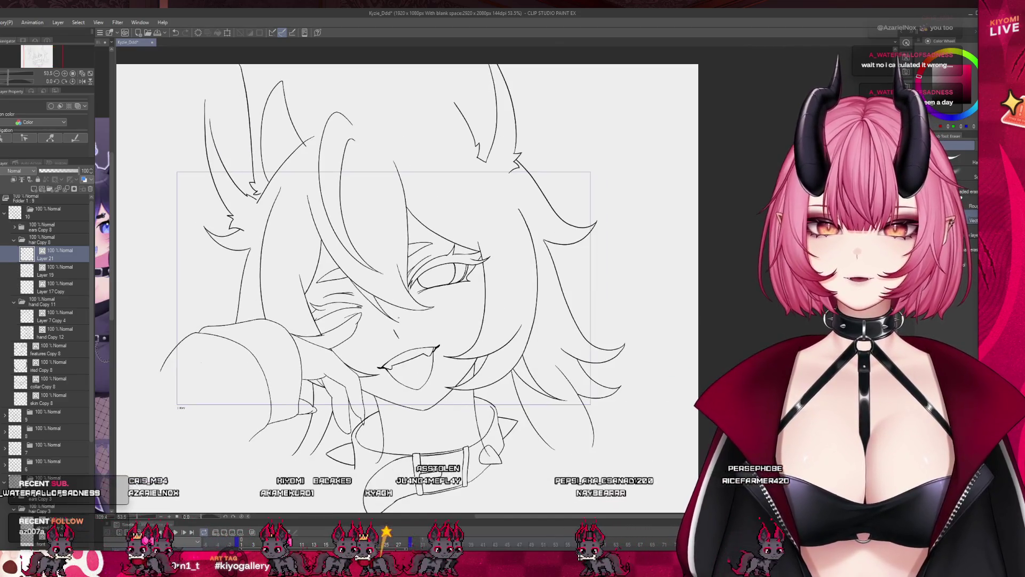
{"action": "scroll", "coordinate": [448, 278], "scroll_direction": "up", "scroll_amount": 2}
{"action": "scroll", "coordinate": [309, 244], "scroll_direction": "down", "scroll_amount": 2}
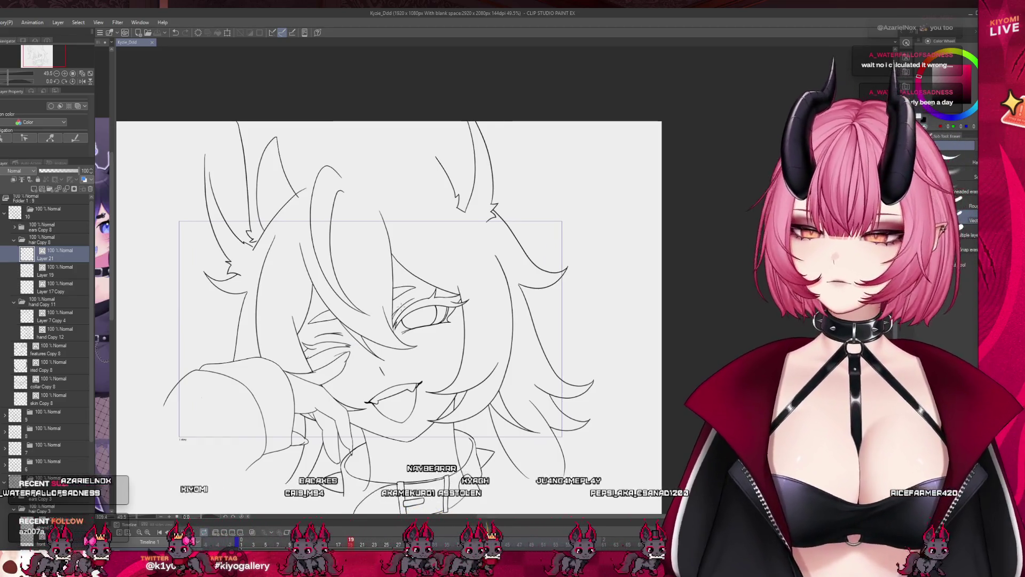
{"action": "scroll", "coordinate": [455, 336], "scroll_direction": "down", "scroll_amount": 1}
{"action": "scroll", "coordinate": [456, 336], "scroll_direction": "up", "scroll_amount": 2}
{"action": "scroll", "coordinate": [401, 345], "scroll_direction": "up", "scroll_amount": 1}
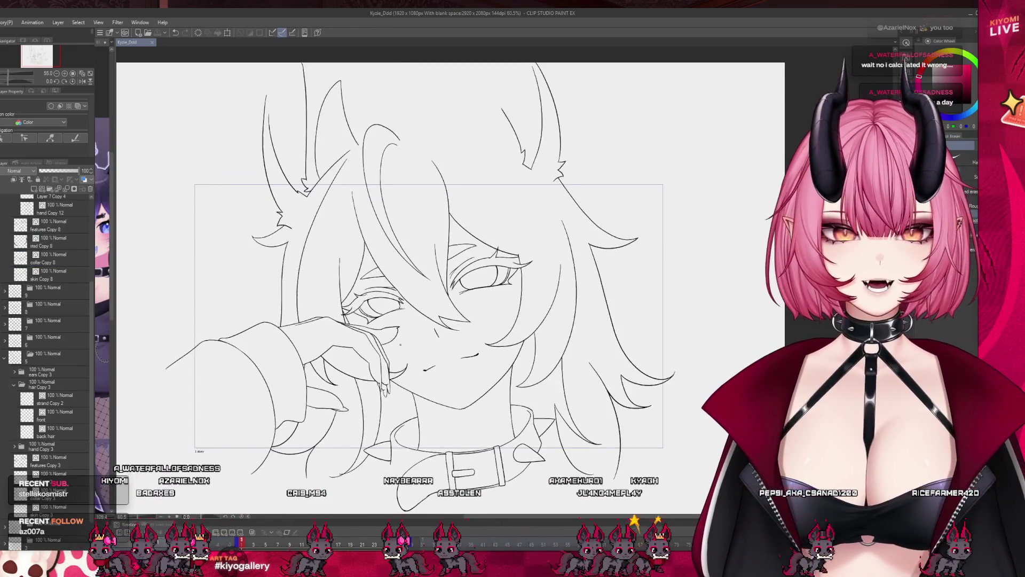
{"action": "scroll", "coordinate": [401, 344], "scroll_direction": "up", "scroll_amount": 2}
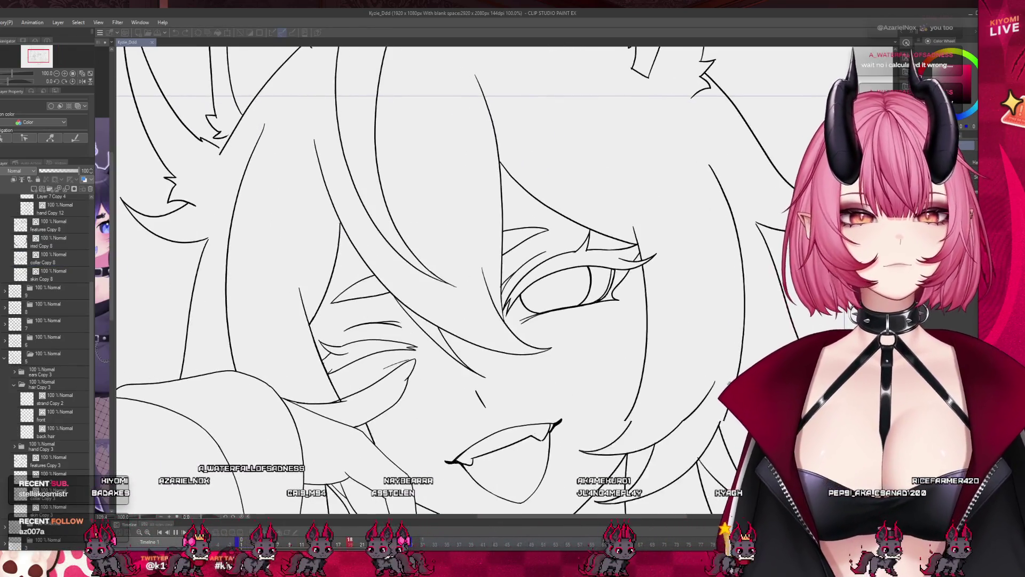
{"action": "scroll", "coordinate": [401, 345], "scroll_direction": "down", "scroll_amount": 1}
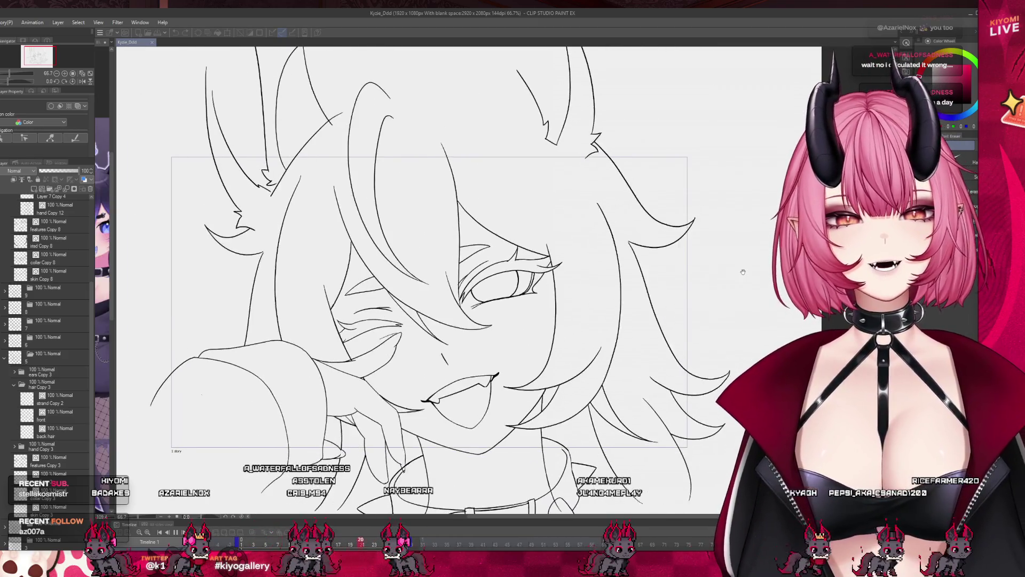
- Play the animation in the Timeline, stop it, then play it again to review the motion
{"action": "left_click", "coordinate": [176, 531]}
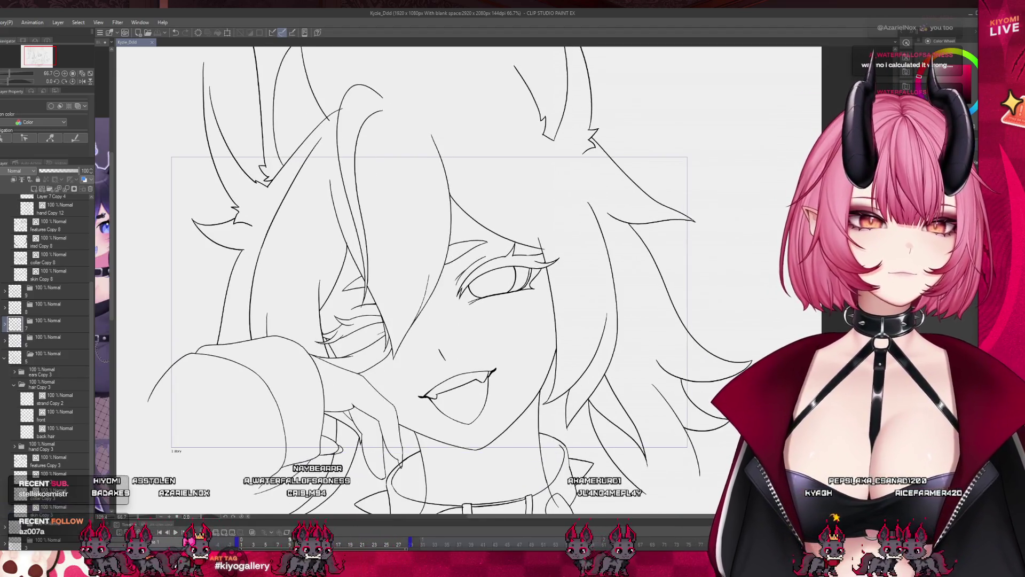
{"action": "scroll", "coordinate": [512, 295], "scroll_direction": "up", "scroll_amount": 2}
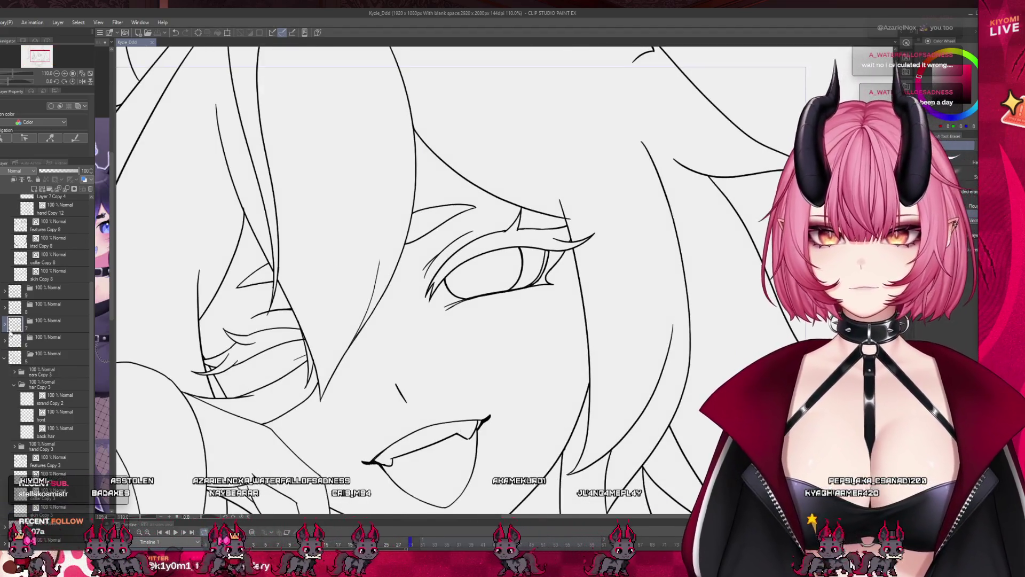
{"action": "key", "text": "space"}
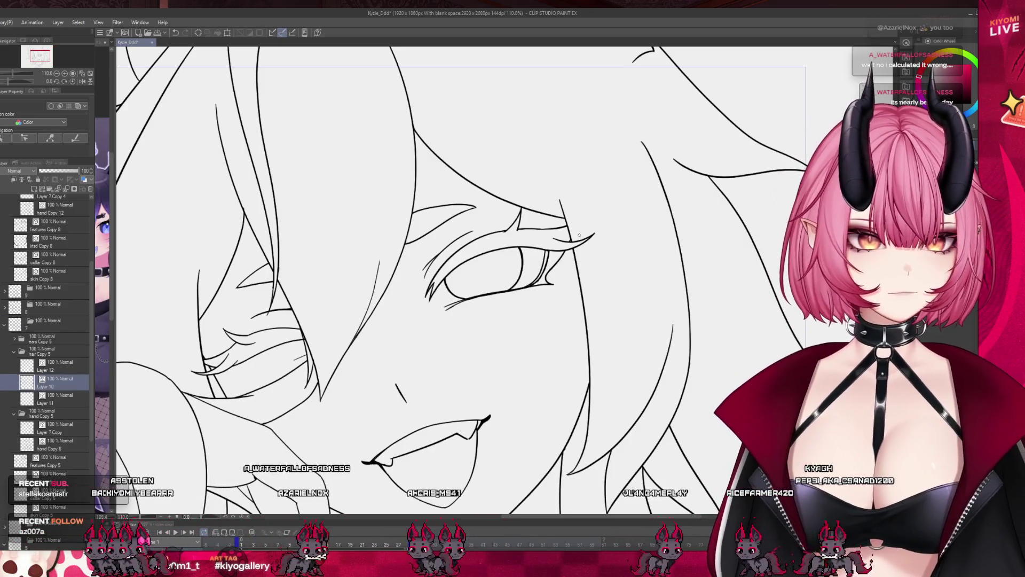
{"action": "scroll", "coordinate": [579, 235], "scroll_direction": "down", "scroll_amount": 3}
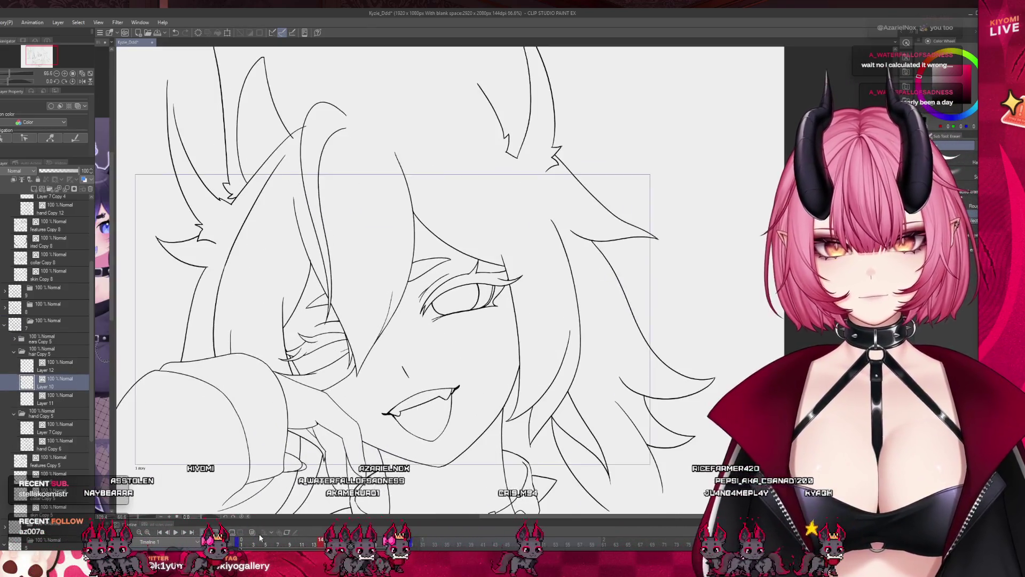
{"action": "key", "text": "space"}
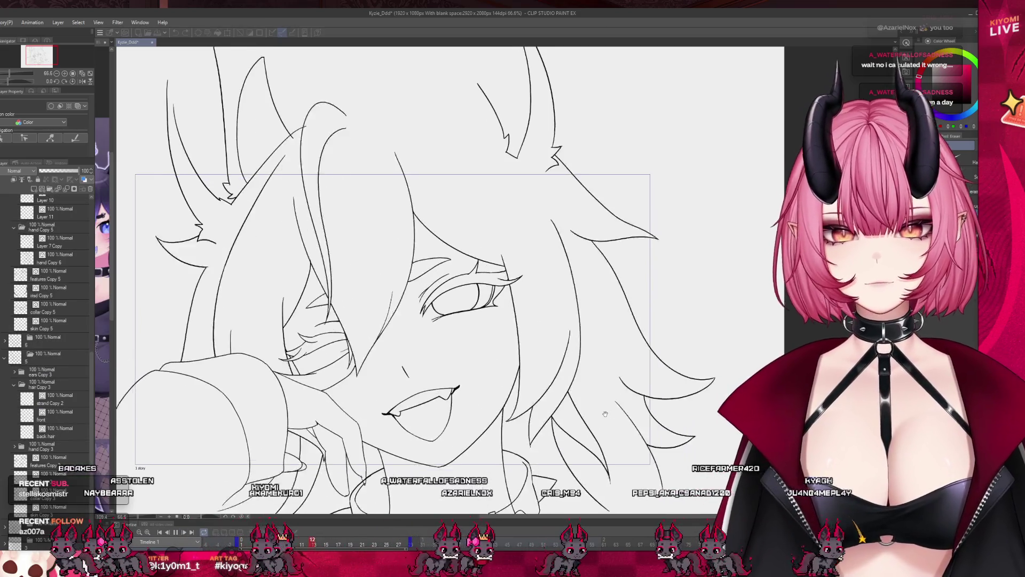
{"action": "scroll", "coordinate": [385, 260], "scroll_direction": "down", "scroll_amount": 2}
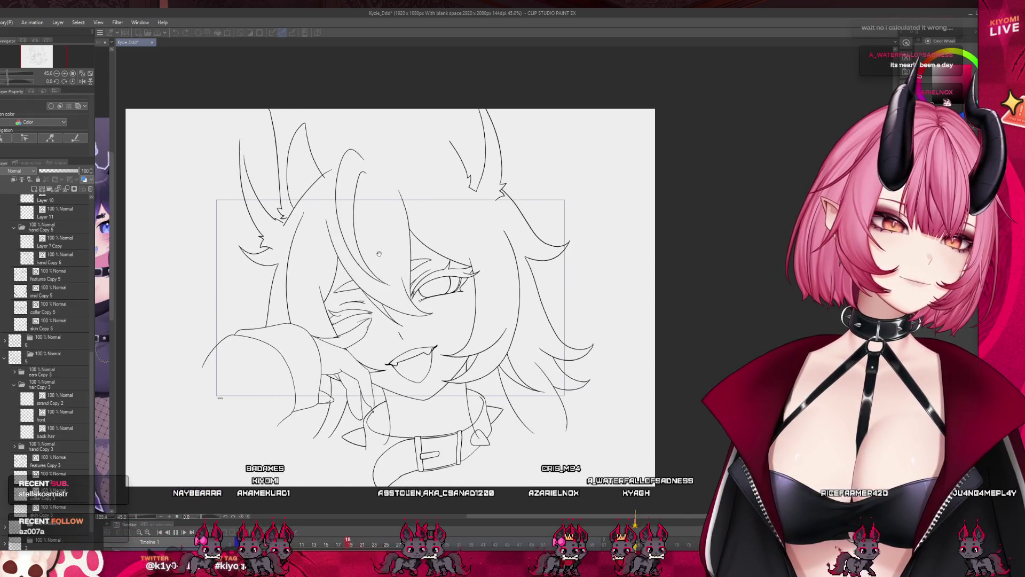
{"action": "scroll", "coordinate": [352, 273], "scroll_direction": "down", "scroll_amount": 2}
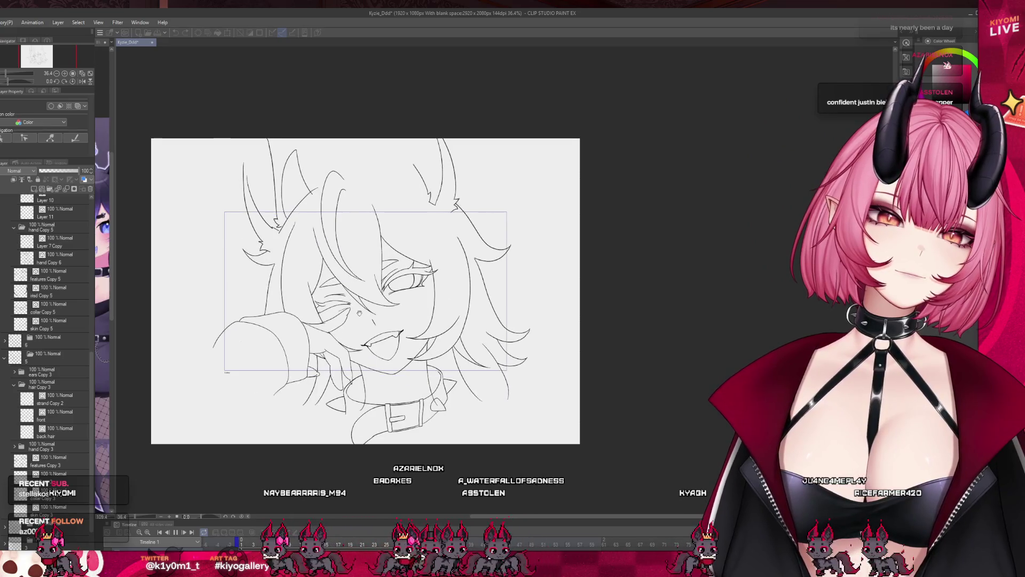
{"action": "scroll", "coordinate": [359, 309], "scroll_direction": "up", "scroll_amount": 3}
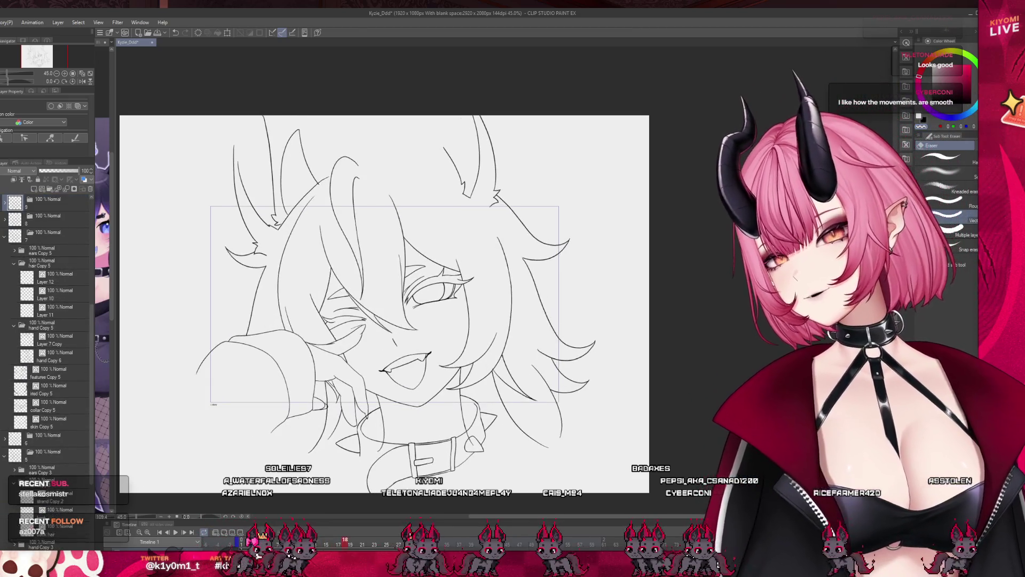
{"action": "scroll", "coordinate": [512, 377], "scroll_direction": "up", "scroll_amount": 2}
{"action": "scroll", "coordinate": [479, 382], "scroll_direction": "up", "scroll_amount": 2}
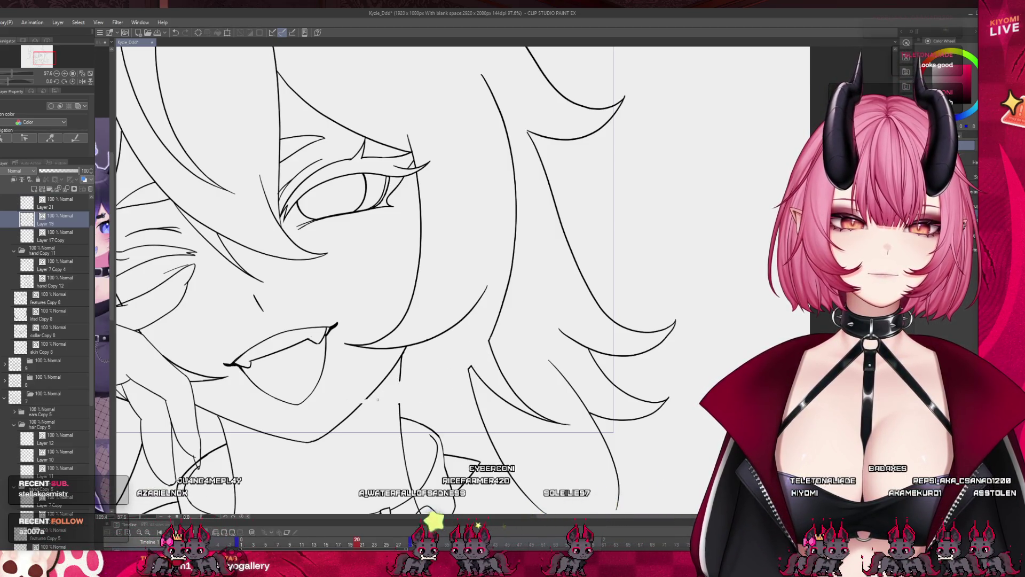
- Erase stray dash marks near the chin line and return to the Layer 19 line art with the pen
{"action": "left_click_drag", "start_coordinate": [374, 398], "coordinate": [347, 400]}
{"action": "scroll", "coordinate": [405, 381], "scroll_direction": "up", "scroll_amount": 1}
{"action": "key", "text": "p"}
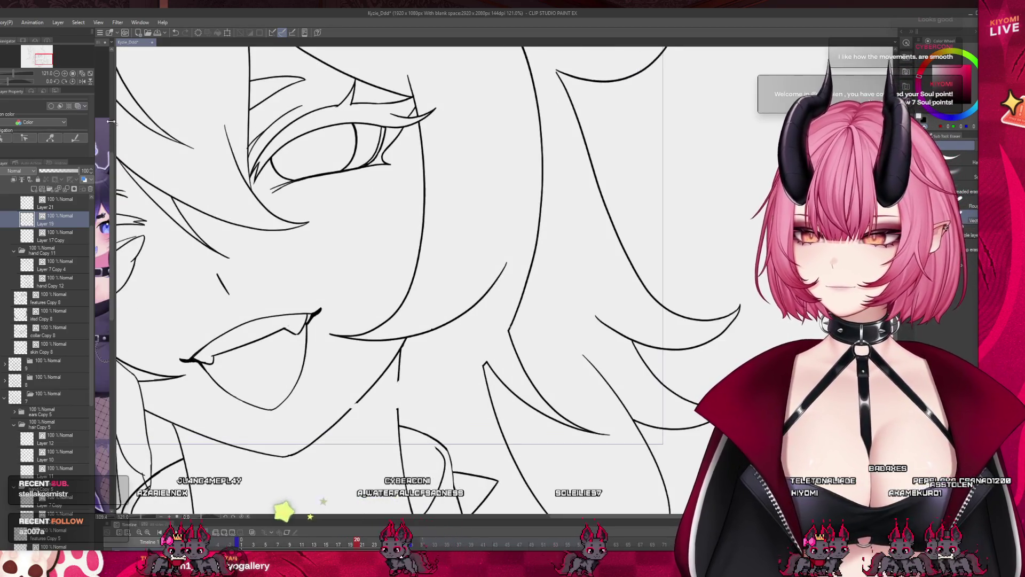
{"action": "left_click", "coordinate": [57, 350]}
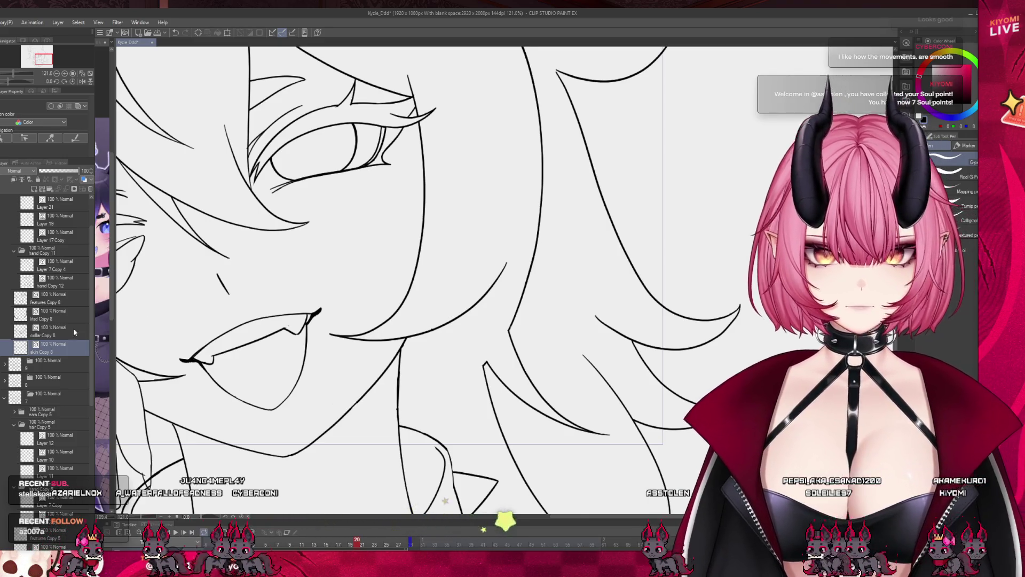
{"action": "left_click", "coordinate": [64, 219]}
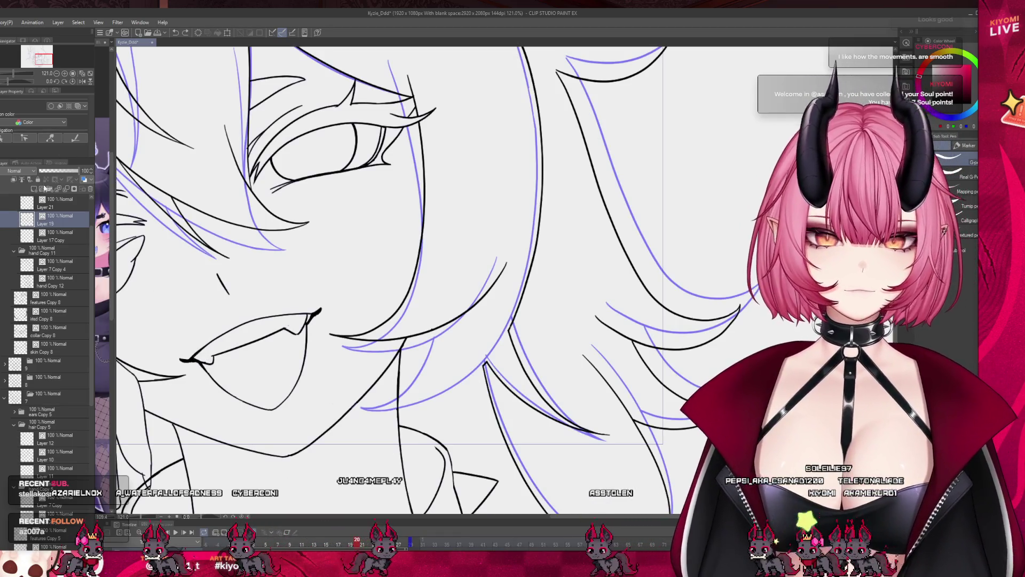
{"action": "scroll", "coordinate": [88, 241], "scroll_direction": "up", "scroll_amount": 2}
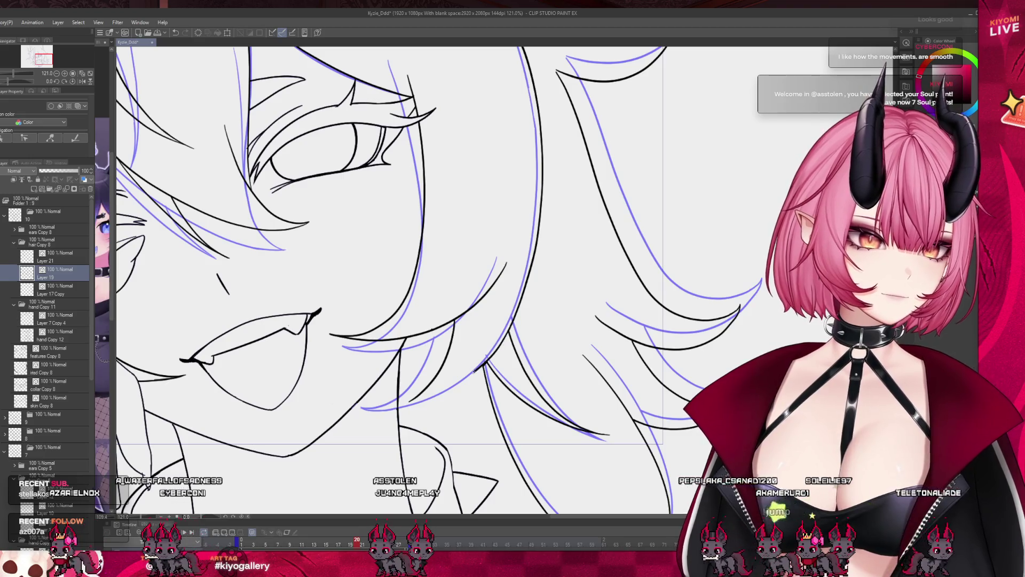
{"action": "scroll", "coordinate": [404, 404], "scroll_direction": "down", "scroll_amount": 5}
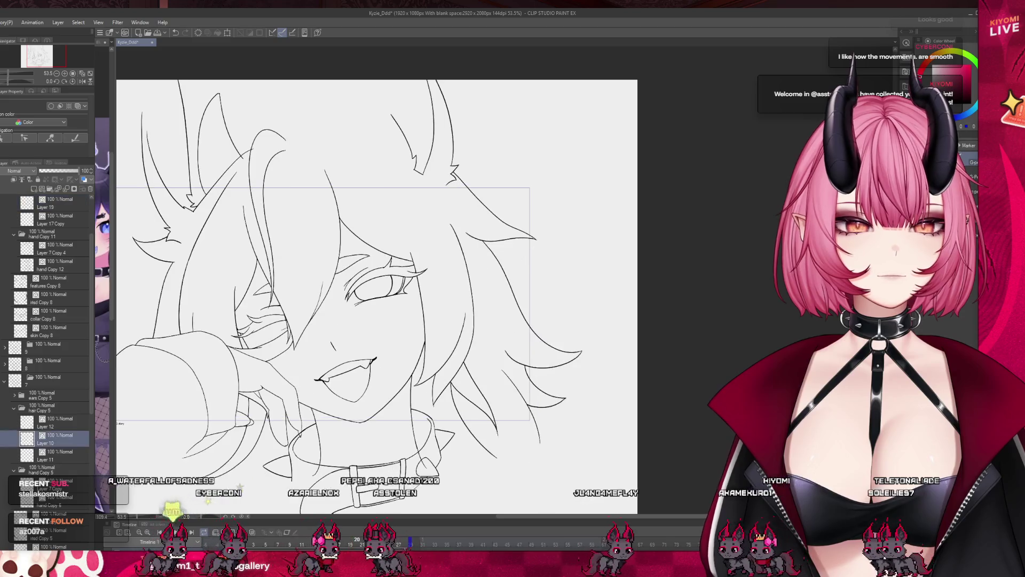
{"action": "scroll", "coordinate": [452, 379], "scroll_direction": "up", "scroll_amount": 5}
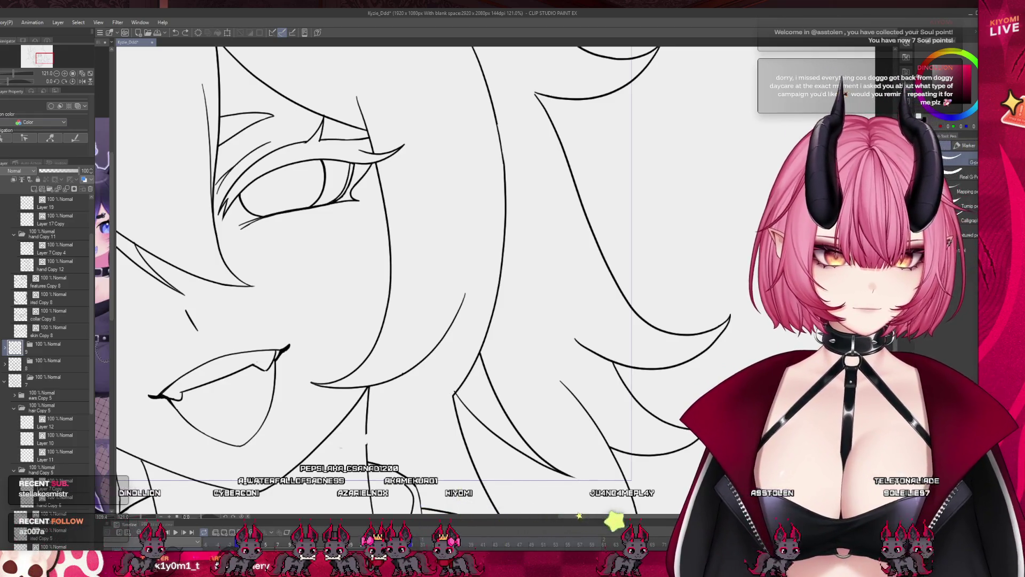
- Show onion skin, pick folder 9's skin Copy 7 layer, then toggle onion skinning off
{"action": "key", "text": "o"}
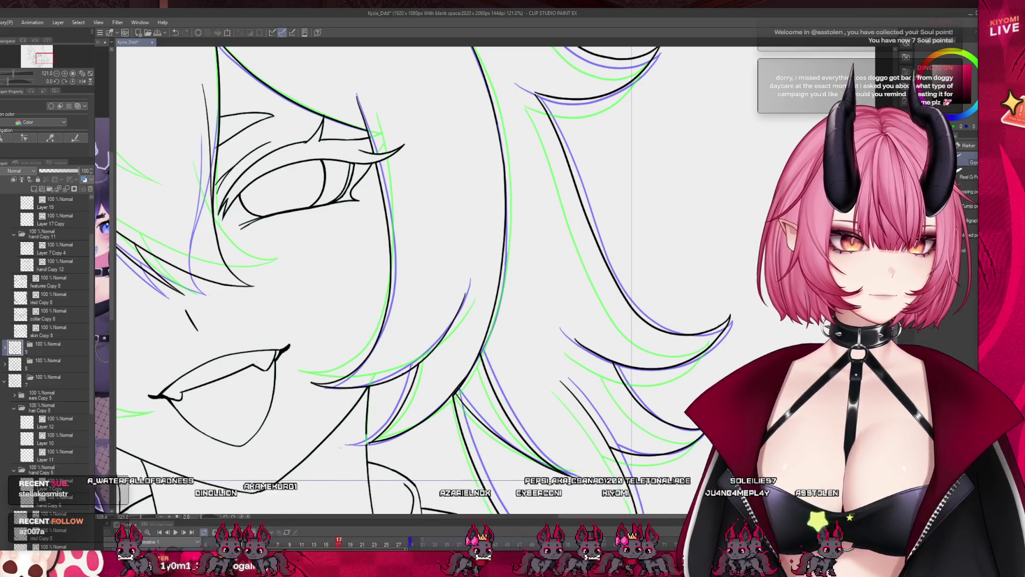
{"action": "left_click", "coordinate": [4, 348]}
{"action": "left_click", "coordinate": [43, 408]}
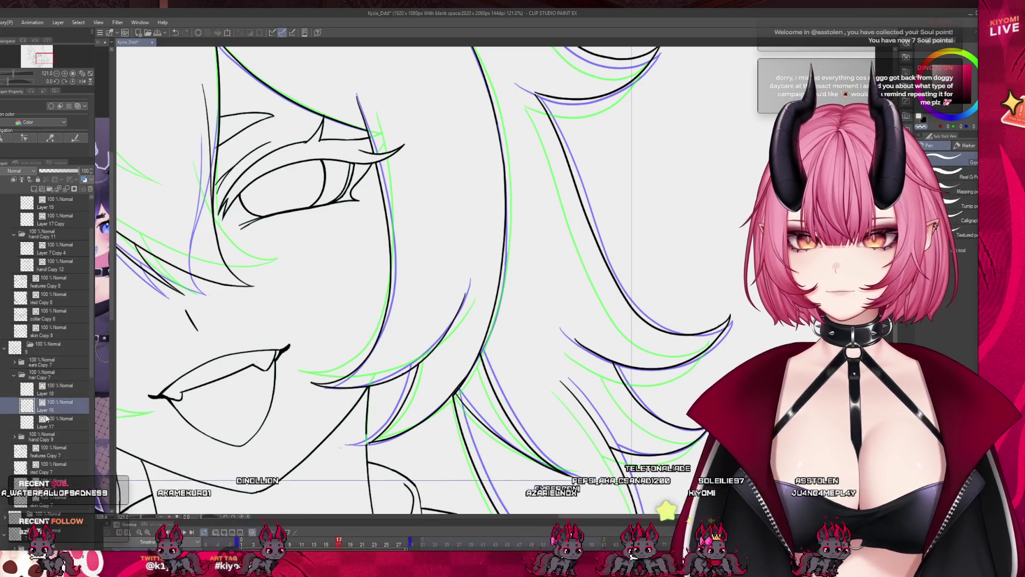
{"action": "scroll", "coordinate": [93, 374], "scroll_direction": "down", "scroll_amount": 3}
{"action": "left_click", "coordinate": [64, 404]}
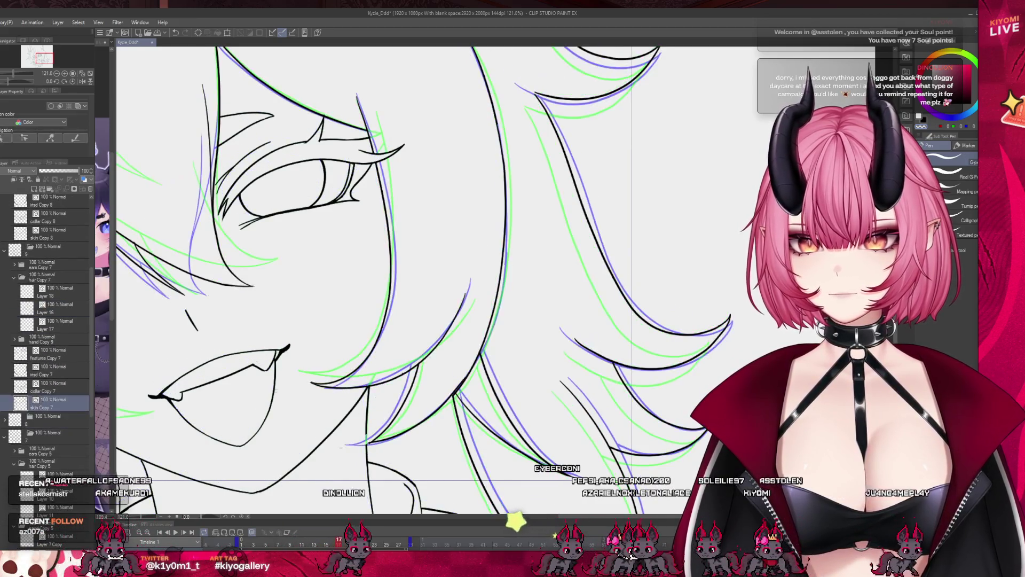
{"action": "left_click", "coordinate": [252, 531]}
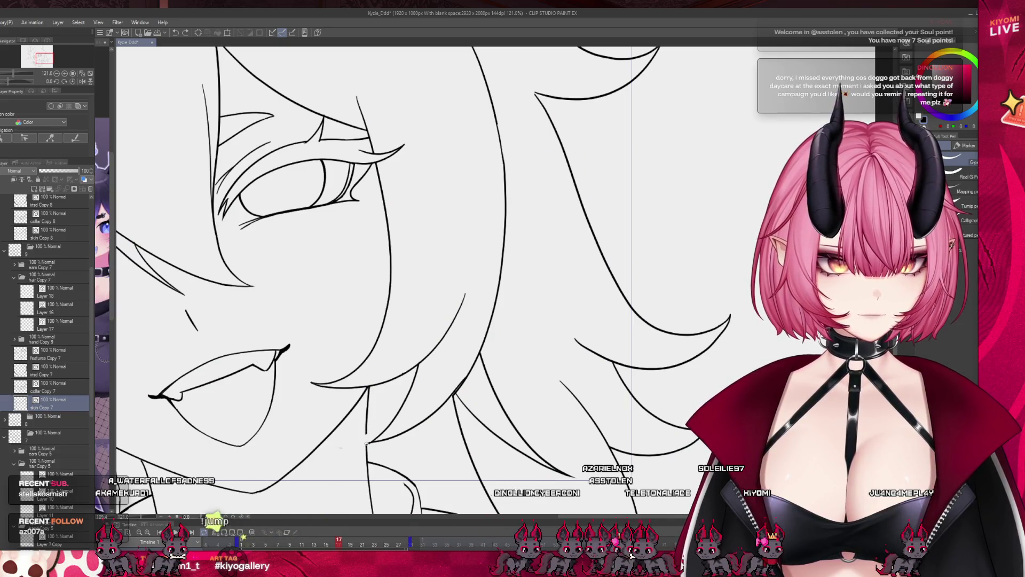
- Select Layer 16, switch to Eraser then Brush, and zoom out to see the whole character
{"action": "scroll", "coordinate": [398, 389], "scroll_direction": "down", "scroll_amount": 2}
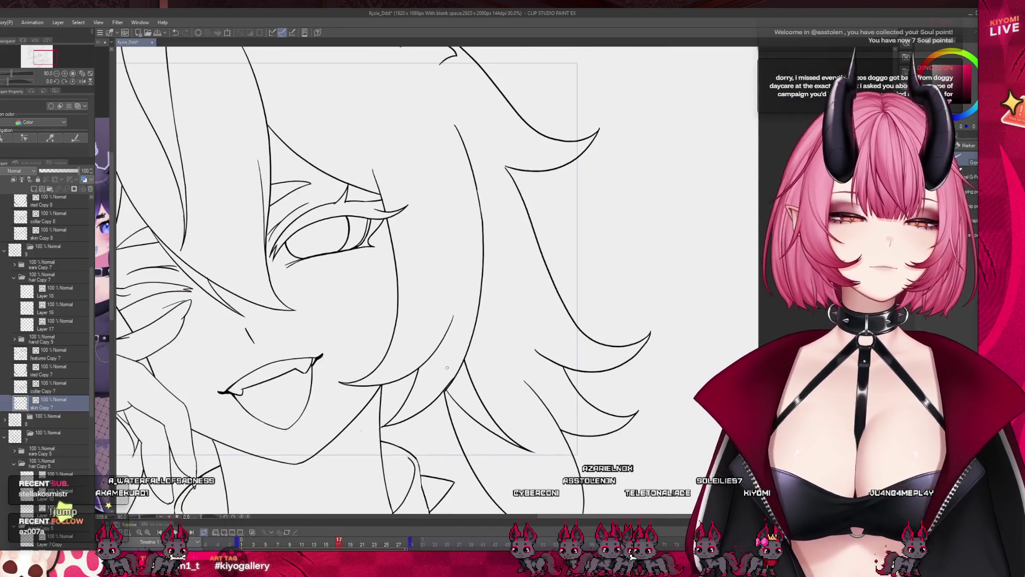
{"action": "left_click", "coordinate": [64, 304]}
{"action": "scroll", "coordinate": [485, 344], "scroll_direction": "up", "scroll_amount": 2}
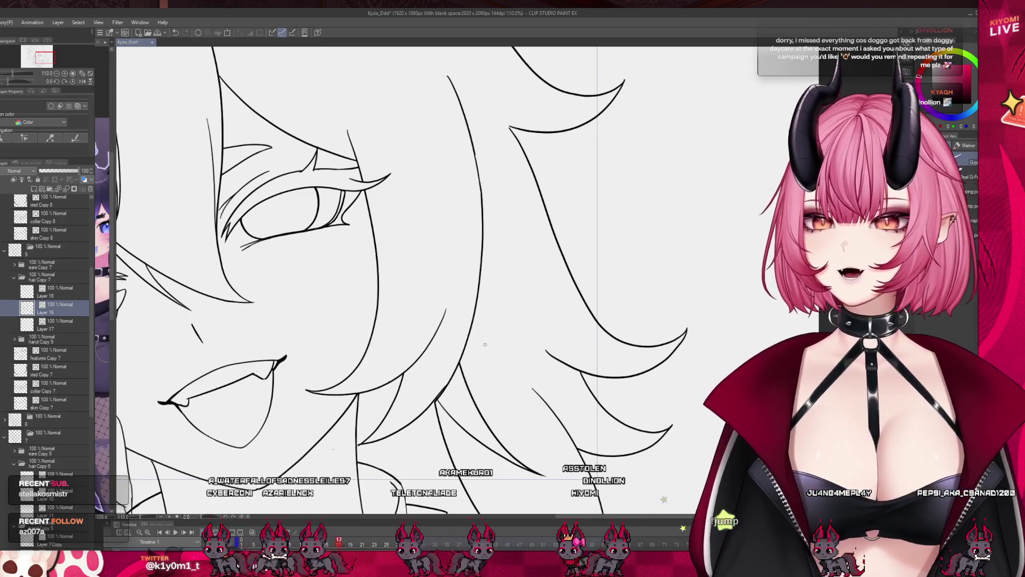
{"action": "key", "text": "e"}
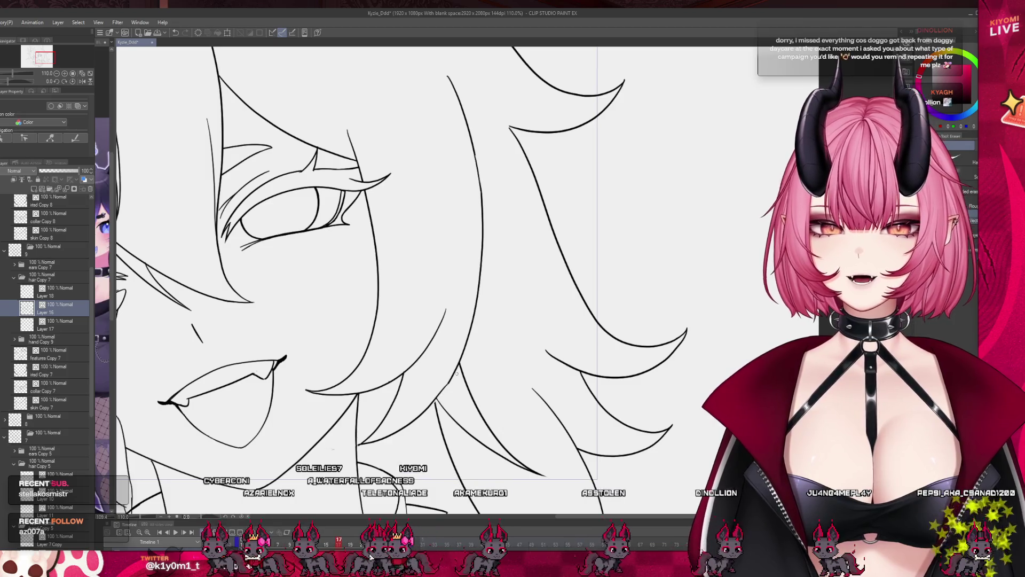
{"action": "key", "text": "b"}
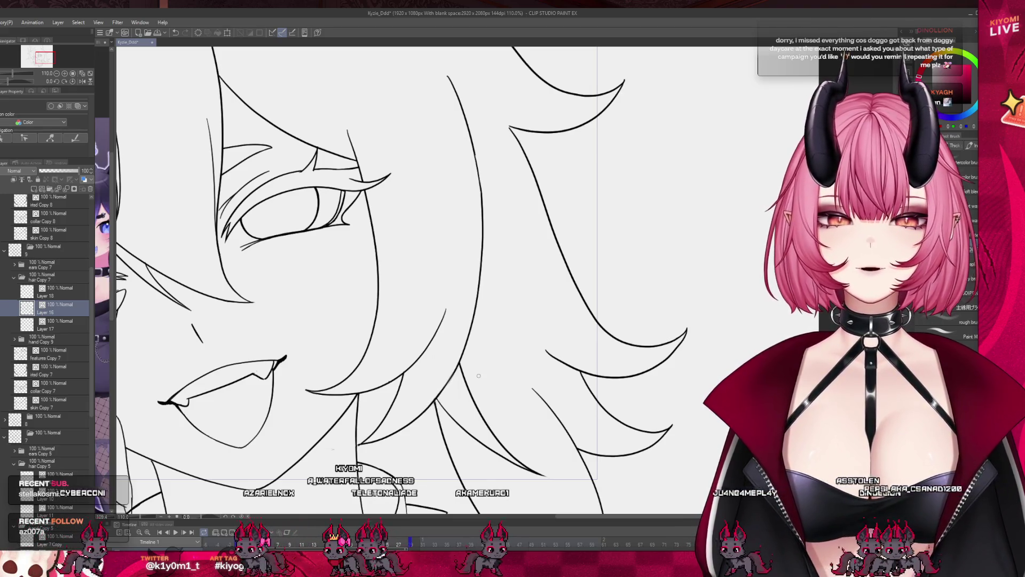
{"action": "scroll", "coordinate": [435, 399], "scroll_direction": "down", "scroll_amount": 5}
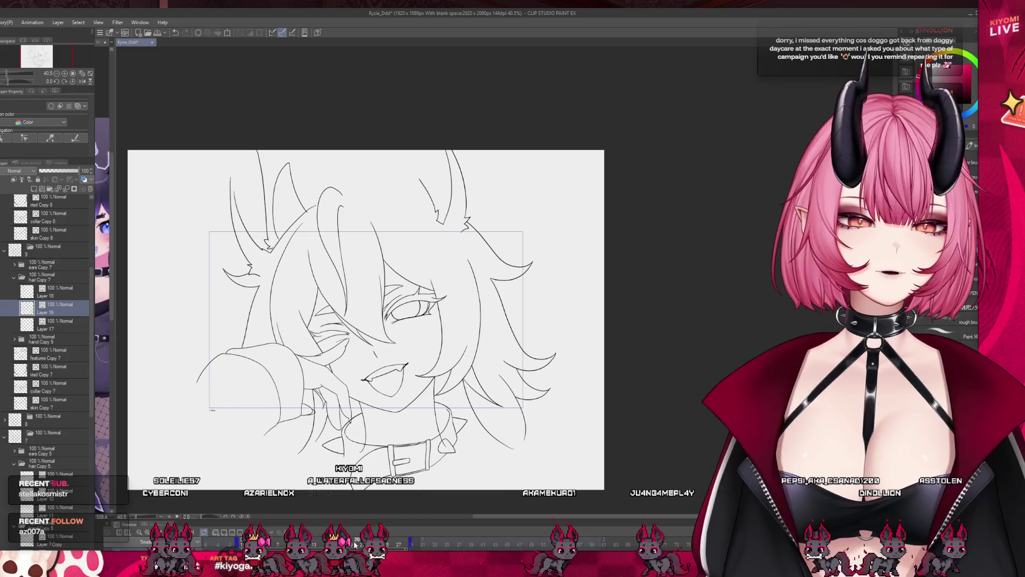
- Step back one frame and play the animation to preview it
{"action": "key", "text": "Left"}
{"action": "key", "text": "space"}
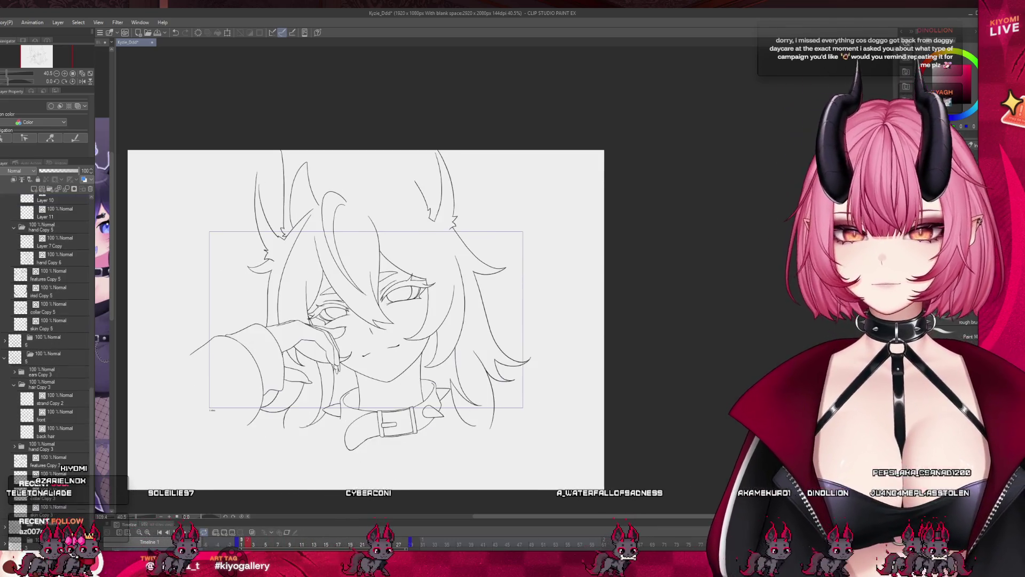
{"action": "scroll", "coordinate": [370, 320], "scroll_direction": "up", "scroll_amount": 1}
{"action": "scroll", "coordinate": [76, 424], "scroll_direction": "down", "scroll_amount": 5}
{"action": "scroll", "coordinate": [76, 423], "scroll_direction": "down", "scroll_amount": 2}
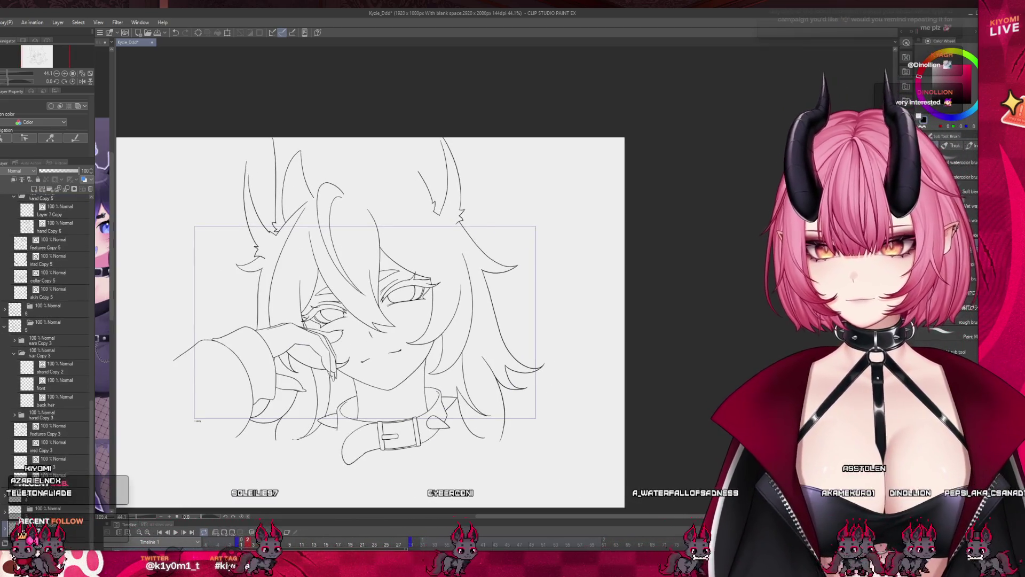
{"action": "scroll", "coordinate": [58, 504], "scroll_direction": "down", "scroll_amount": 3}
{"action": "scroll", "coordinate": [58, 504], "scroll_direction": "down", "scroll_amount": 2}
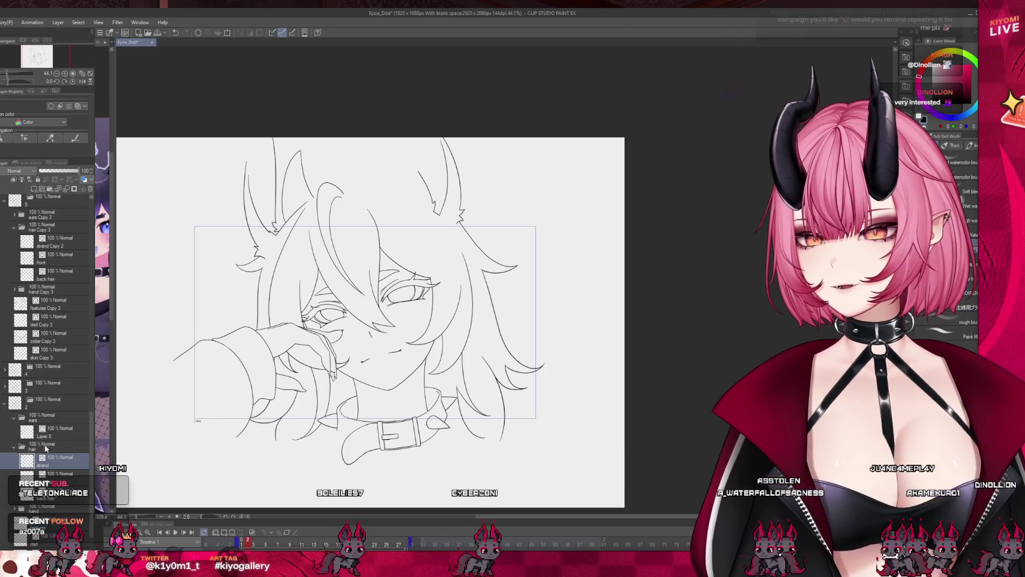
- Collapse folders 10, 9 and 8, go to frame 21 and add new animation folder 11
{"action": "left_click", "coordinate": [21, 447]}
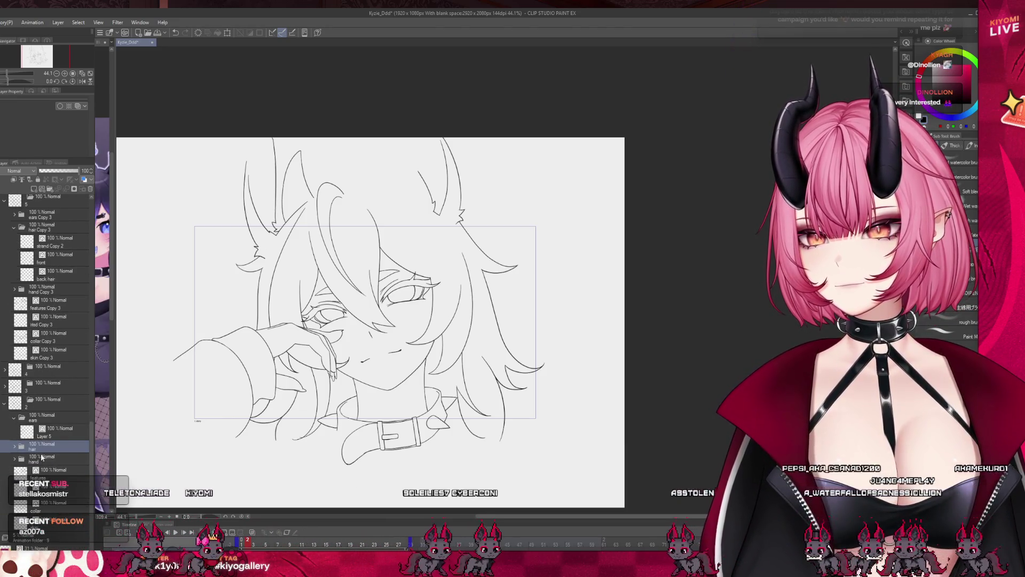
{"action": "scroll", "coordinate": [50, 451], "scroll_direction": "up", "scroll_amount": 10}
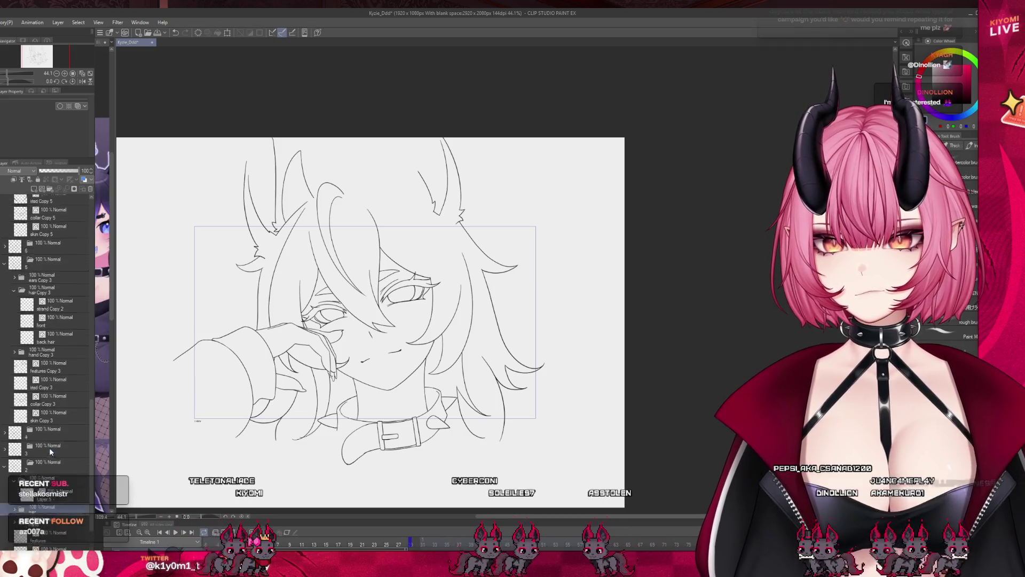
{"action": "scroll", "coordinate": [50, 451], "scroll_direction": "up", "scroll_amount": 10}
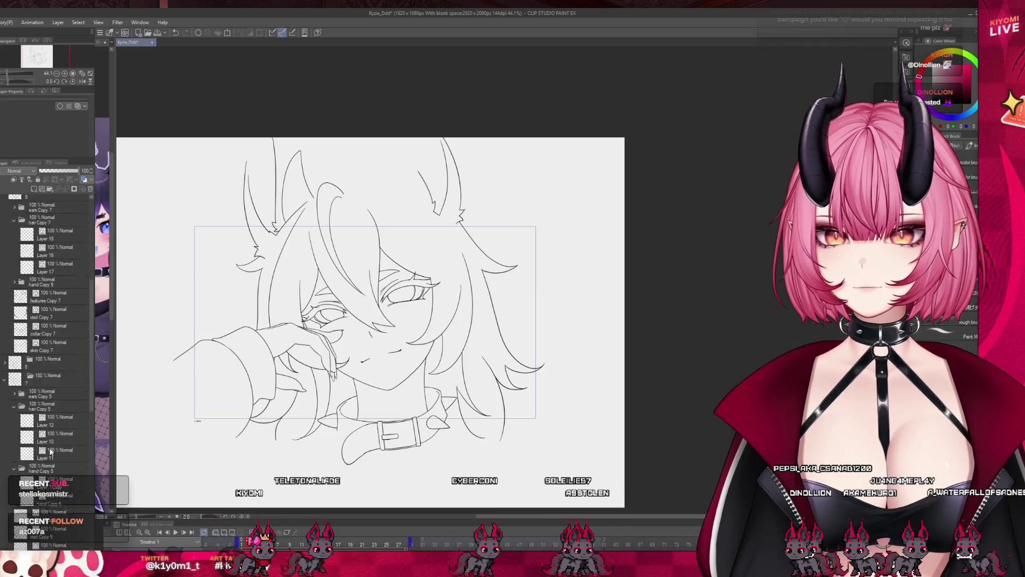
{"action": "scroll", "coordinate": [49, 452], "scroll_direction": "up", "scroll_amount": 5}
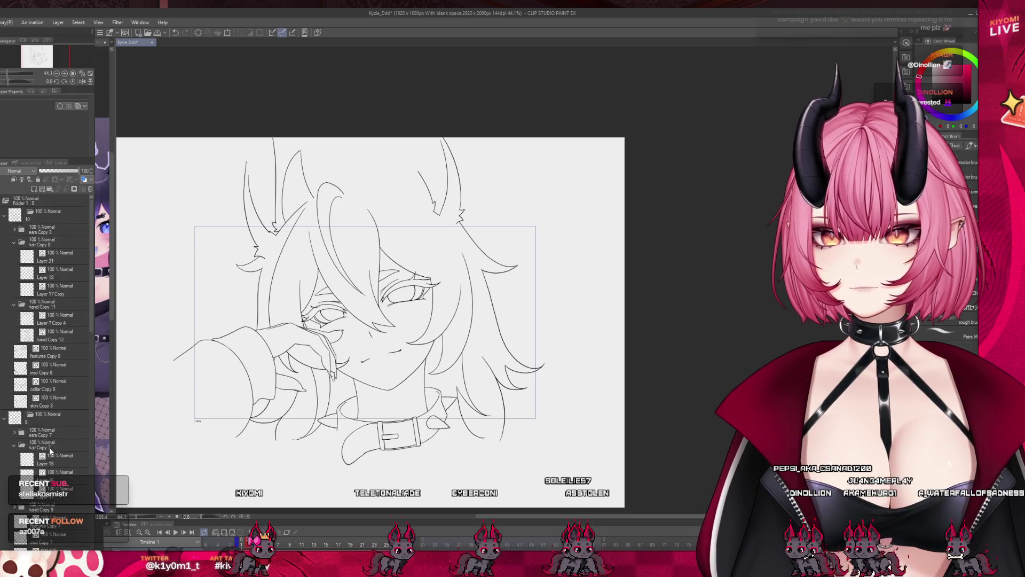
{"action": "left_click", "coordinate": [5, 215]}
{"action": "left_click", "coordinate": [4, 231]}
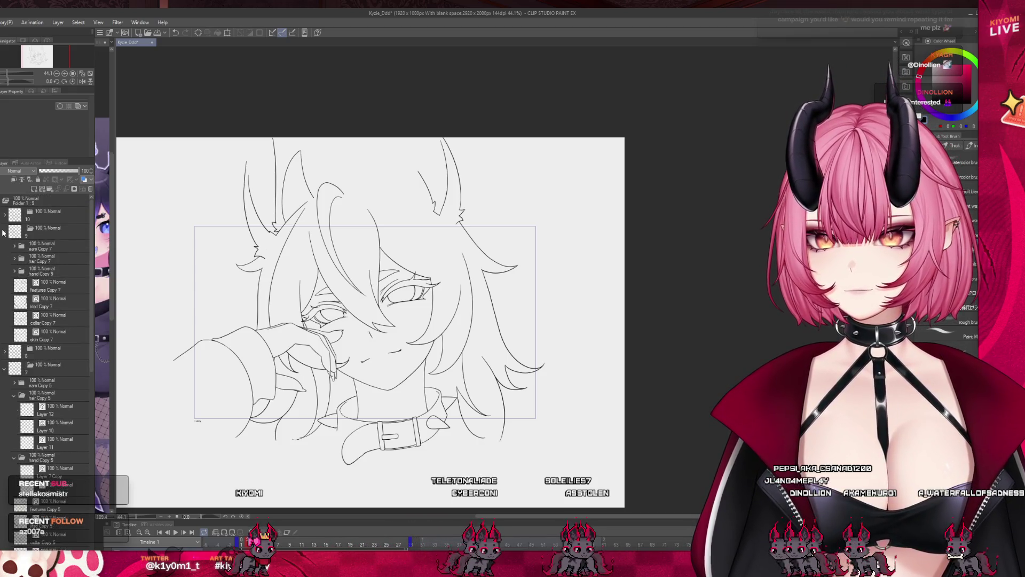
{"action": "left_click", "coordinate": [4, 247]}
{"action": "left_click", "coordinate": [48, 214]}
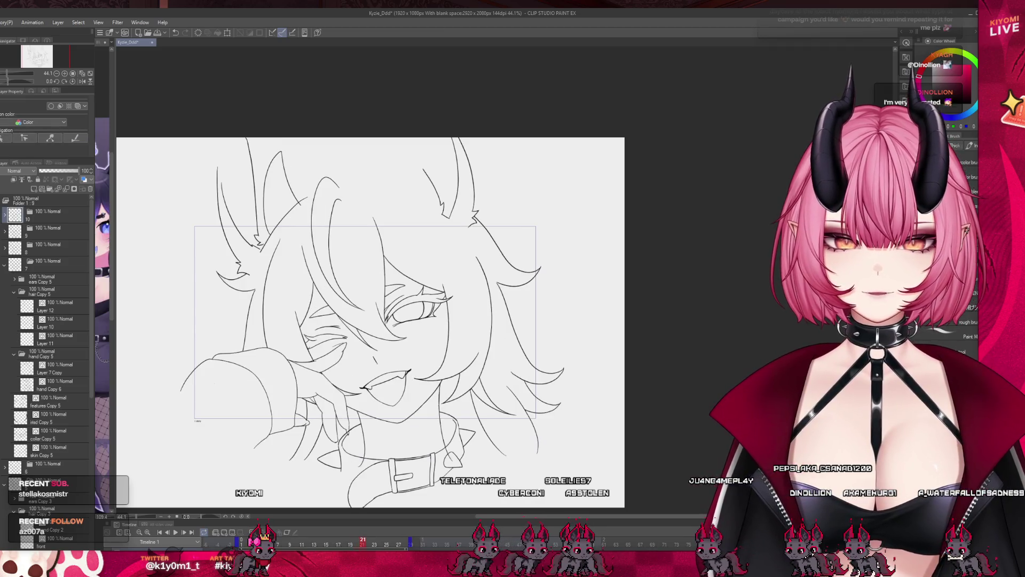
{"action": "left_click", "coordinate": [223, 533]}
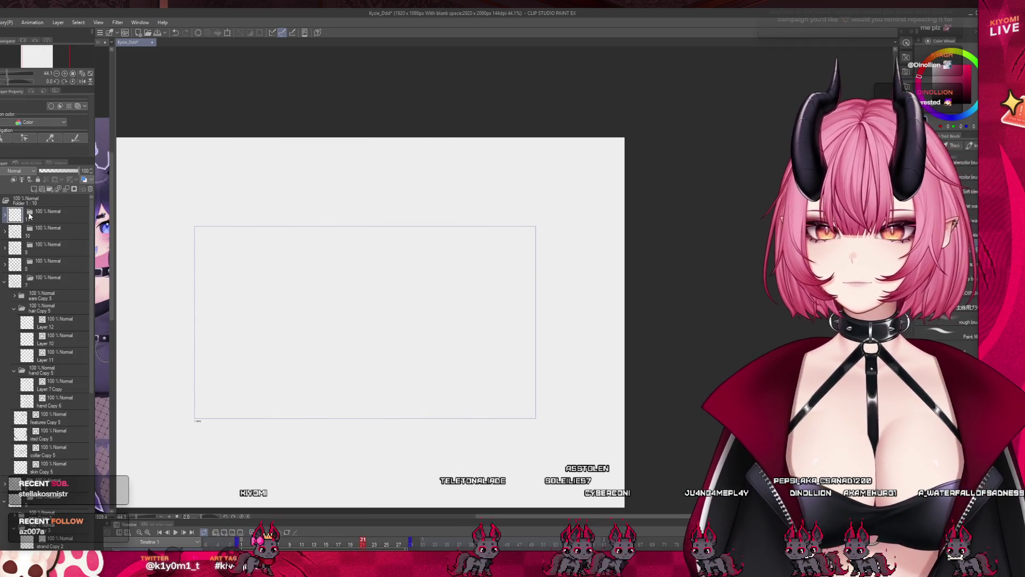
- Paste a copy of the hair folder and move it into new frame folder 11
{"action": "left_click", "coordinate": [4, 216]}
{"action": "left_click", "coordinate": [65, 232]}
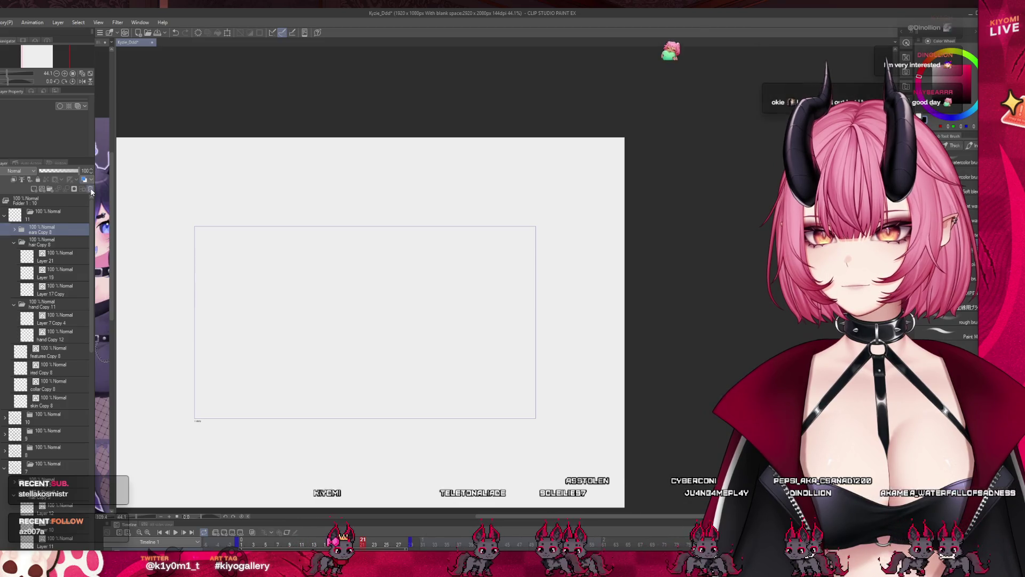
{"action": "left_click", "coordinate": [5, 215]}
{"action": "left_click", "coordinate": [48, 214]}
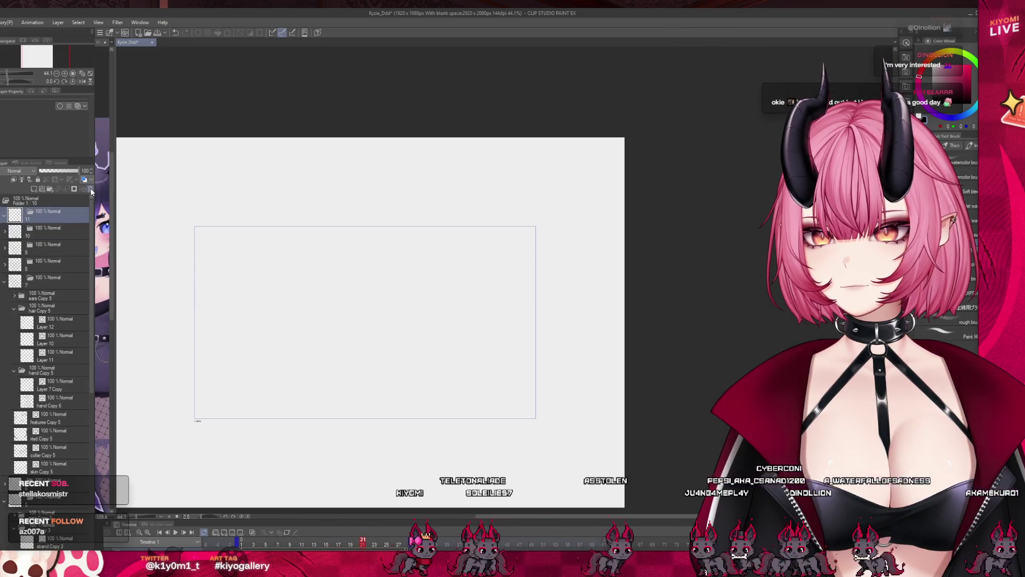
{"action": "key", "text": "ctrl+v"}
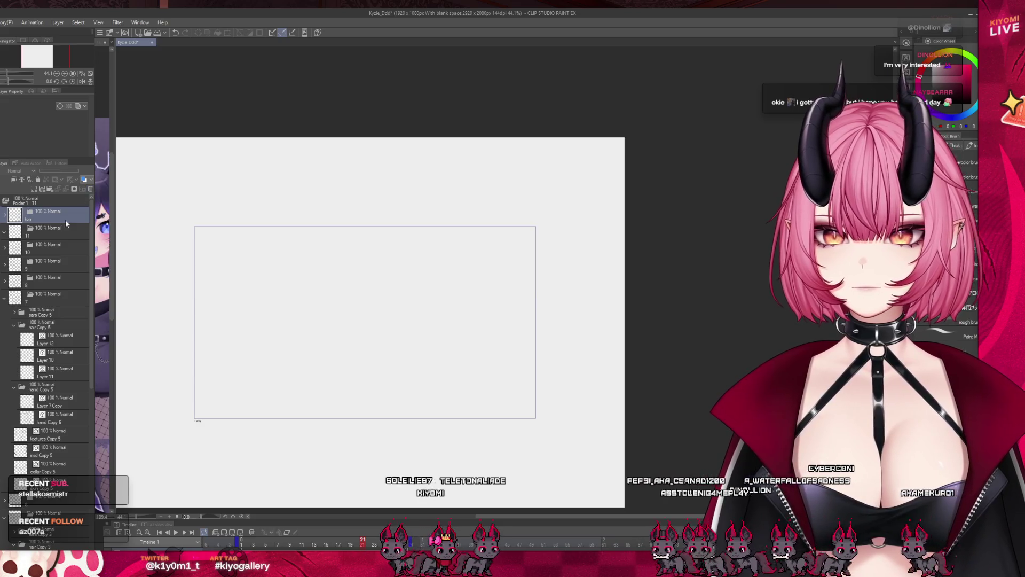
{"action": "left_click_drag", "start_coordinate": [45, 232], "coordinate": [44, 230]}
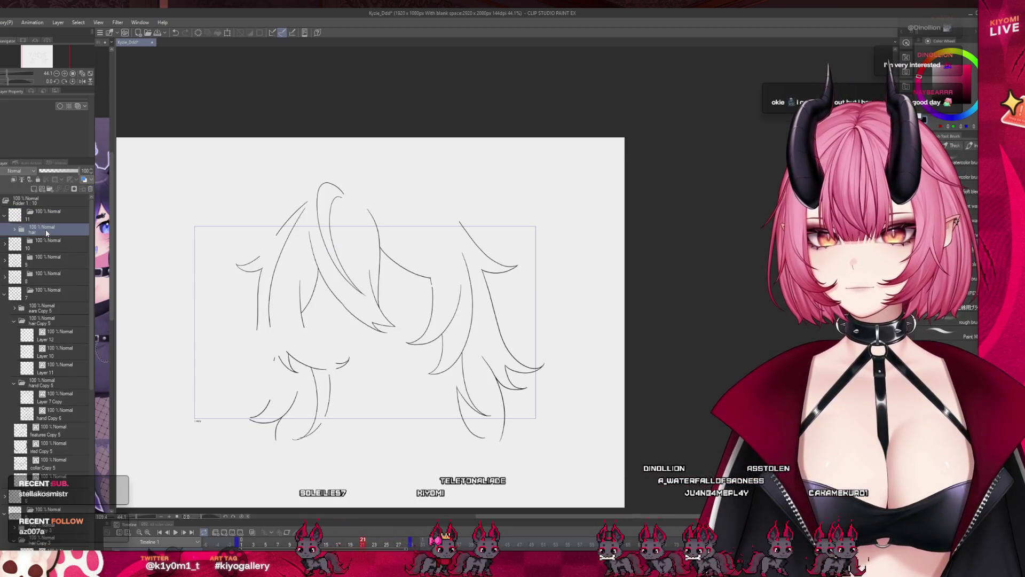
- Tidy folder 10 by collapsing its hair Copy 8 and hand Copy 11 folders
{"action": "left_click", "coordinate": [43, 244]}
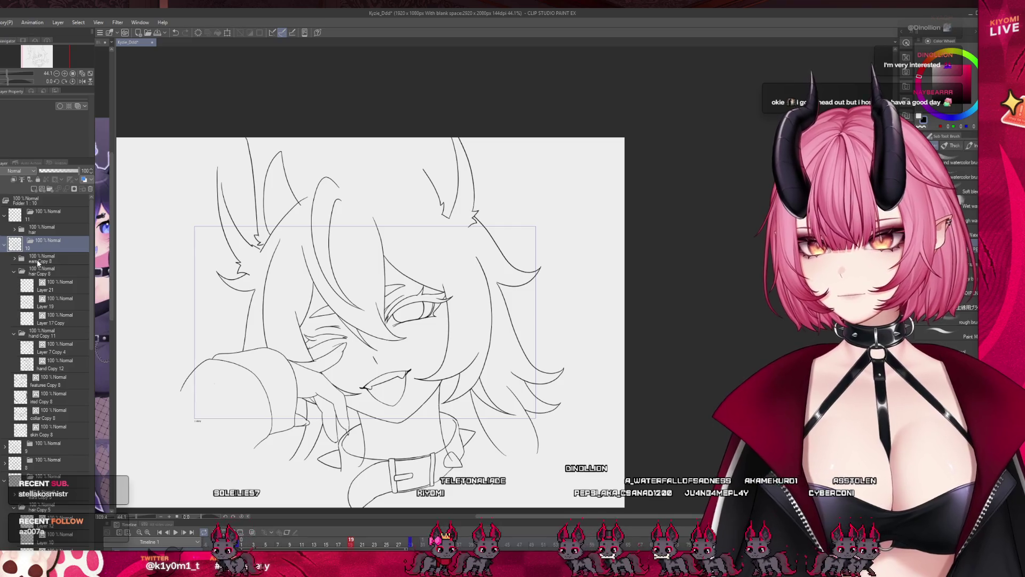
{"action": "left_click", "coordinate": [78, 290]}
{"action": "left_click", "coordinate": [14, 271]}
{"action": "left_click", "coordinate": [45, 261]}
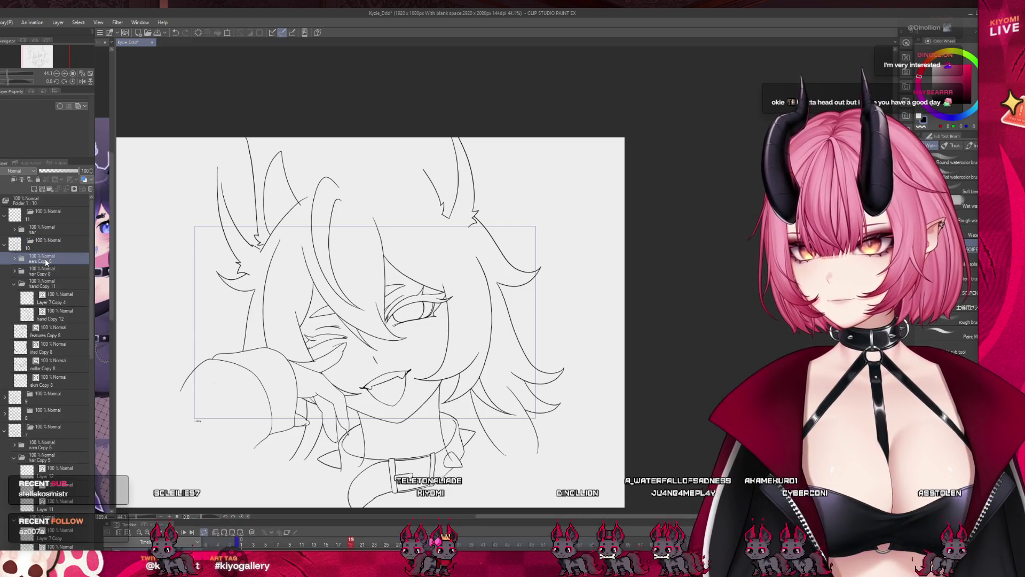
{"action": "left_click", "coordinate": [42, 286]}
{"action": "left_click", "coordinate": [14, 284]}
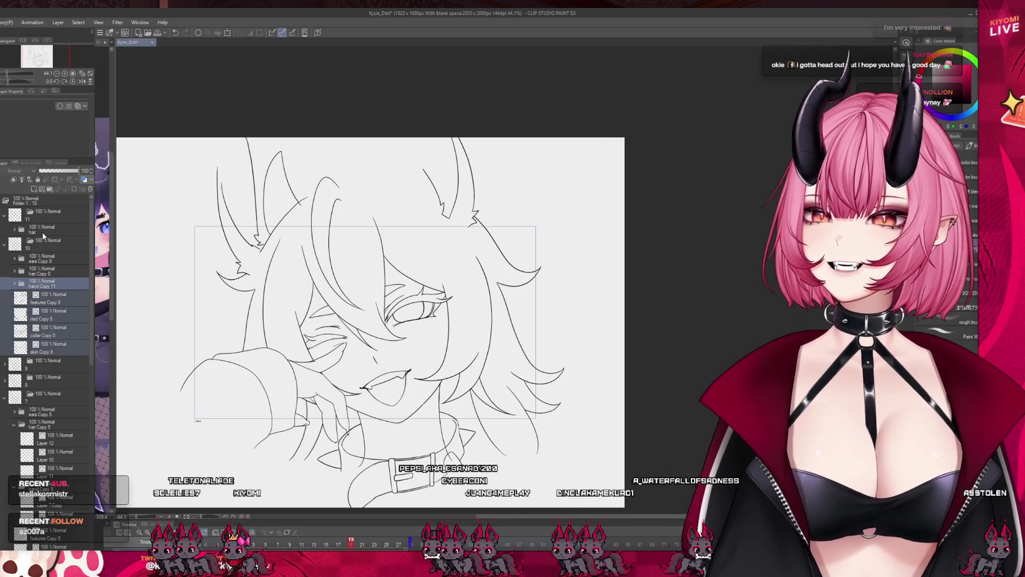
- Paste hand, features, lined, collar and skin layer copies into folder 11 below the hair, hiding the hair
{"action": "left_click", "coordinate": [33, 233]}
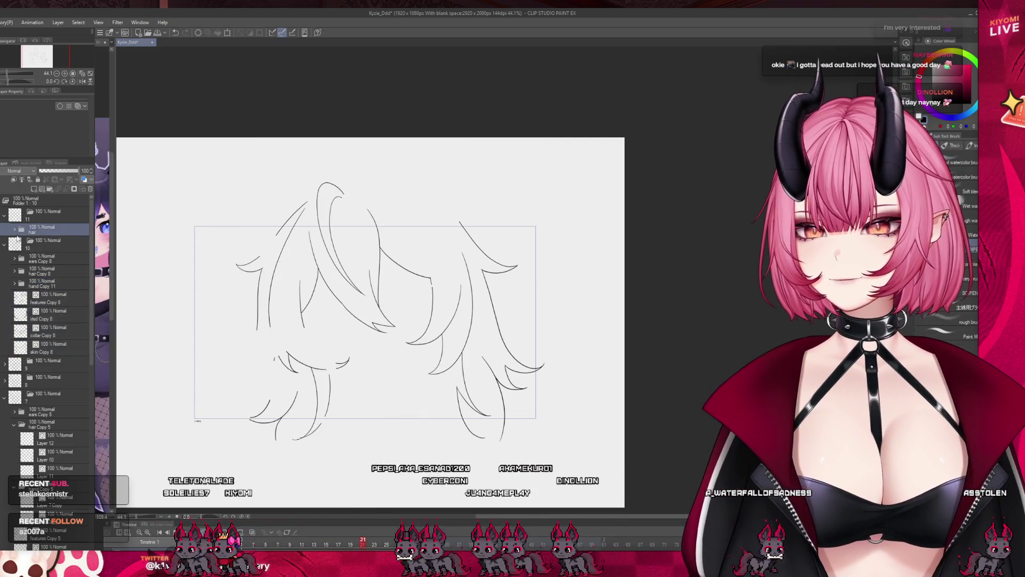
{"action": "left_click", "coordinate": [52, 216]}
{"action": "key", "text": "ctrl+v"}
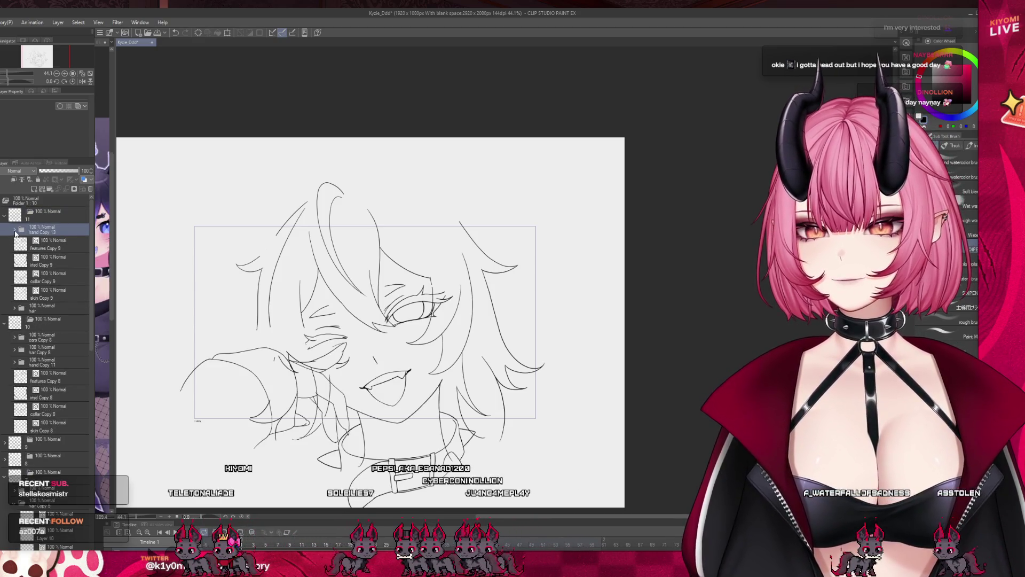
{"action": "left_click_drag", "start_coordinate": [3, 245], "coordinate": [3, 262]}
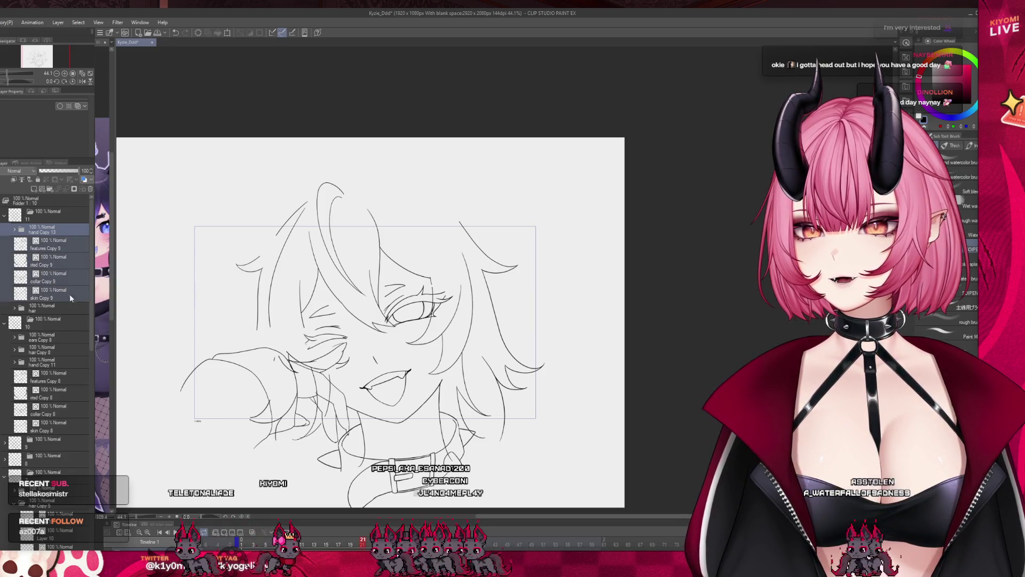
{"action": "left_click_drag", "start_coordinate": [71, 317], "coordinate": [70, 318]}
{"action": "left_click", "coordinate": [49, 231]}
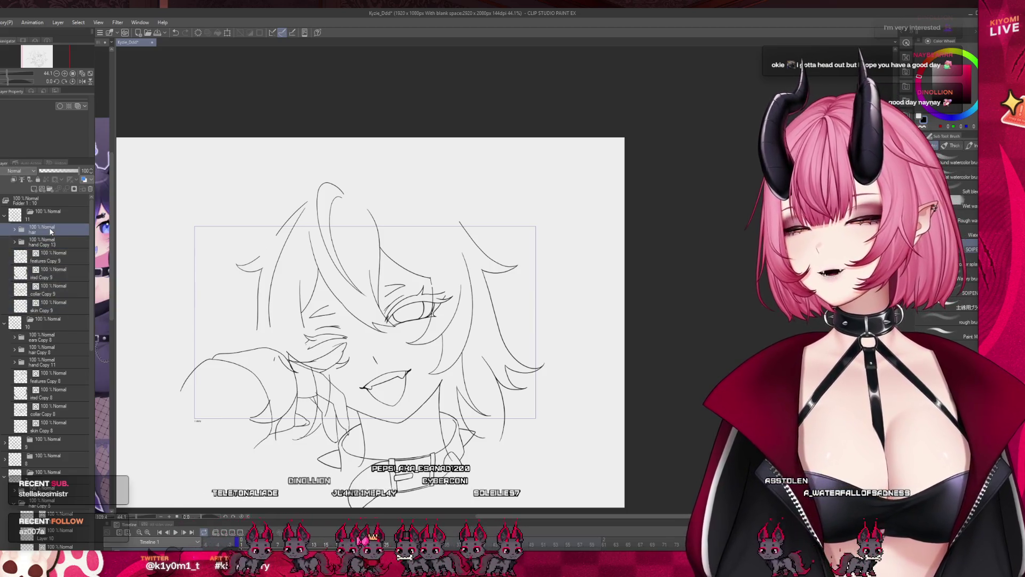
{"action": "left_click", "coordinate": [83, 190]}
- Collapse the ears folder, select hand Copy 13 at frame 21 and turn on onion skin
{"action": "scroll", "coordinate": [53, 291], "scroll_direction": "down", "scroll_amount": 5}
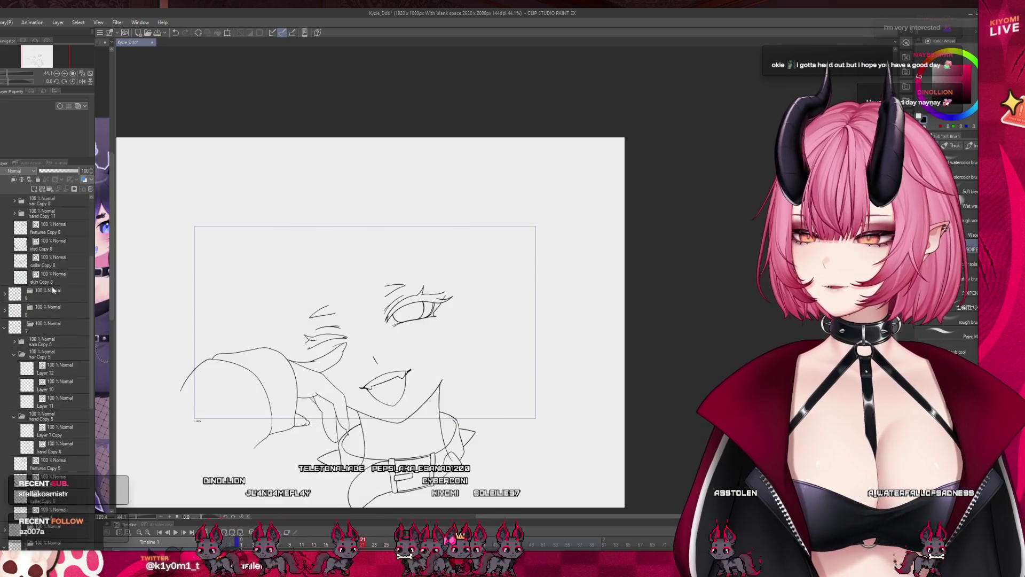
{"action": "scroll", "coordinate": [52, 290], "scroll_direction": "down", "scroll_amount": 5}
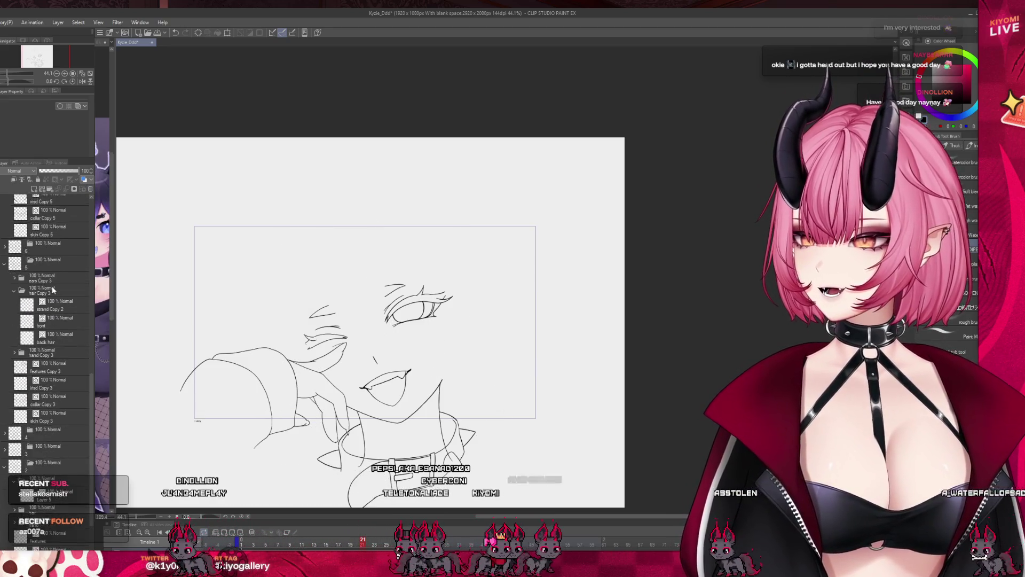
{"action": "scroll", "coordinate": [52, 286], "scroll_direction": "down", "scroll_amount": 5}
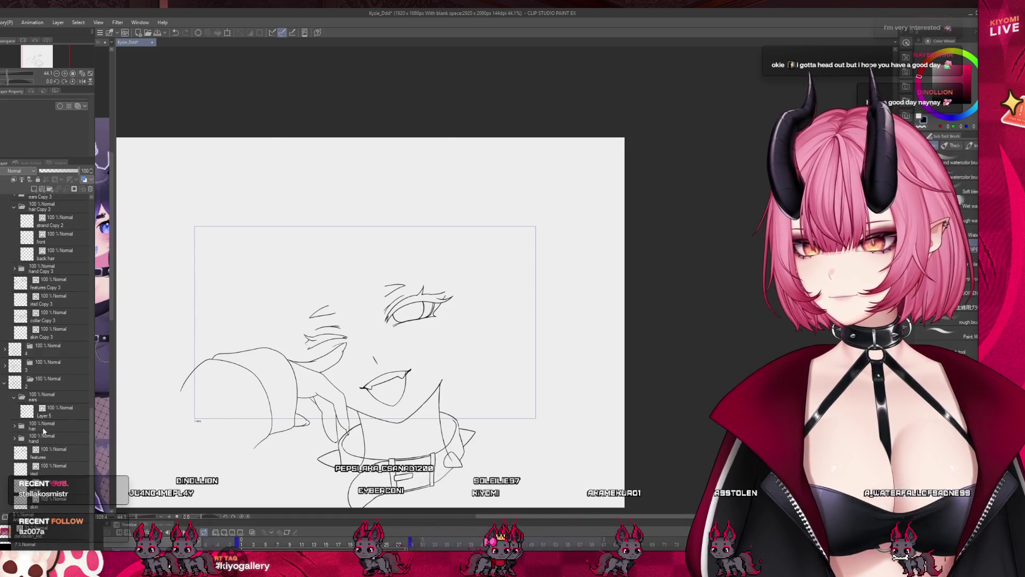
{"action": "left_click", "coordinate": [14, 397]}
{"action": "scroll", "coordinate": [42, 355], "scroll_direction": "up", "scroll_amount": 15}
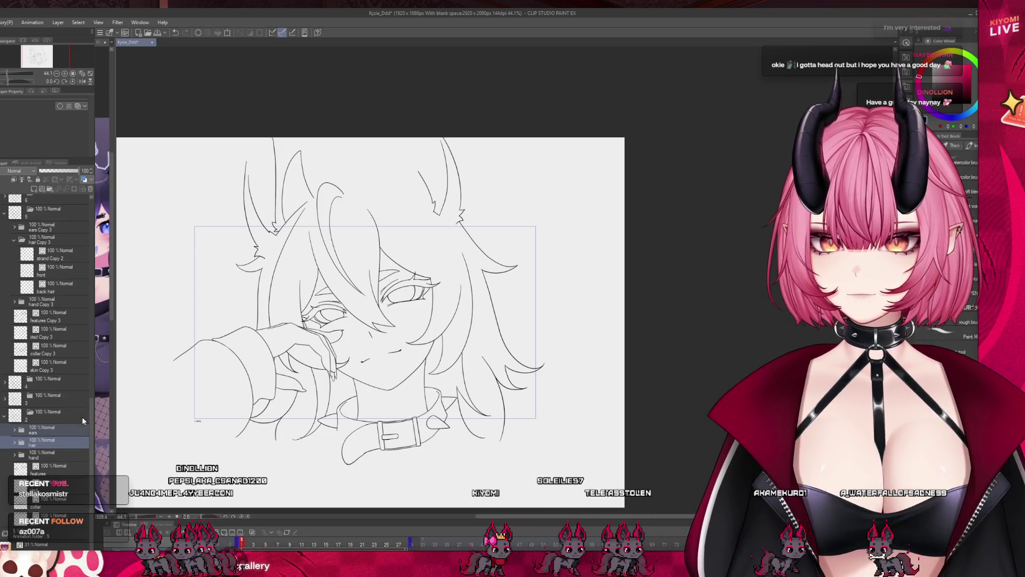
{"action": "left_click", "coordinate": [49, 233]}
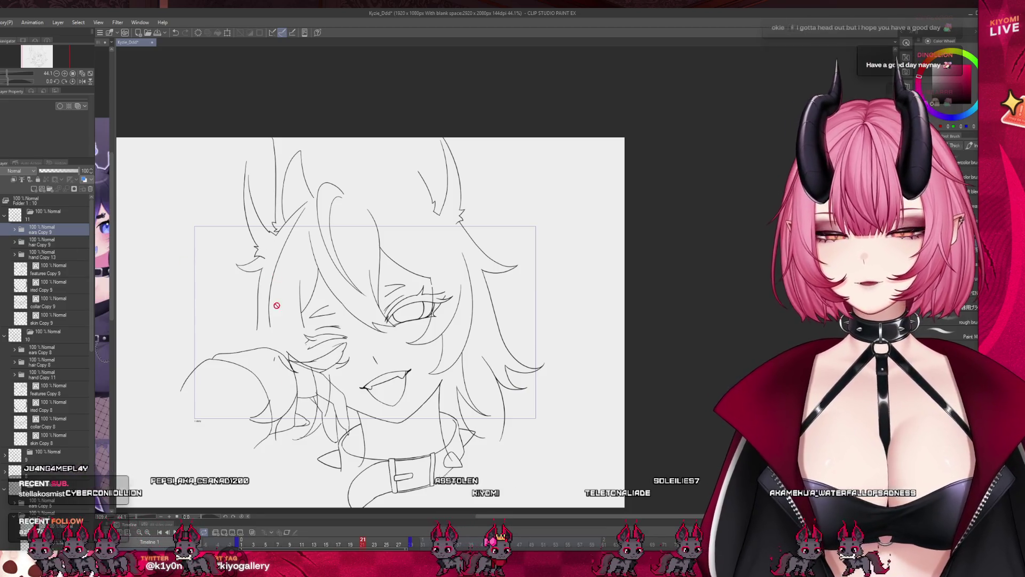
{"action": "left_click", "coordinate": [252, 532]}
{"action": "scroll", "coordinate": [206, 223], "scroll_direction": "down", "scroll_amount": 2}
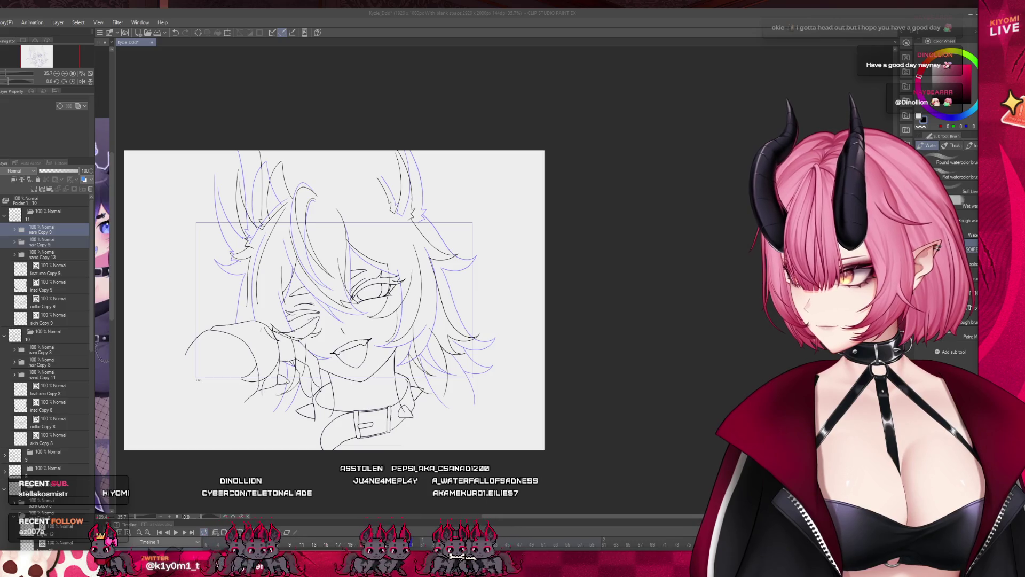
- Scale the layer's linework up slightly, nudge it right, up and right again, then apply
{"action": "scroll", "coordinate": [343, 287], "scroll_direction": "up", "scroll_amount": 2}
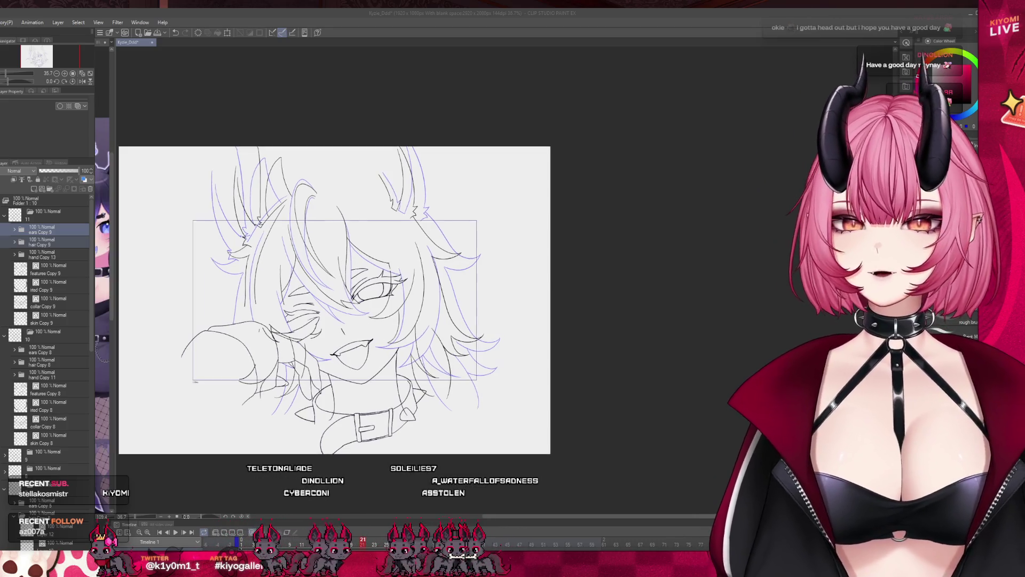
{"action": "key", "text": "ctrl+t"}
{"action": "scroll", "coordinate": [356, 326], "scroll_direction": "down", "scroll_amount": 3}
{"action": "left_click_drag", "start_coordinate": [333, 339], "coordinate": [334, 369]}
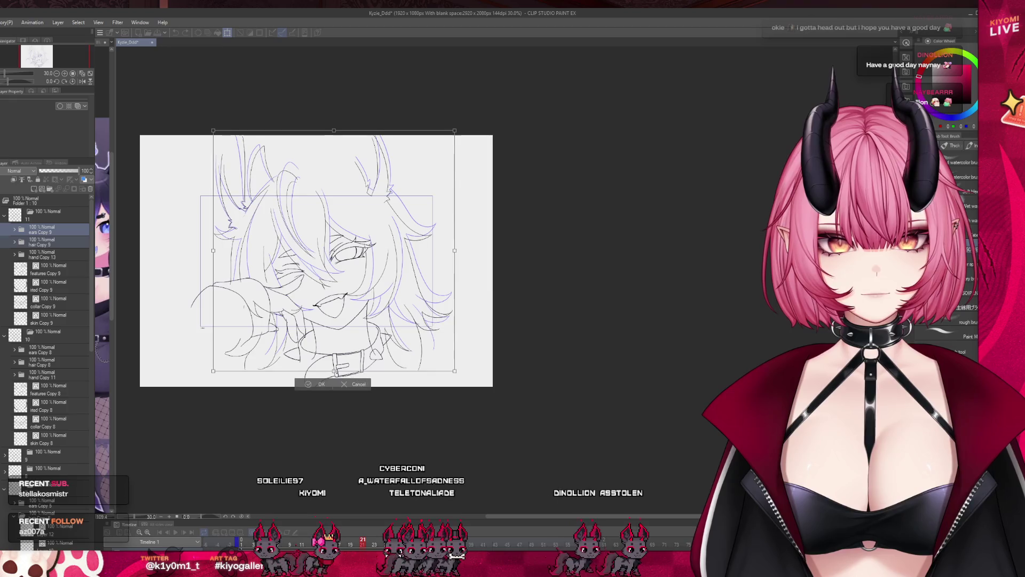
{"action": "scroll", "coordinate": [309, 273], "scroll_direction": "up", "scroll_amount": 2}
{"action": "key", "text": "Right"}
{"action": "key", "text": "Right"}
{"action": "key", "text": "Right"}
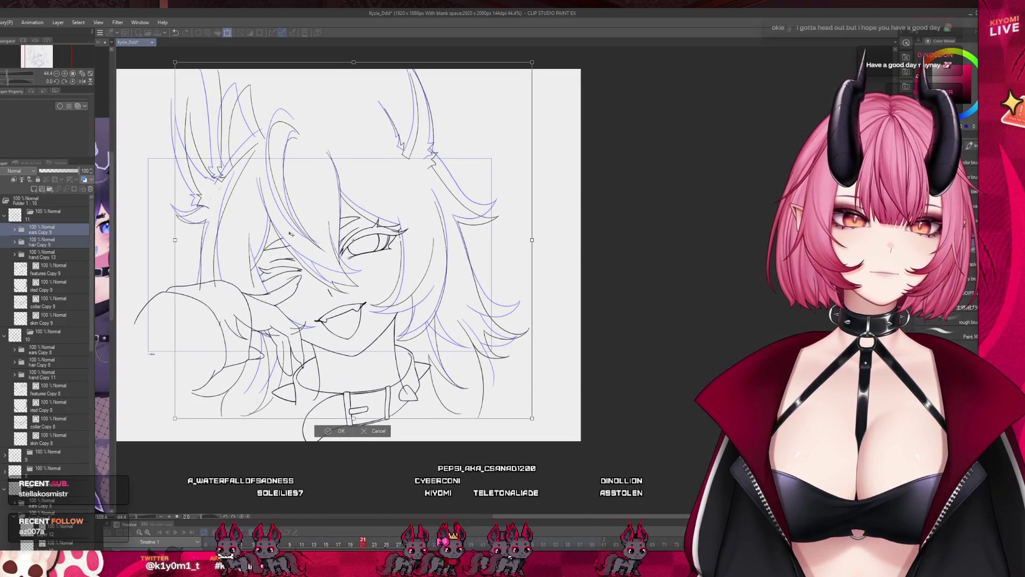
{"action": "key", "text": "Up"}
{"action": "key", "text": "Up"}
{"action": "key", "text": "Up"}
{"action": "key", "text": "Right"}
{"action": "key", "text": "Right"}
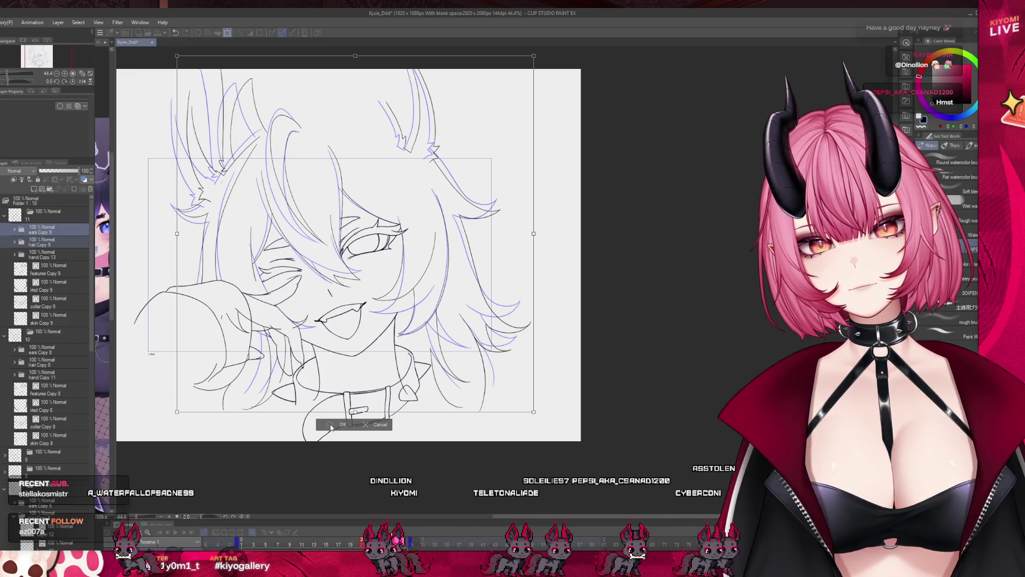
{"action": "left_click", "coordinate": [330, 425]}
{"action": "scroll", "coordinate": [407, 309], "scroll_direction": "up", "scroll_amount": 2}
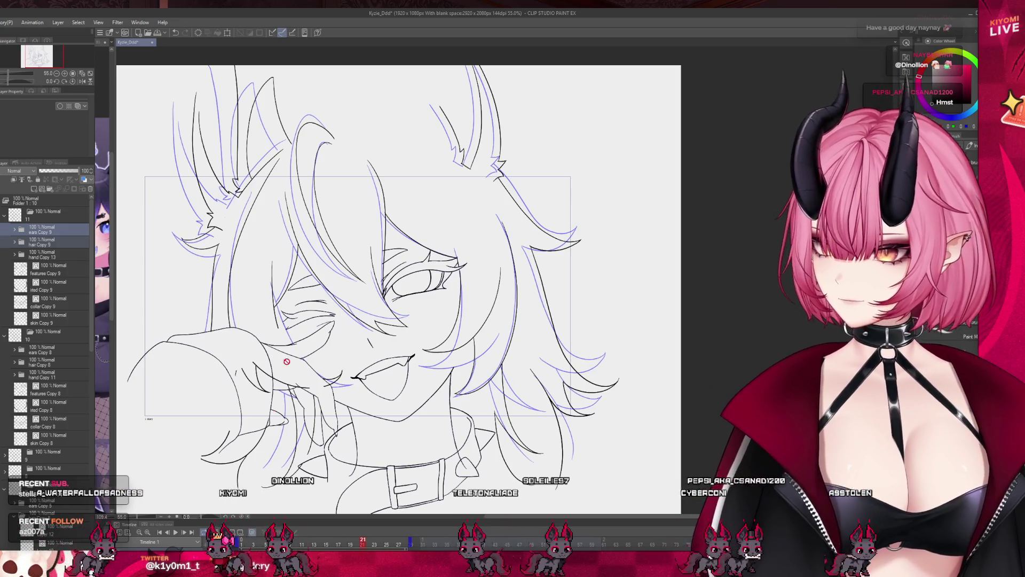
- Hide the onion skin, jump to frame 1, and play then stop the animation
{"action": "left_click", "coordinate": [253, 534]}
{"action": "left_click", "coordinate": [242, 546]}
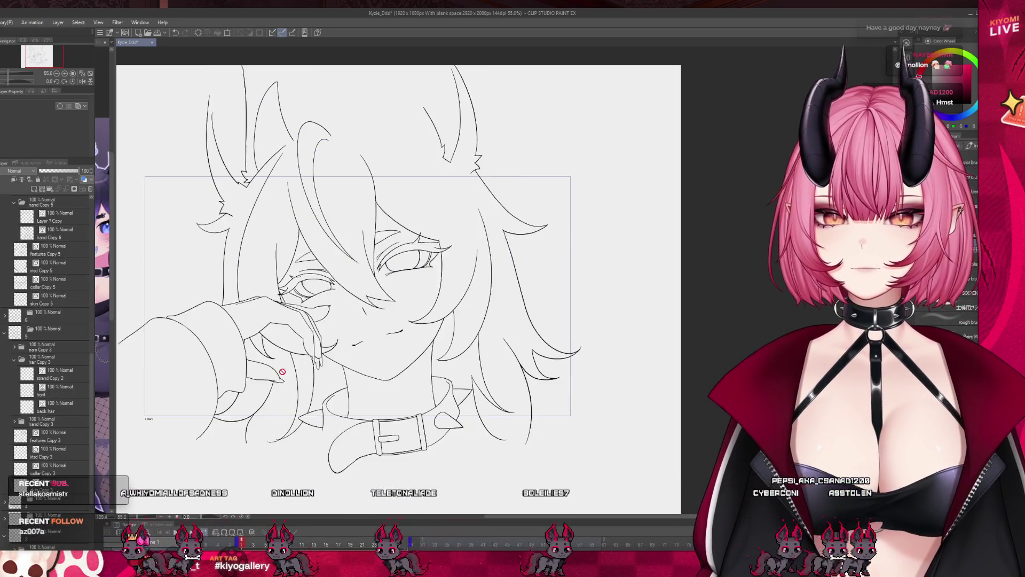
{"action": "key", "text": "ctrl+minus"}
{"action": "left_click", "coordinate": [177, 532]}
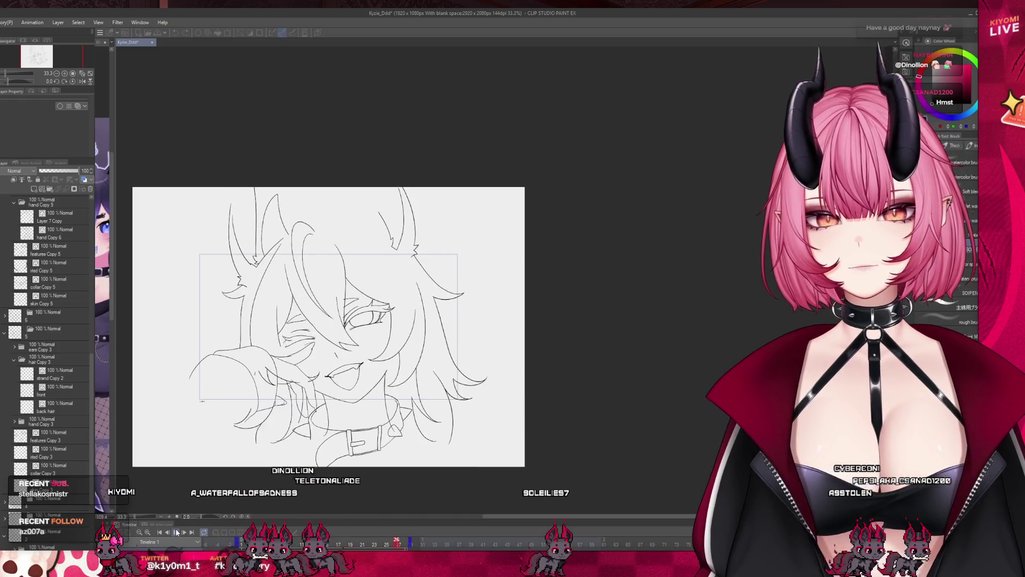
{"action": "left_click", "coordinate": [176, 532]}
- Return the playhead to frame 21 and select the features Copy 9 layer
{"action": "scroll", "coordinate": [216, 272], "scroll_direction": "up", "scroll_amount": 2}
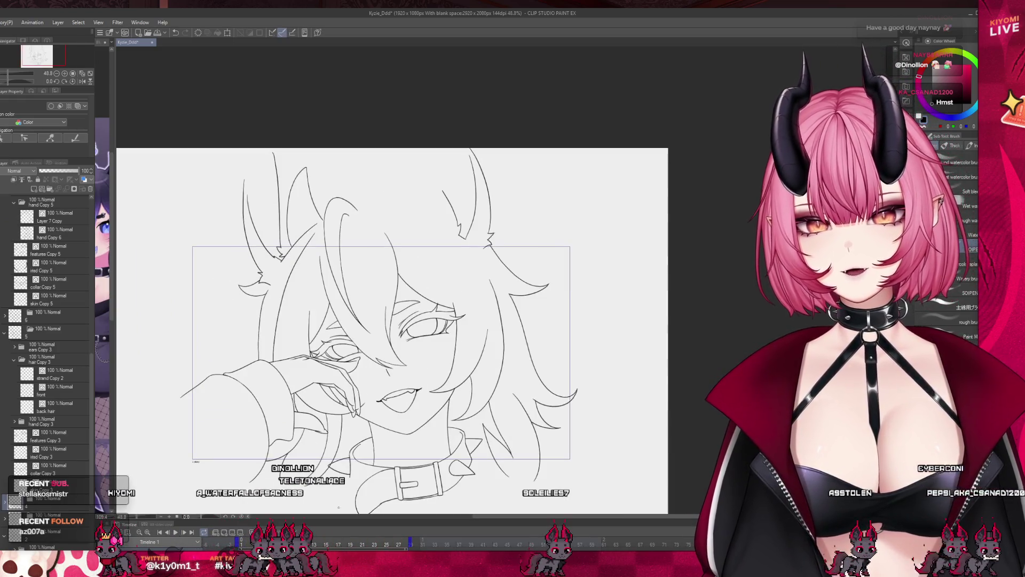
{"action": "left_click_drag", "start_coordinate": [368, 543], "coordinate": [363, 546]}
{"action": "scroll", "coordinate": [304, 416], "scroll_direction": "up", "scroll_amount": 3}
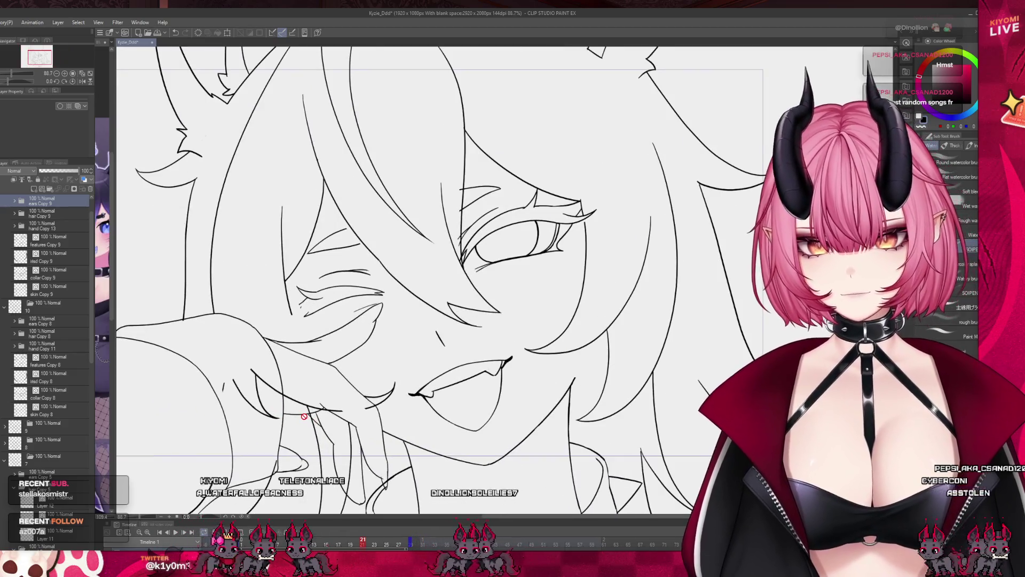
{"action": "scroll", "coordinate": [81, 245], "scroll_direction": "up", "scroll_amount": 2}
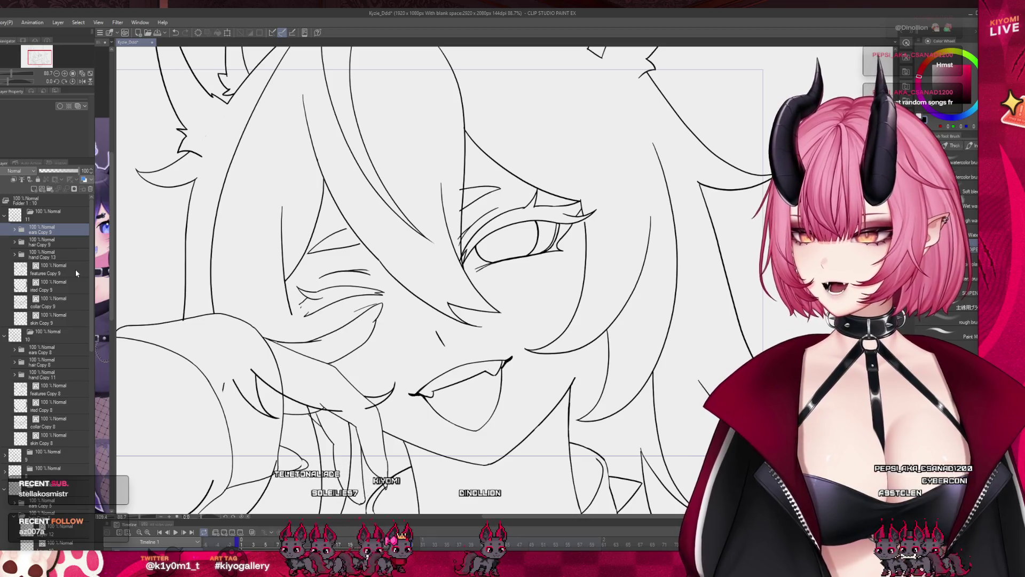
{"action": "scroll", "coordinate": [116, 269], "scroll_direction": "down", "scroll_amount": 1}
{"action": "scroll", "coordinate": [214, 307], "scroll_direction": "up", "scroll_amount": 2}
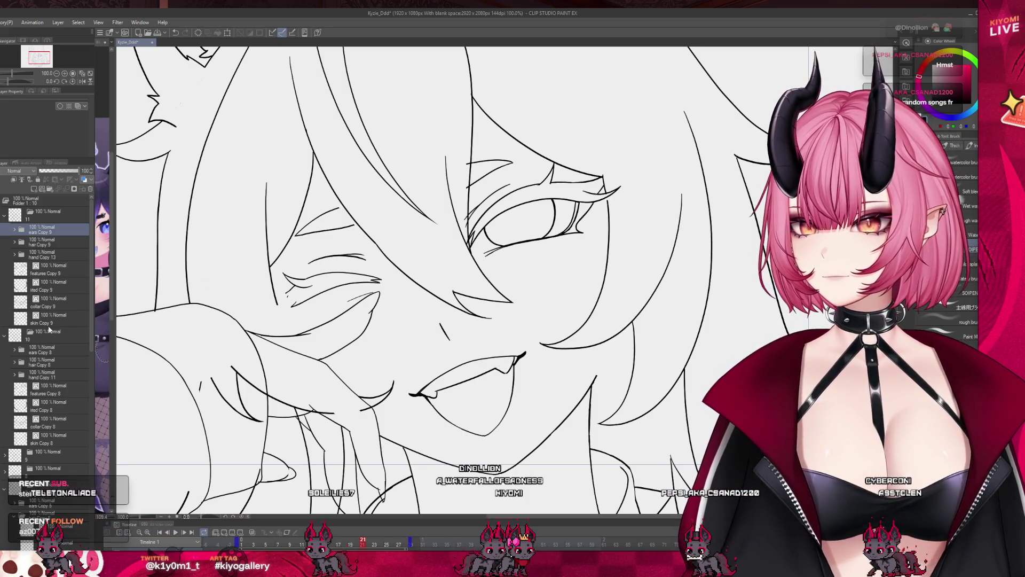
{"action": "left_click", "coordinate": [59, 269]}
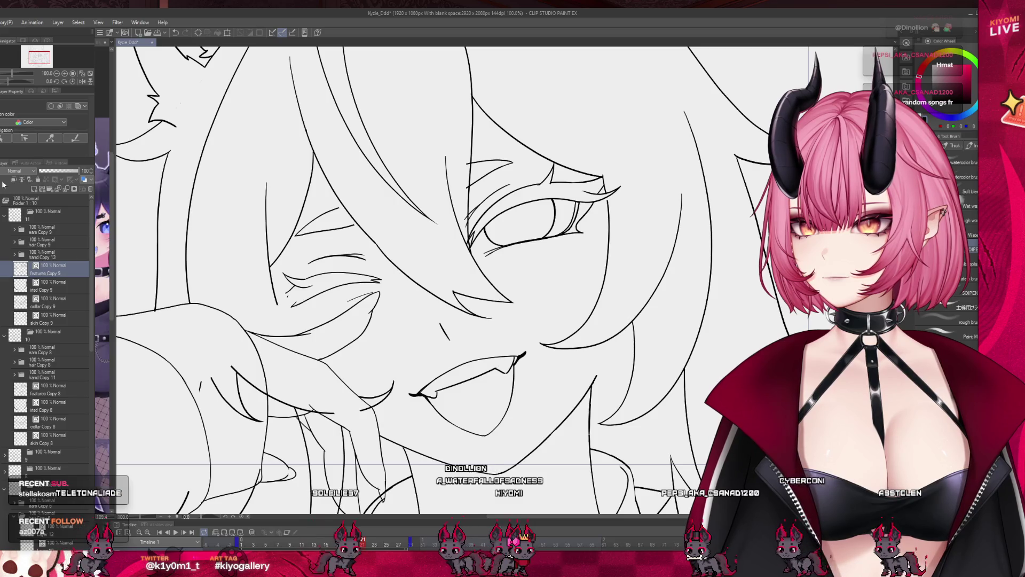
{"action": "scroll", "coordinate": [286, 289], "scroll_direction": "up", "scroll_amount": 2}
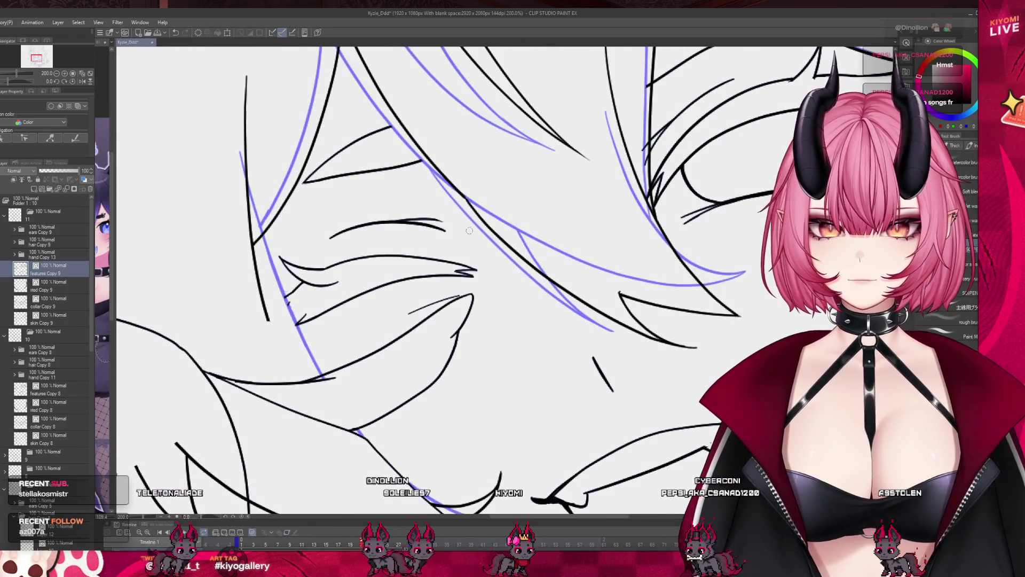
- Redraw the short eye-corner line and add a stroke below the eye corner
{"action": "key", "text": "ctrl+z"}
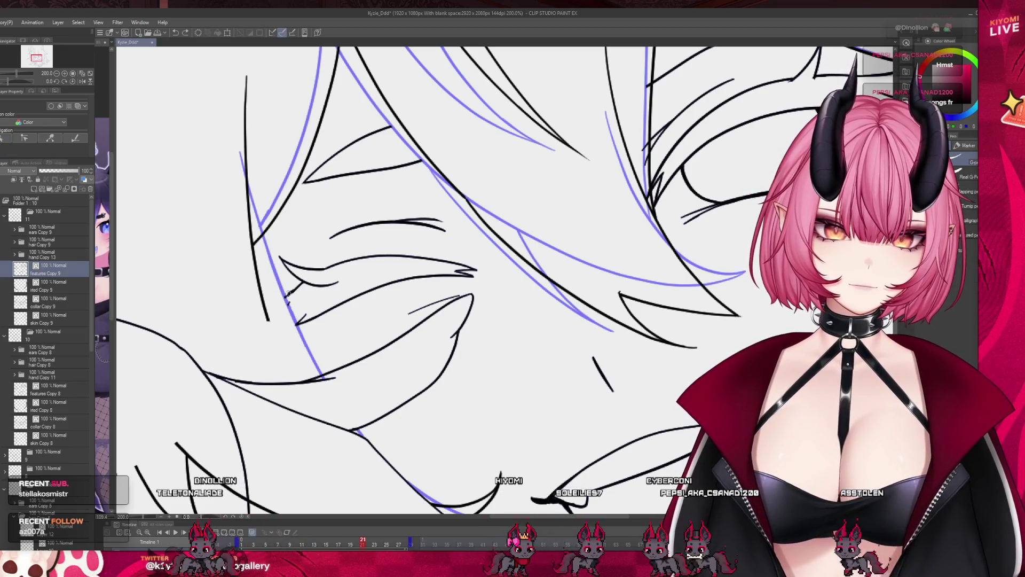
{"action": "left_click_drag", "start_coordinate": [297, 289], "coordinate": [285, 297]}
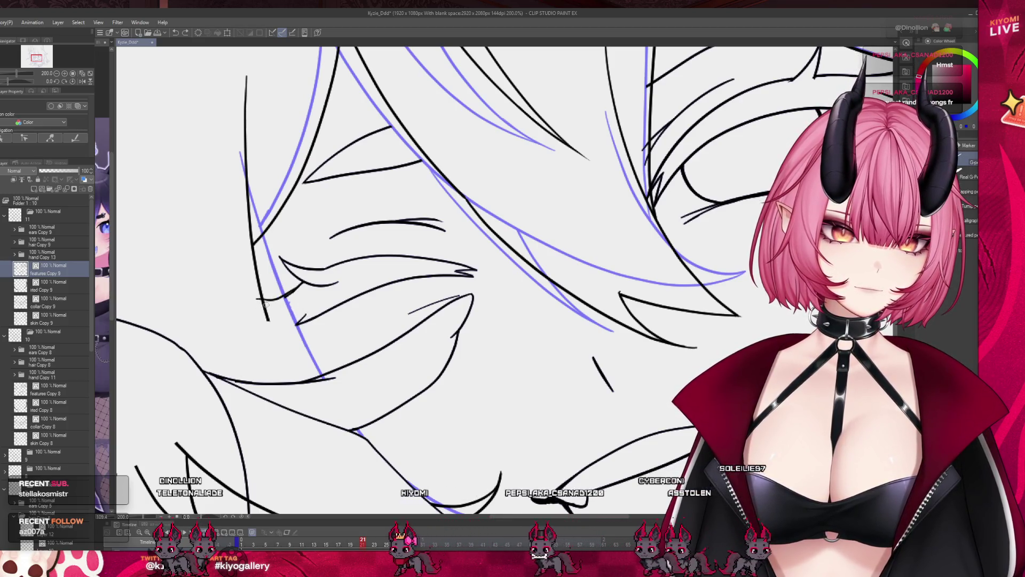
{"action": "left_click_drag", "start_coordinate": [305, 315], "coordinate": [262, 311]}
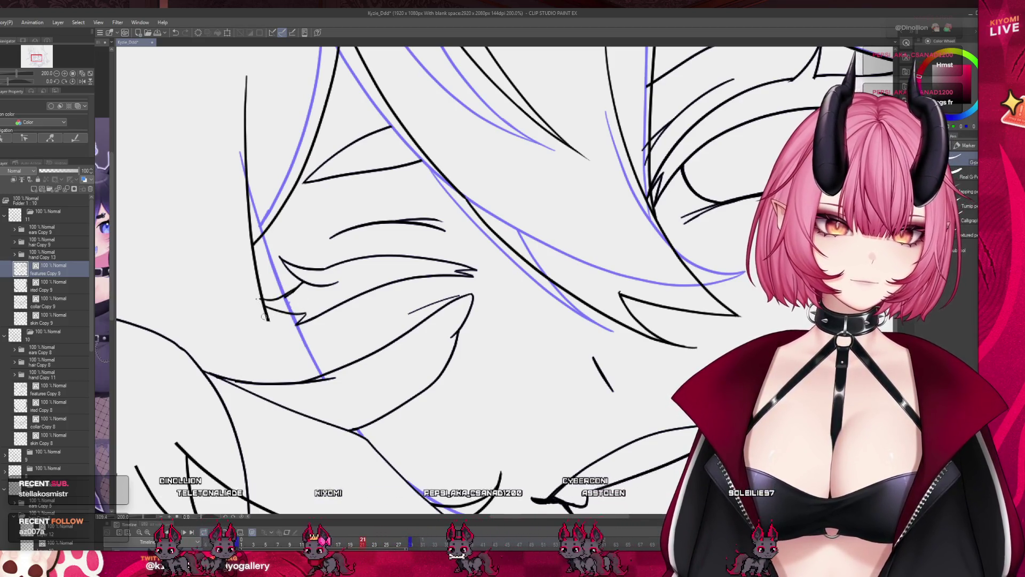
{"action": "scroll", "coordinate": [253, 294], "scroll_direction": "down", "scroll_amount": 2}
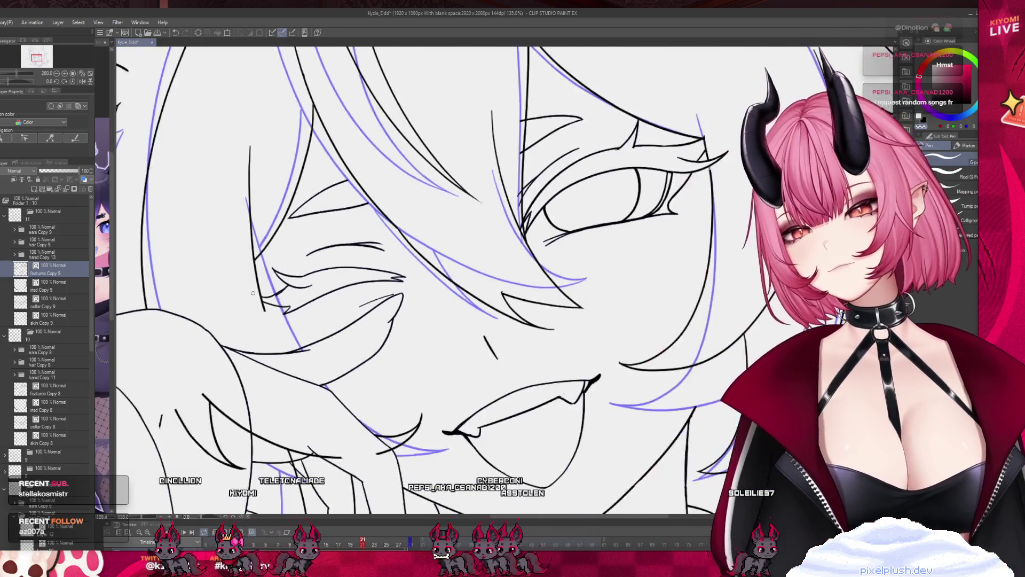
{"action": "scroll", "coordinate": [253, 293], "scroll_direction": "up", "scroll_amount": 1}
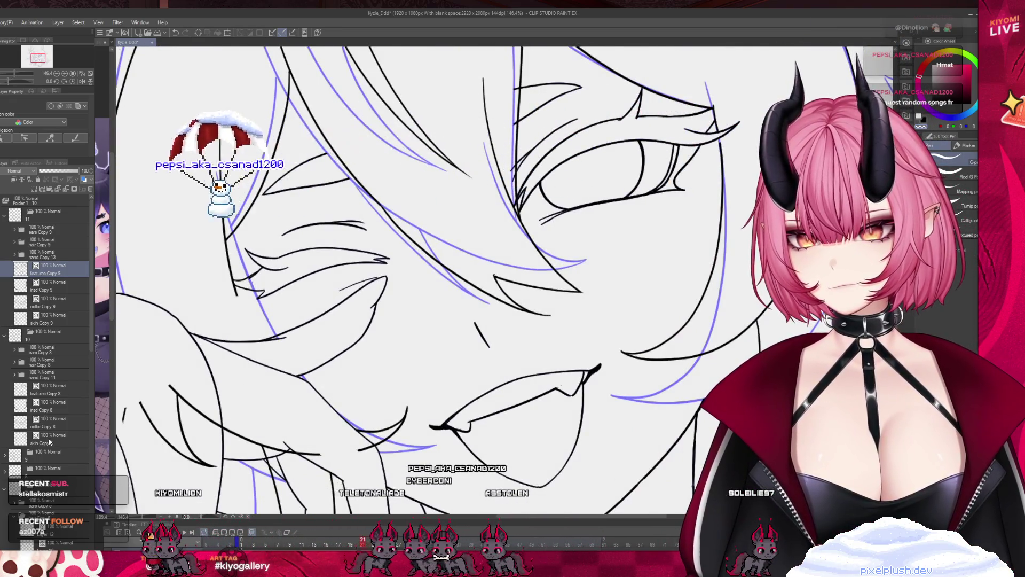
- Compare the linework against frames 18 and 14 on the timeline
{"action": "left_click", "coordinate": [352, 545]}
{"action": "left_click", "coordinate": [340, 544]}
{"action": "left_click_drag", "start_coordinate": [340, 545], "coordinate": [316, 545]}
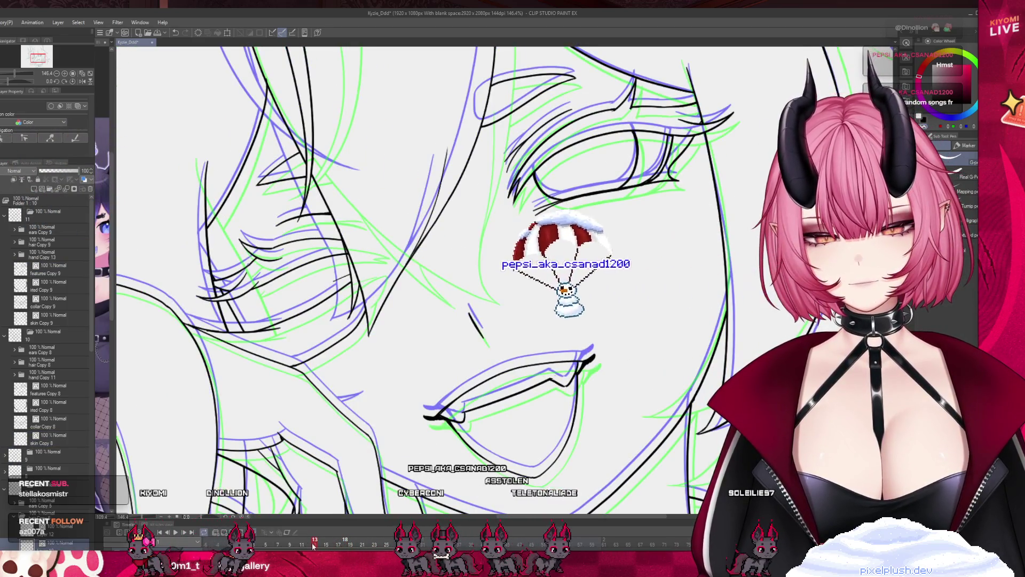
{"action": "scroll", "coordinate": [48, 321], "scroll_direction": "down", "scroll_amount": 2}
{"action": "scroll", "coordinate": [48, 321], "scroll_direction": "down", "scroll_amount": 10}
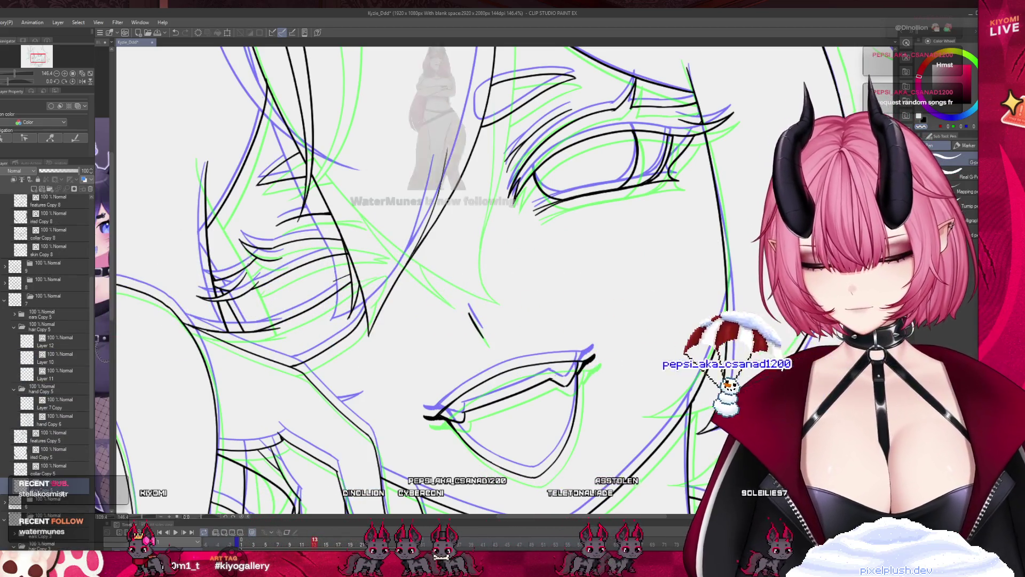
{"action": "scroll", "coordinate": [86, 274], "scroll_direction": "up", "scroll_amount": 11}
- Zoom out to 100% and delete the pasted skin Copy 10 layer
{"action": "key", "text": "ctrl+minus"}
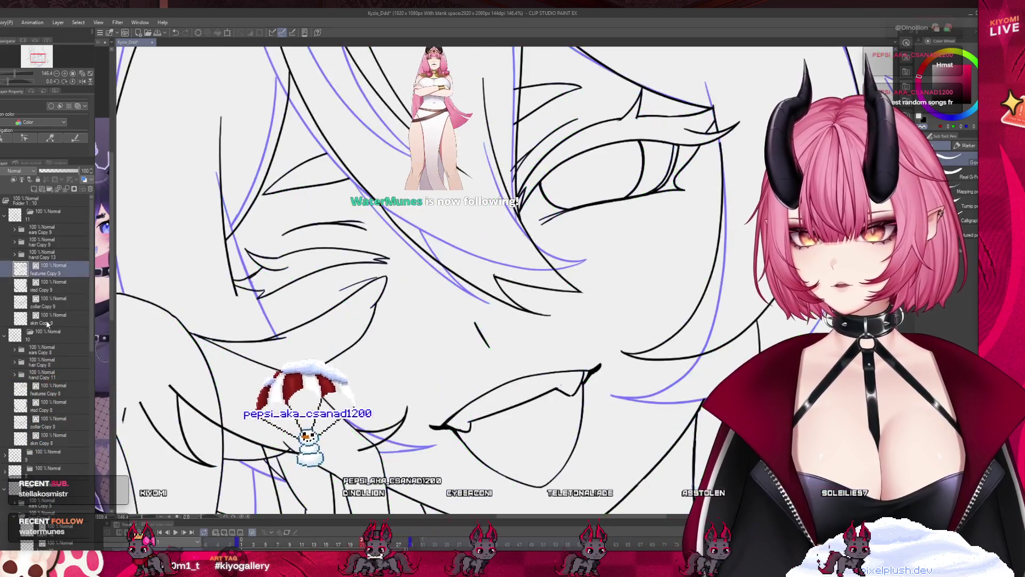
{"action": "key", "text": "ctrl+minus"}
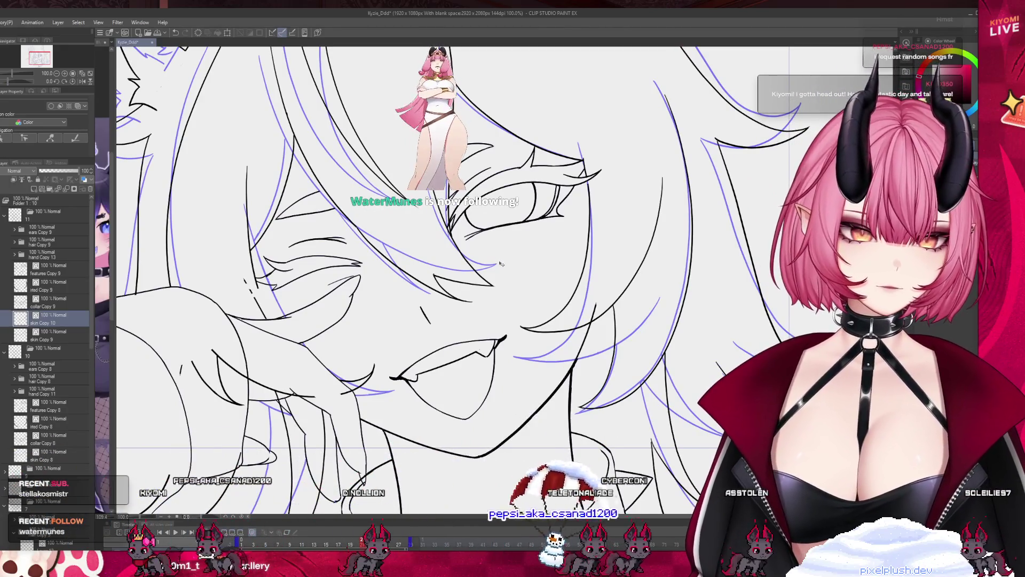
{"action": "scroll", "coordinate": [250, 267], "scroll_direction": "up", "scroll_amount": 2}
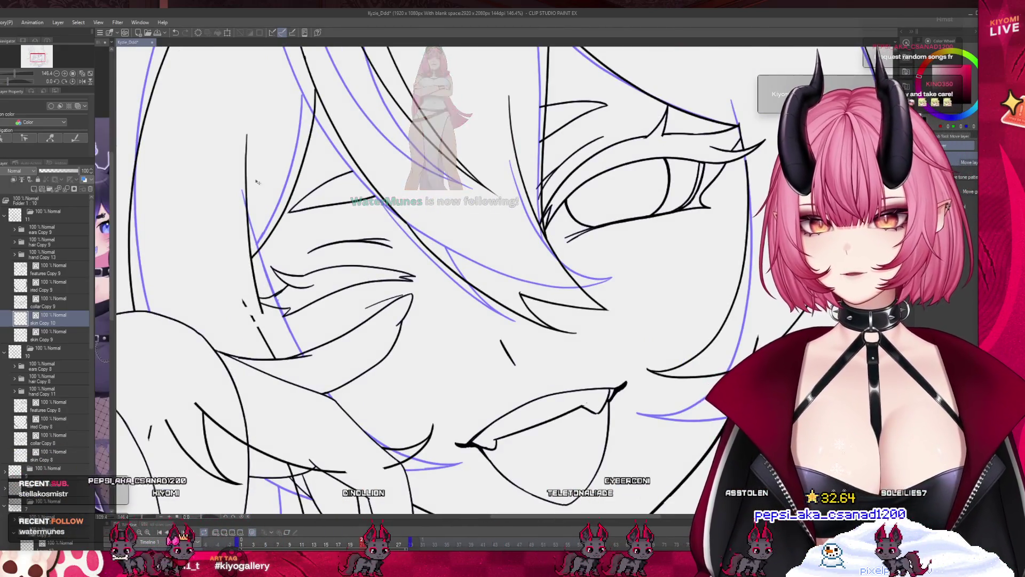
{"action": "left_click", "coordinate": [91, 190]}
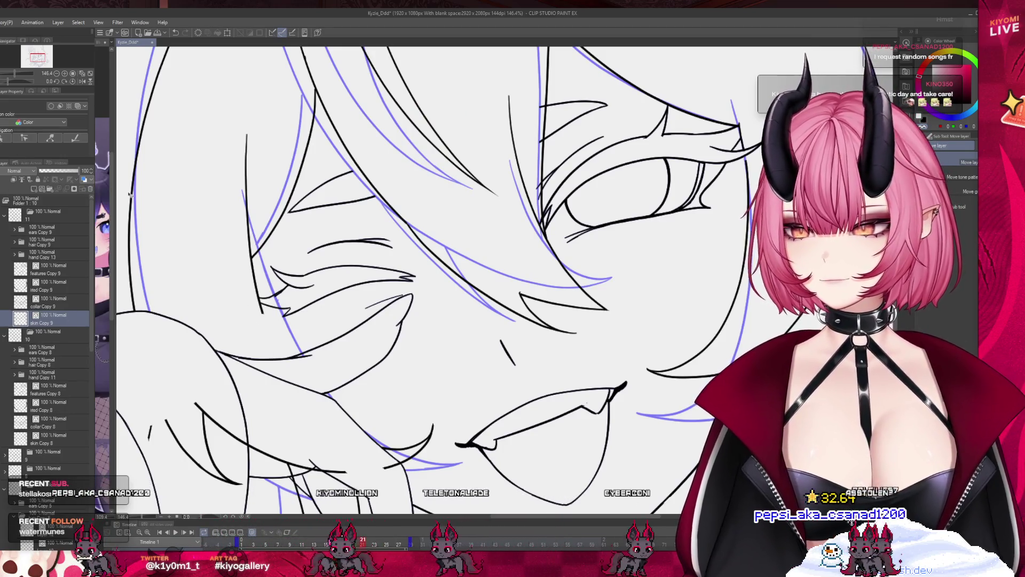
{"action": "scroll", "coordinate": [387, 249], "scroll_direction": "down", "scroll_amount": 5}
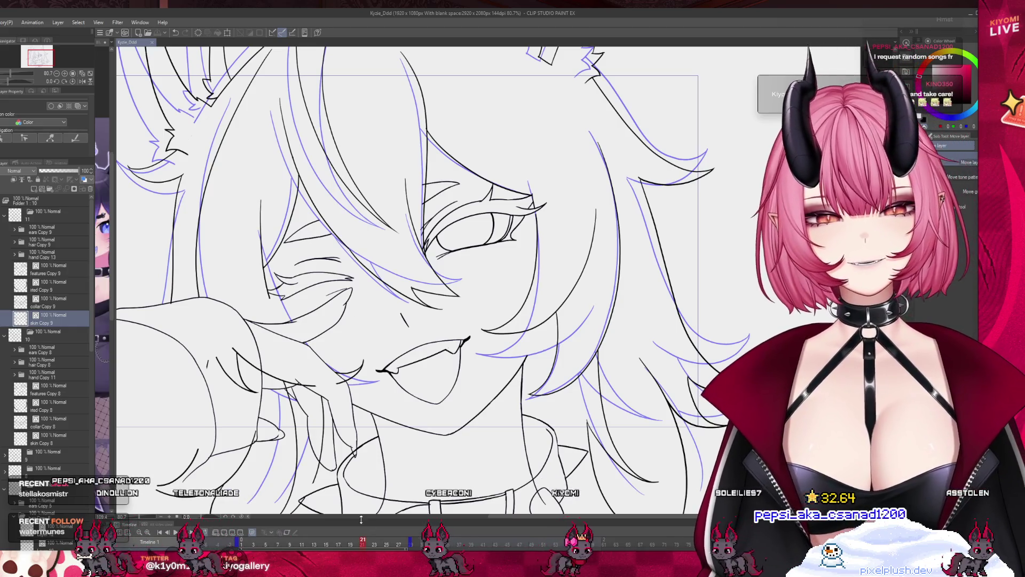
- Check frame 12, then ink a short curved stroke near the face
{"action": "left_click_drag", "start_coordinate": [351, 544], "coordinate": [304, 548]}
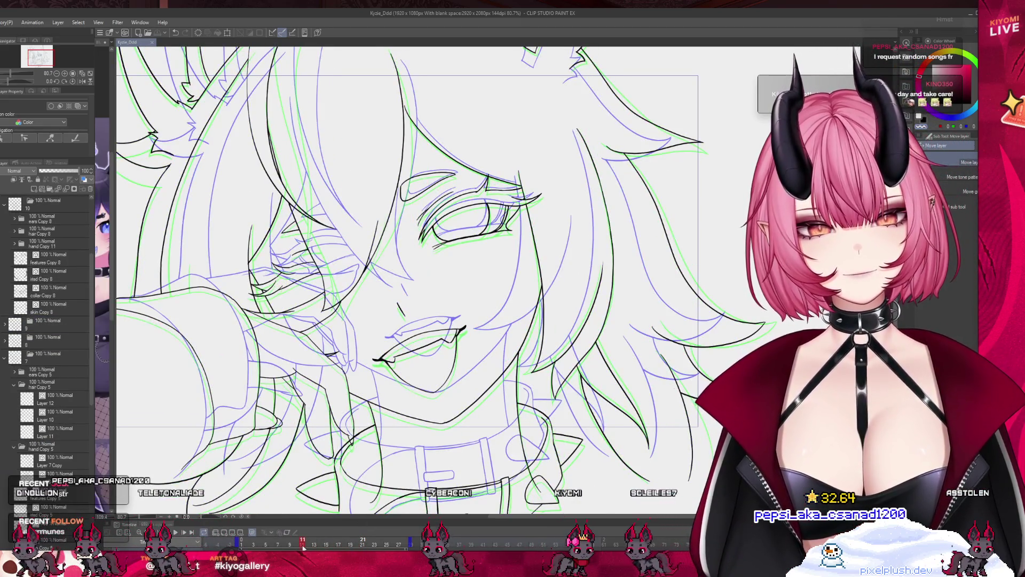
{"action": "scroll", "coordinate": [267, 267], "scroll_direction": "up", "scroll_amount": 5}
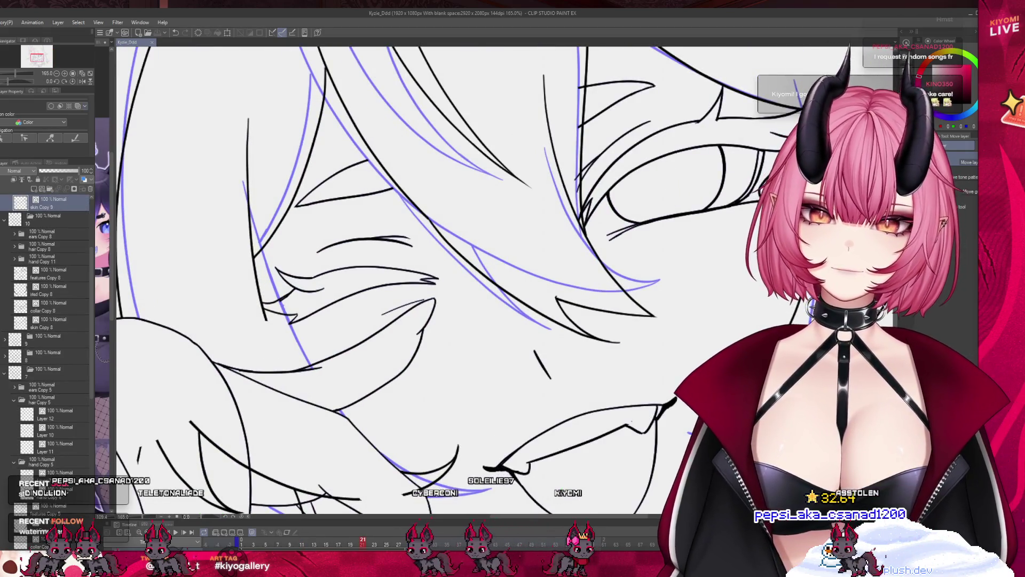
{"action": "key", "text": "ctrl+v"}
{"action": "key", "text": "ctrl+z"}
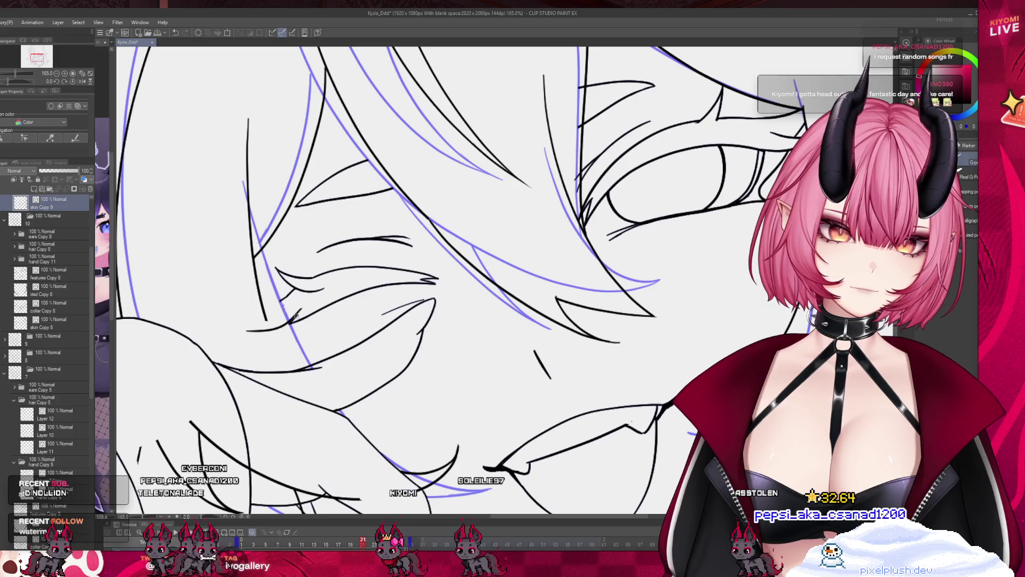
{"action": "mouse_move", "coordinate": [246, 331]}
{"action": "left_mouse_down"}
{"action": "mouse_move", "coordinate": [287, 295]}
{"action": "mouse_move", "coordinate": [261, 307]}
{"action": "left_mouse_up"}
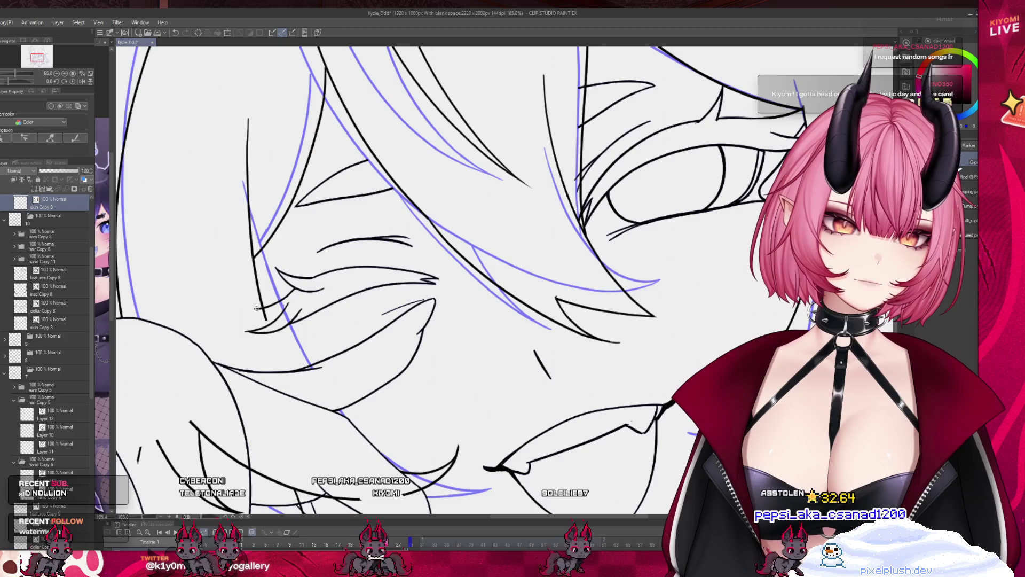
{"action": "scroll", "coordinate": [48, 267], "scroll_direction": "up", "scroll_amount": 5}
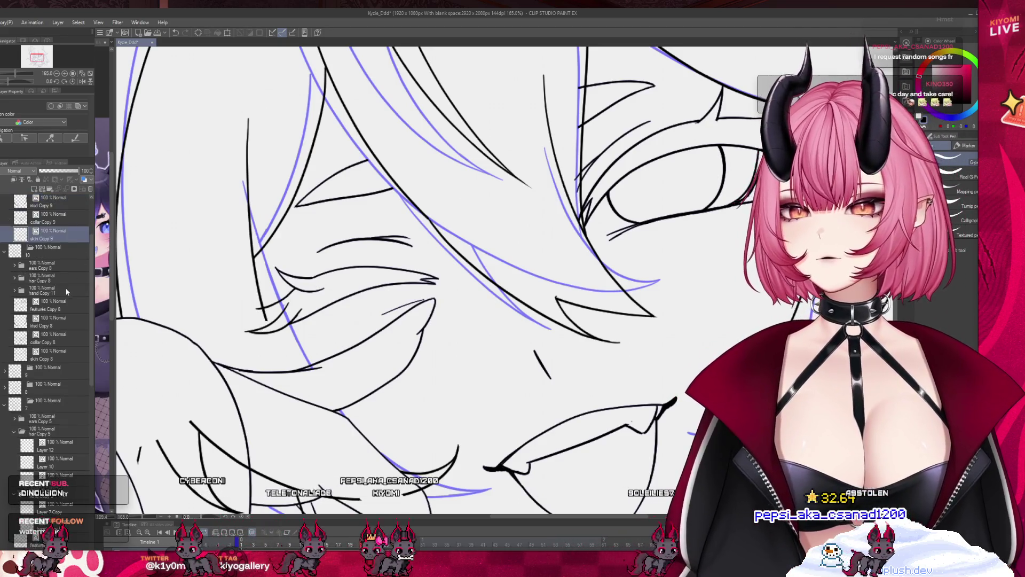
- Expand the hair Copy 9 folder and select the front hair Copy 2 layer
{"action": "left_click", "coordinate": [18, 235]}
{"action": "left_click", "coordinate": [15, 231]}
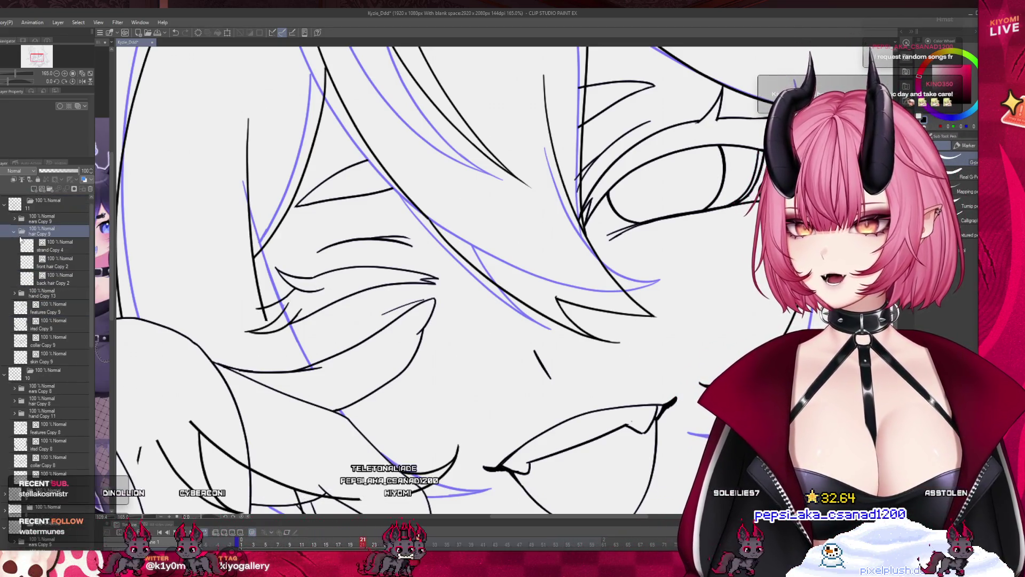
{"action": "left_click", "coordinate": [53, 261]}
{"action": "scroll", "coordinate": [312, 312], "scroll_direction": "down", "scroll_amount": 1}
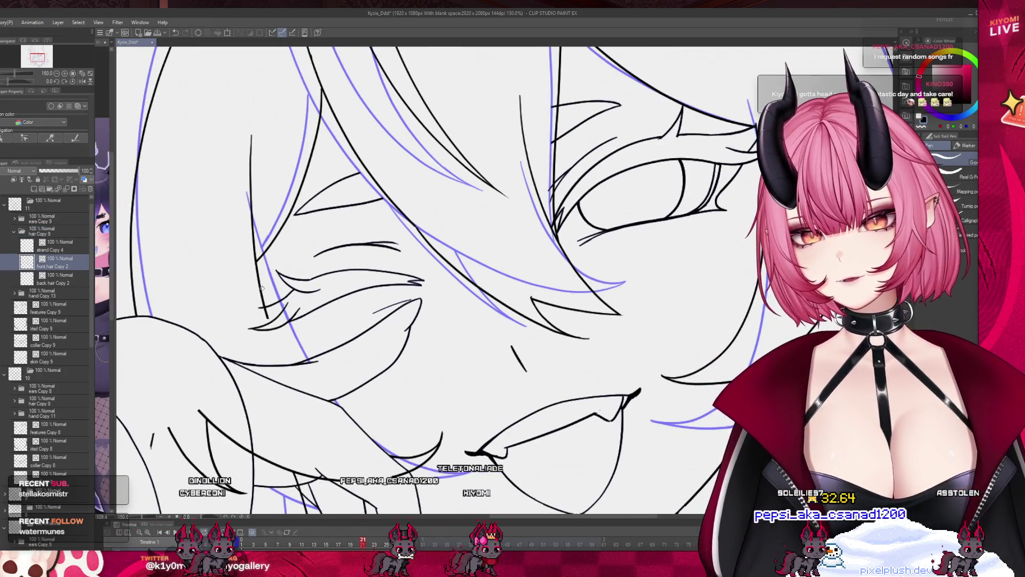
- Redraw the left hair strand line longer, extending it downward, then zoom out
{"action": "left_click_drag", "start_coordinate": [263, 304], "coordinate": [277, 346]}
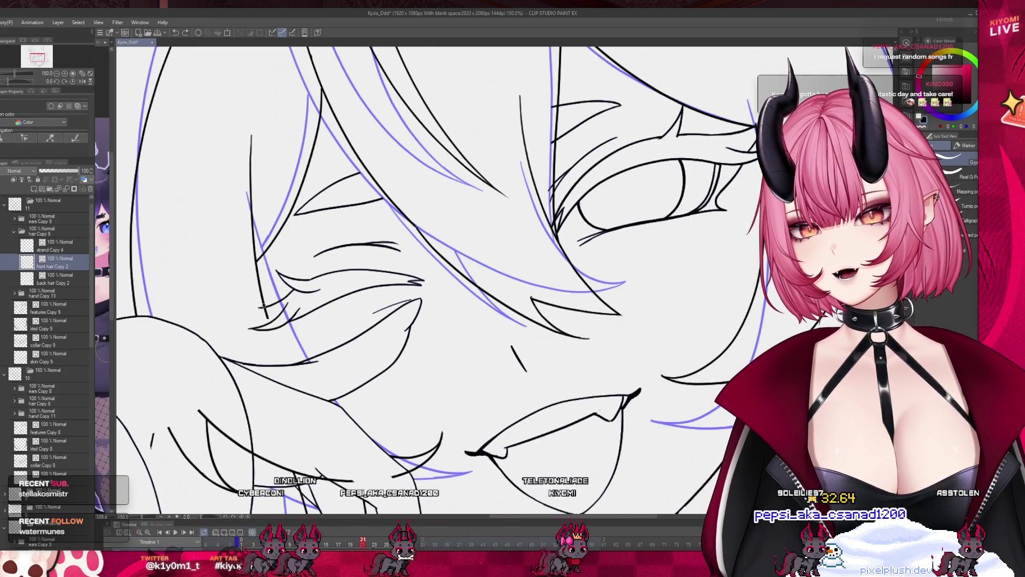
{"action": "left_click_drag", "start_coordinate": [264, 307], "coordinate": [288, 361]}
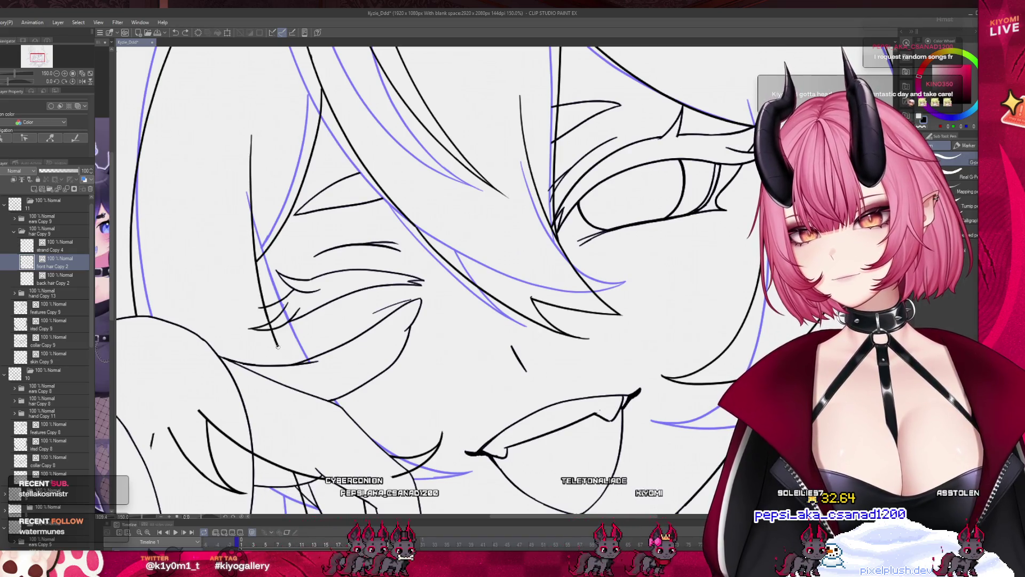
{"action": "scroll", "coordinate": [280, 335], "scroll_direction": "down", "scroll_amount": 2}
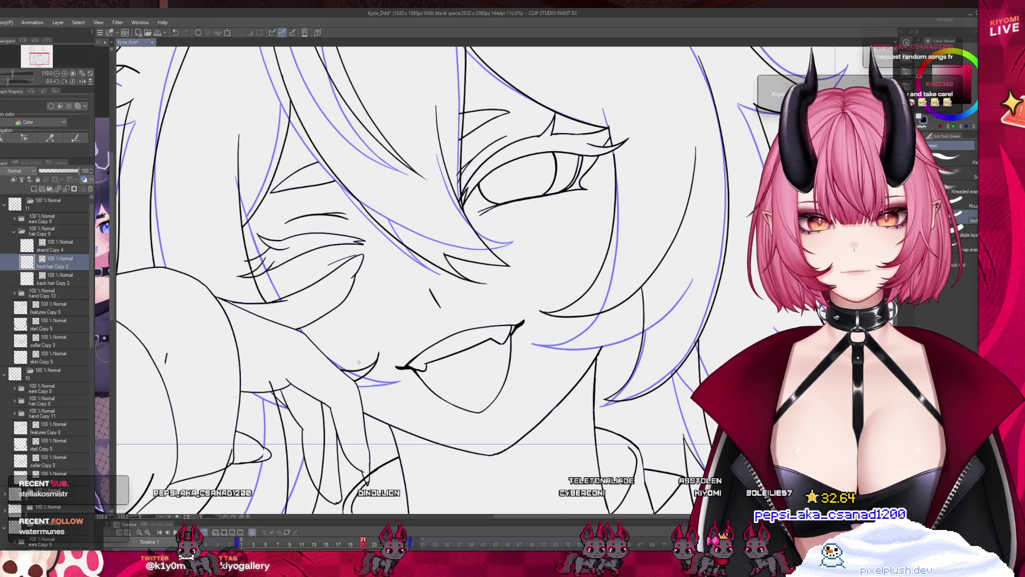
{"action": "key", "text": "ctrl+0"}
{"action": "key", "text": "ctrl+alt+0"}
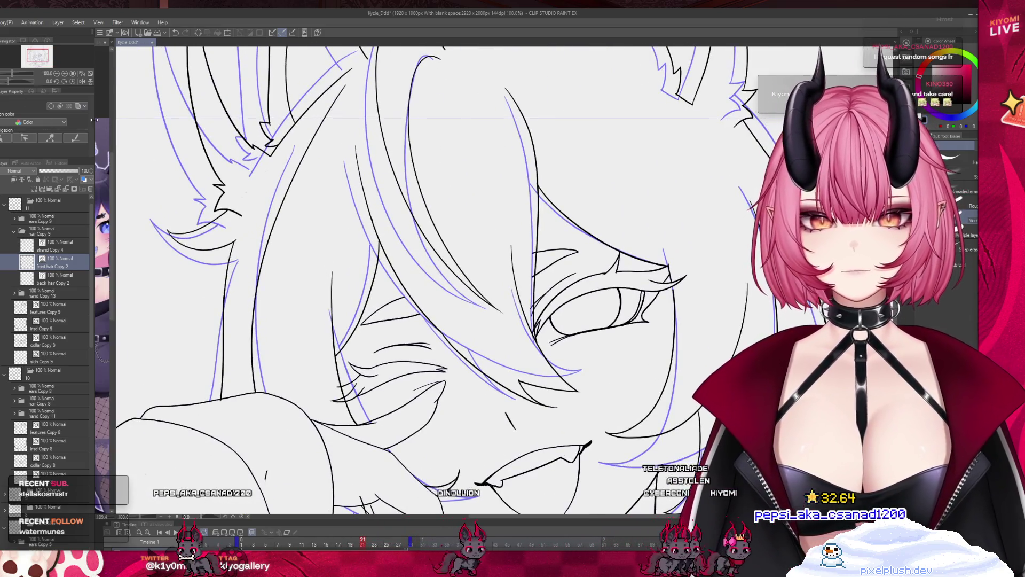
- Lasso the hair strand beside the left ear, warp it, and apply the transform
{"action": "key", "text": "m"}
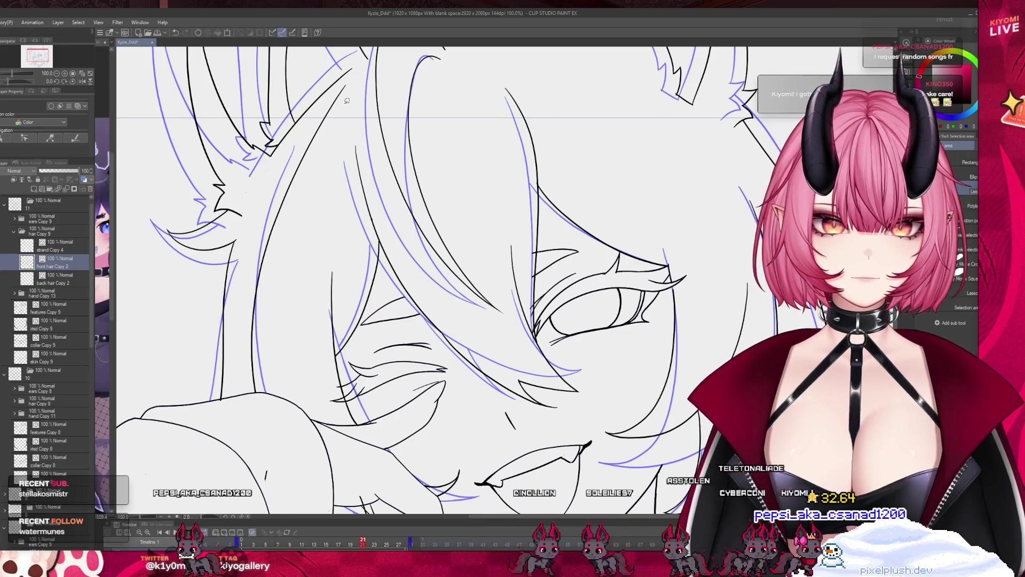
{"action": "mouse_move", "coordinate": [247, 234]}
{"action": "left_mouse_down"}
{"action": "mouse_move", "coordinate": [251, 406]}
{"action": "mouse_move", "coordinate": [307, 214]}
{"action": "mouse_move", "coordinate": [355, 109]}
{"action": "left_mouse_up"}
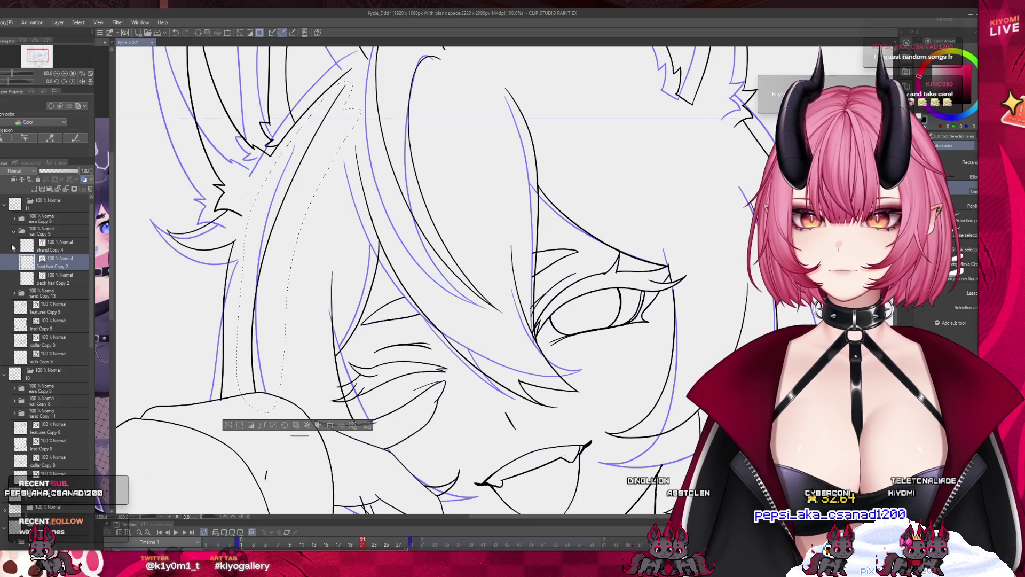
{"action": "key", "text": "ctrl+t"}
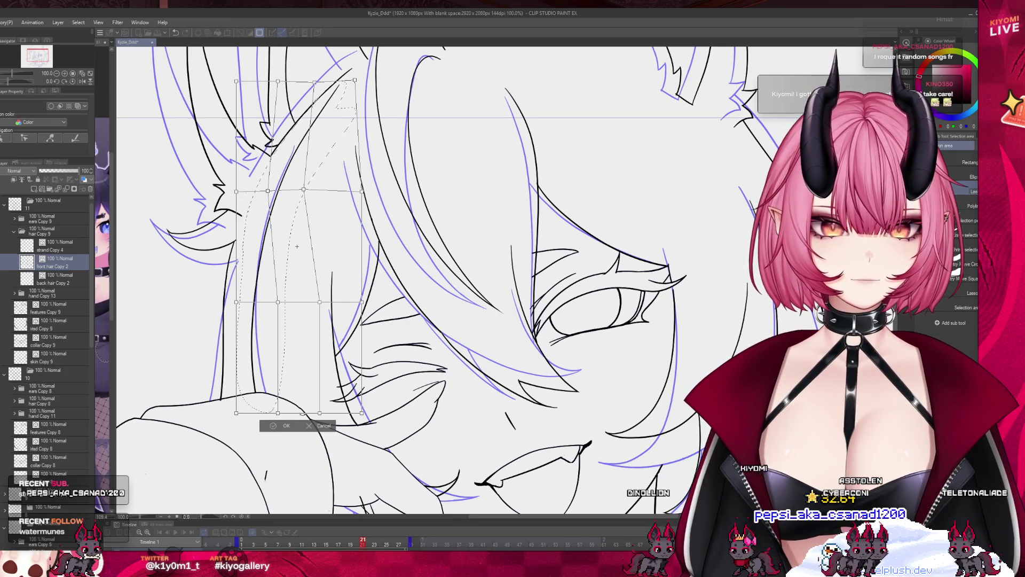
{"action": "left_click", "coordinate": [277, 427]}
{"action": "left_click", "coordinate": [225, 427]}
{"action": "key", "text": "ctrl+0"}
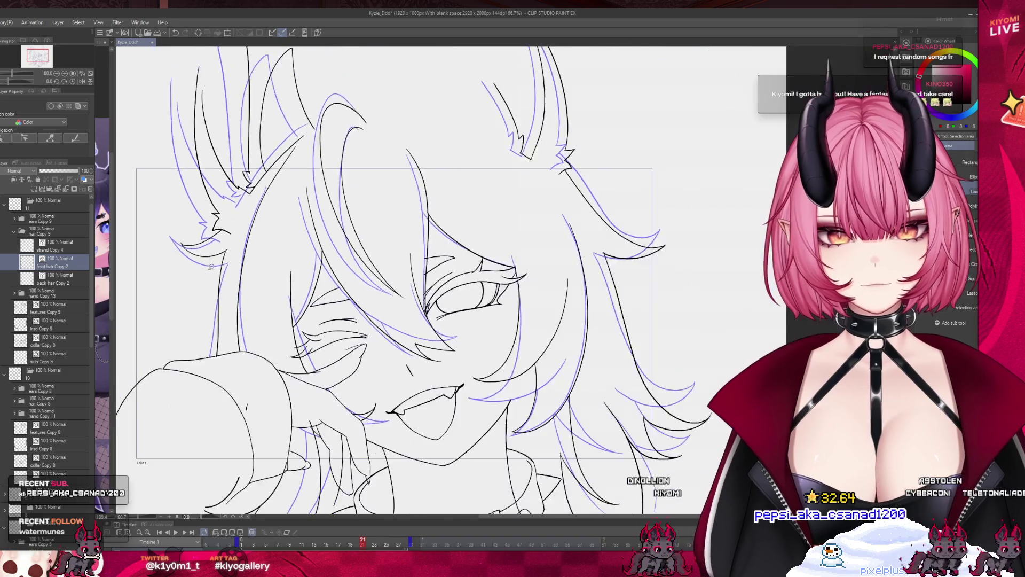
{"action": "scroll", "coordinate": [332, 341], "scroll_direction": "up", "scroll_amount": 2}
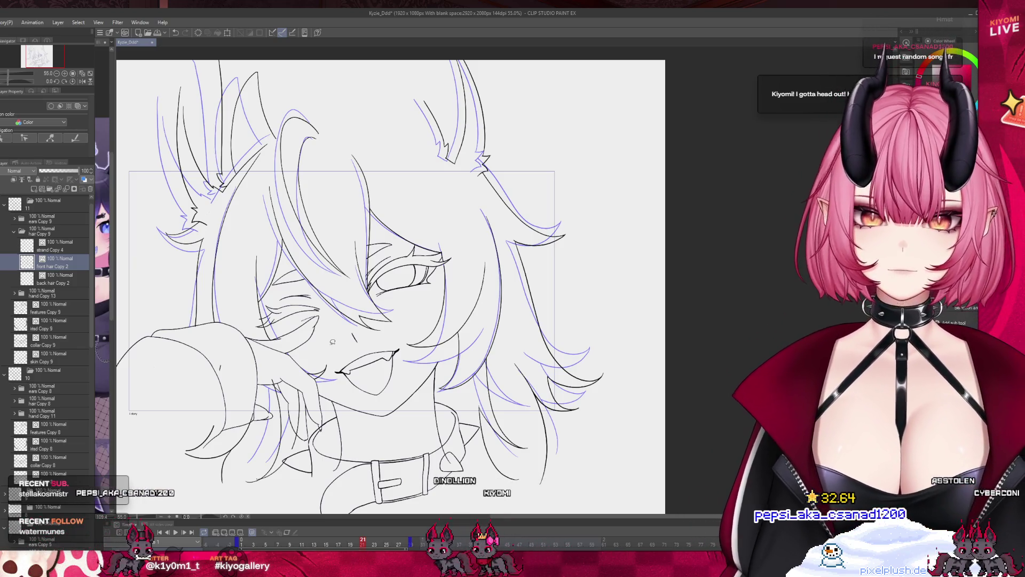
{"action": "scroll", "coordinate": [361, 263], "scroll_direction": "up", "scroll_amount": 3}
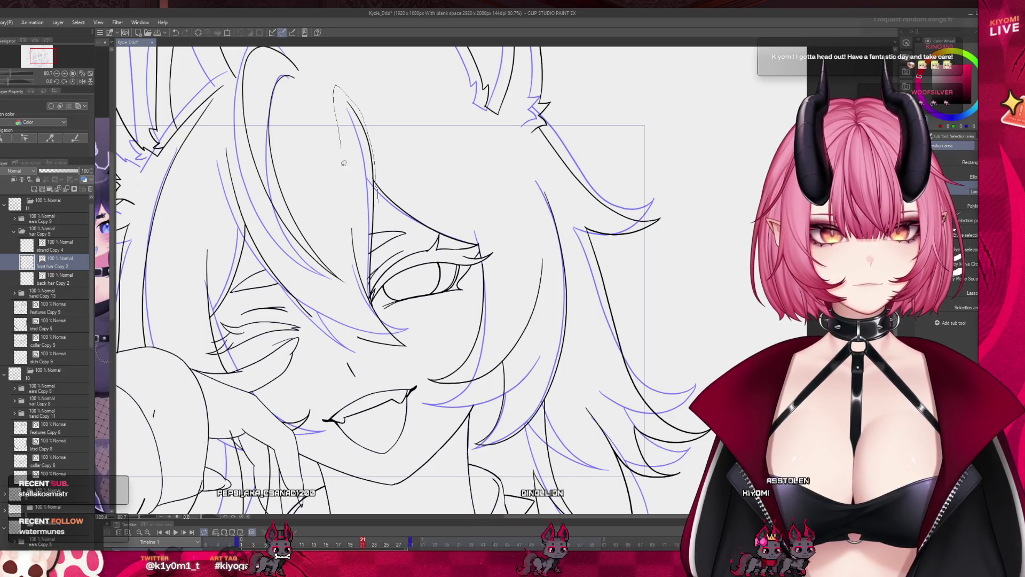
- Select the strand crossing the eye, try a transform, then cancel and deselect
{"action": "left_click_drag", "start_coordinate": [351, 297], "coordinate": [377, 193]}
{"action": "key", "text": "ctrl+t"}
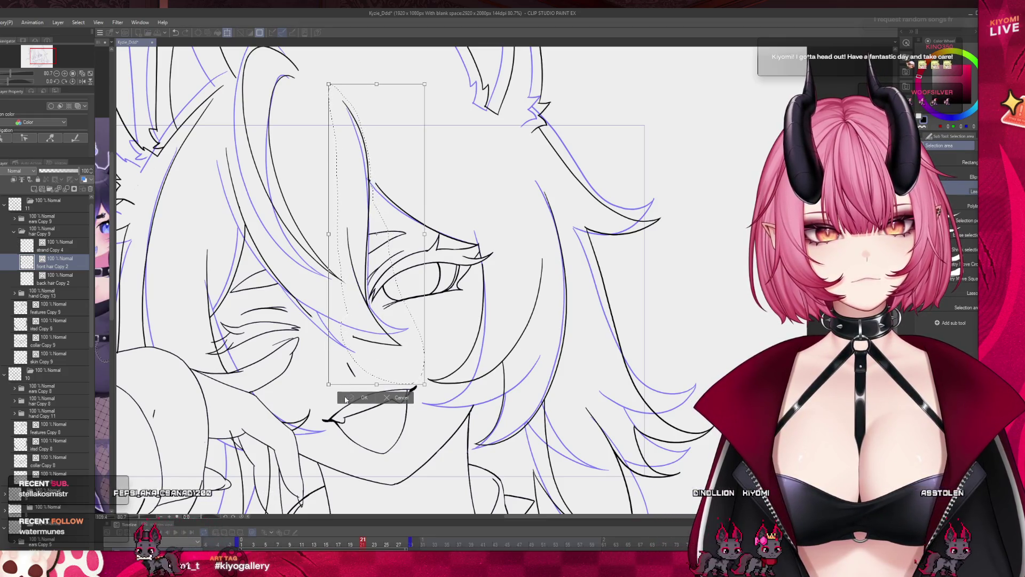
{"action": "key", "text": "Return"}
{"action": "left_click", "coordinate": [318, 397]}
{"action": "scroll", "coordinate": [559, 150], "scroll_direction": "up", "scroll_amount": 2}
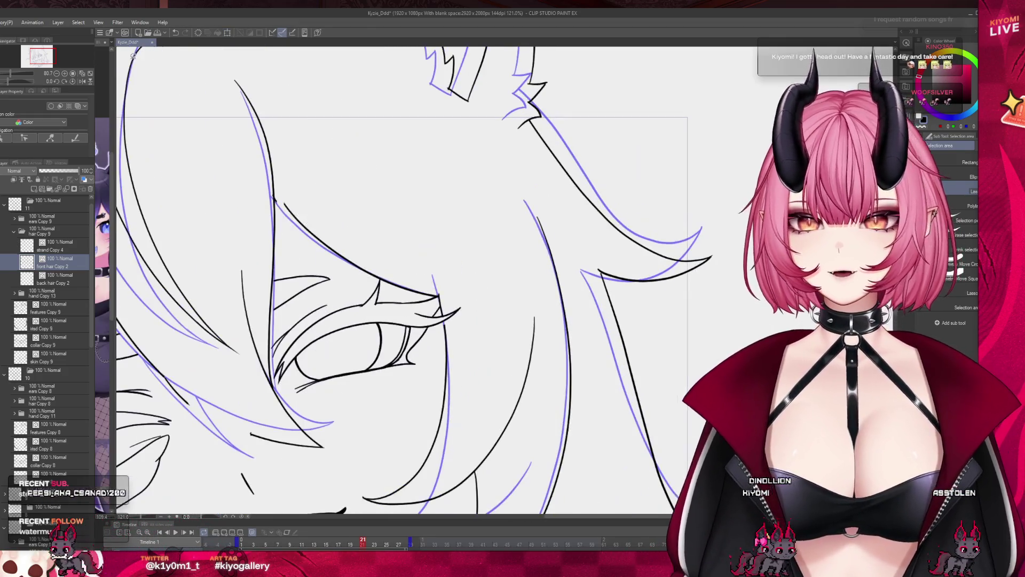
- Erase the top of a stray stroke near the face and zoom out
{"action": "scroll", "coordinate": [294, 145], "scroll_direction": "up", "scroll_amount": 2}
{"action": "key", "text": "p"}
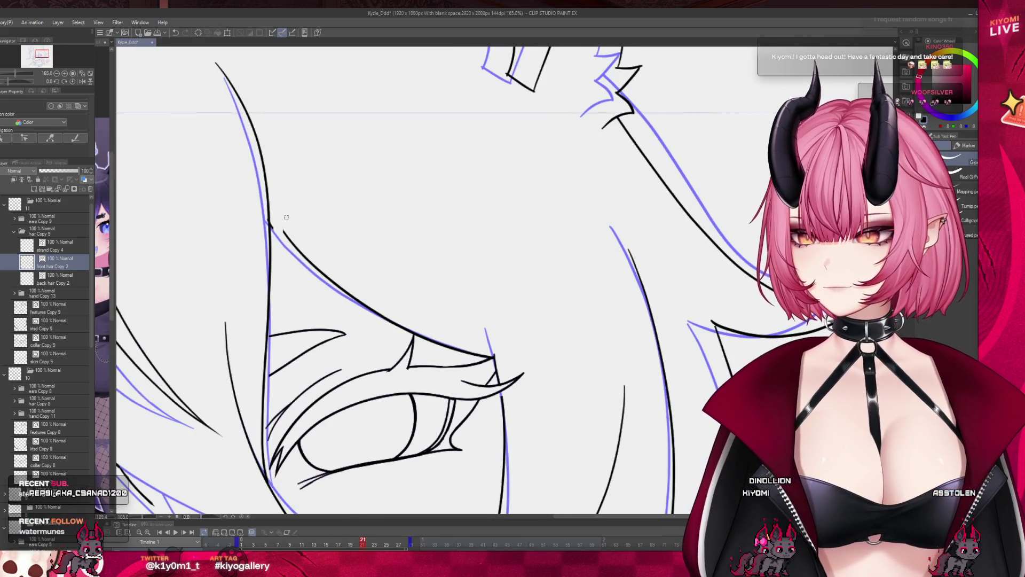
{"action": "left_click_drag", "start_coordinate": [283, 230], "coordinate": [309, 260]}
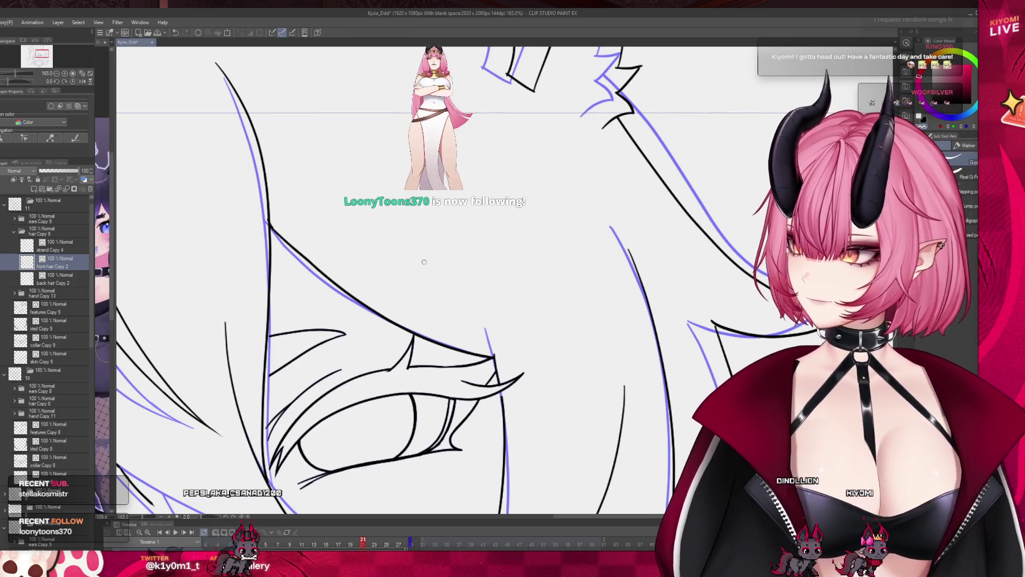
{"action": "key", "text": "ctrl+minus"}
{"action": "key", "text": "ctrl+minus"}
{"action": "key", "text": "ctrl+minus"}
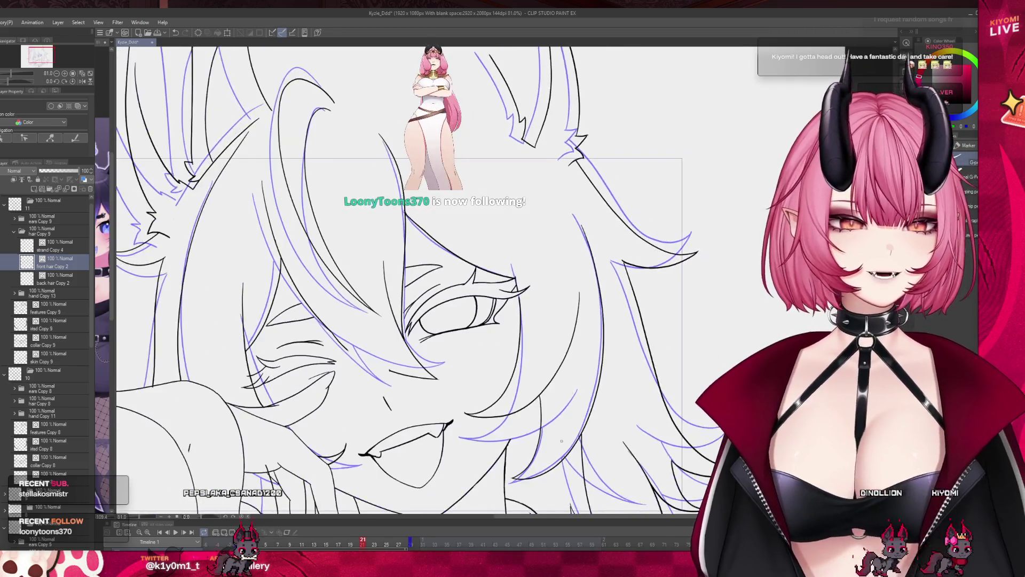
{"action": "scroll", "coordinate": [562, 395], "scroll_direction": "down", "scroll_amount": 3}
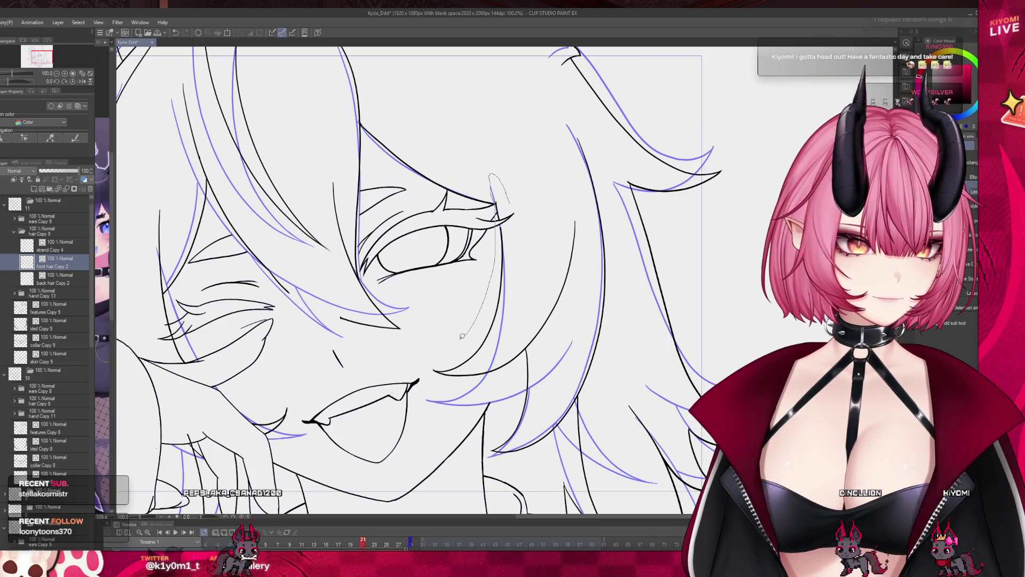
- Lasso the strands right of the eye, skew and stretch them upward, and apply
{"action": "left_click_drag", "start_coordinate": [574, 297], "coordinate": [525, 166]}
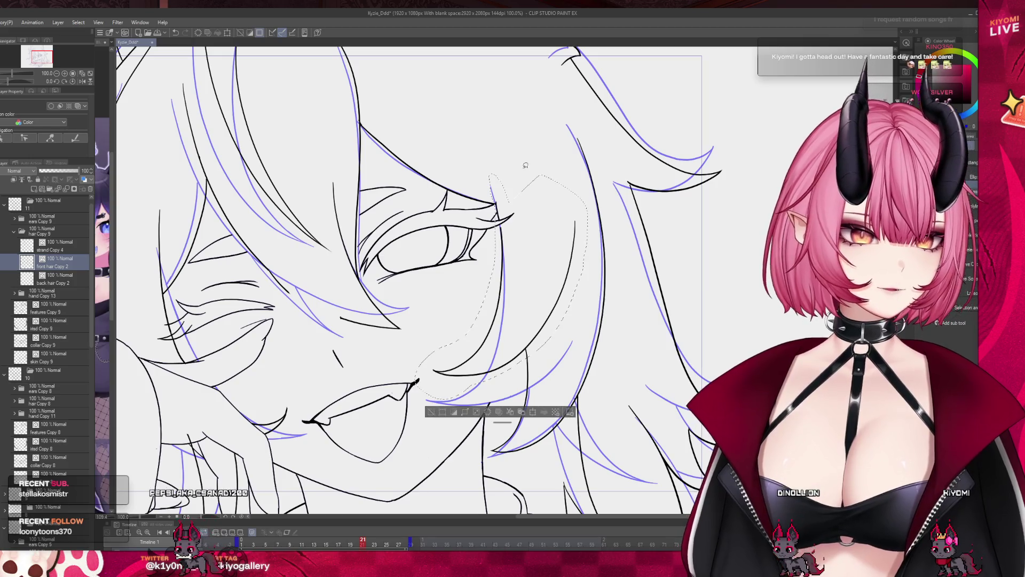
{"action": "left_click", "coordinate": [532, 412]}
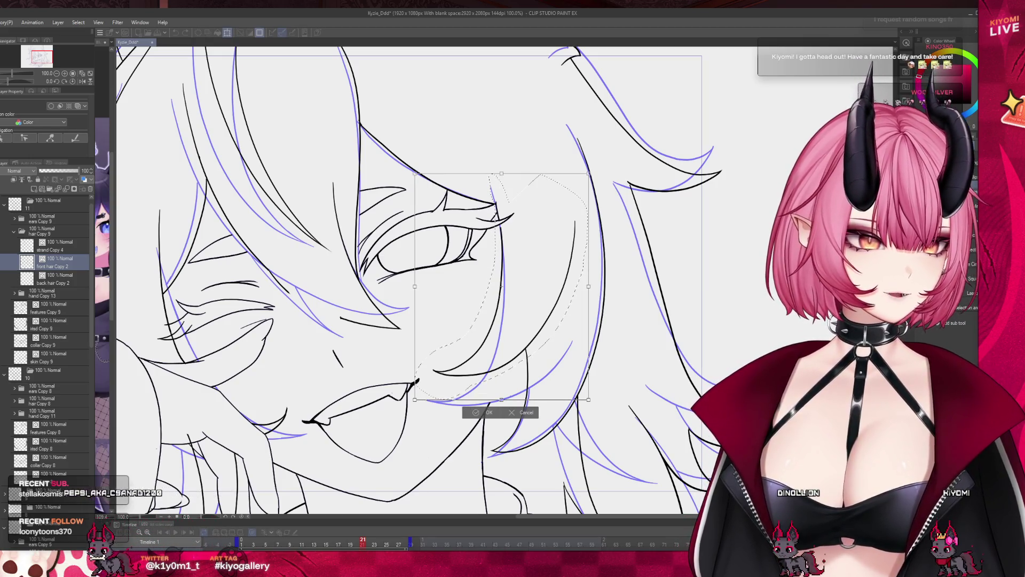
{"action": "left_click_drag", "start_coordinate": [415, 399], "coordinate": [421, 436]}
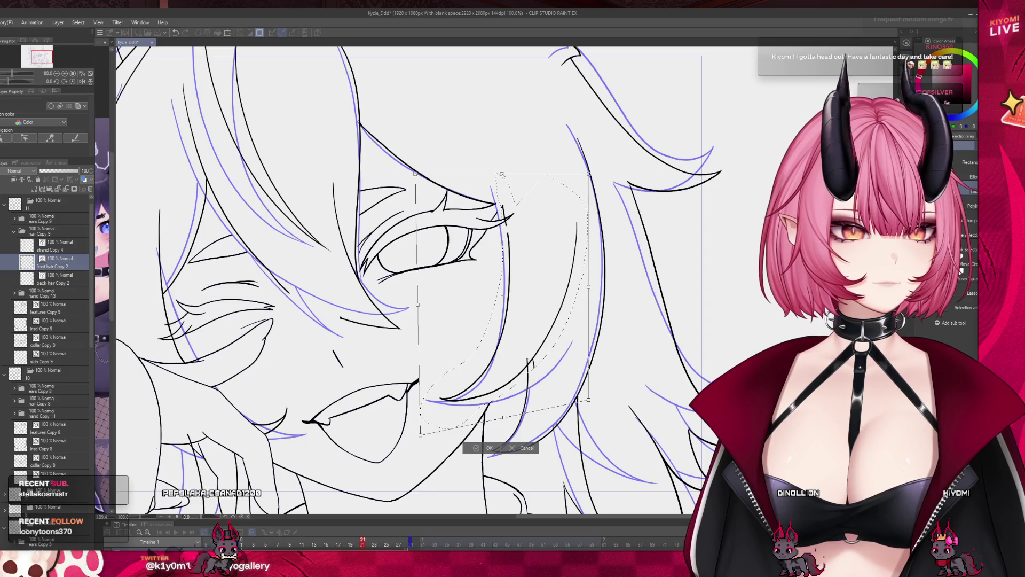
{"action": "left_click_drag", "start_coordinate": [494, 176], "coordinate": [496, 174]}
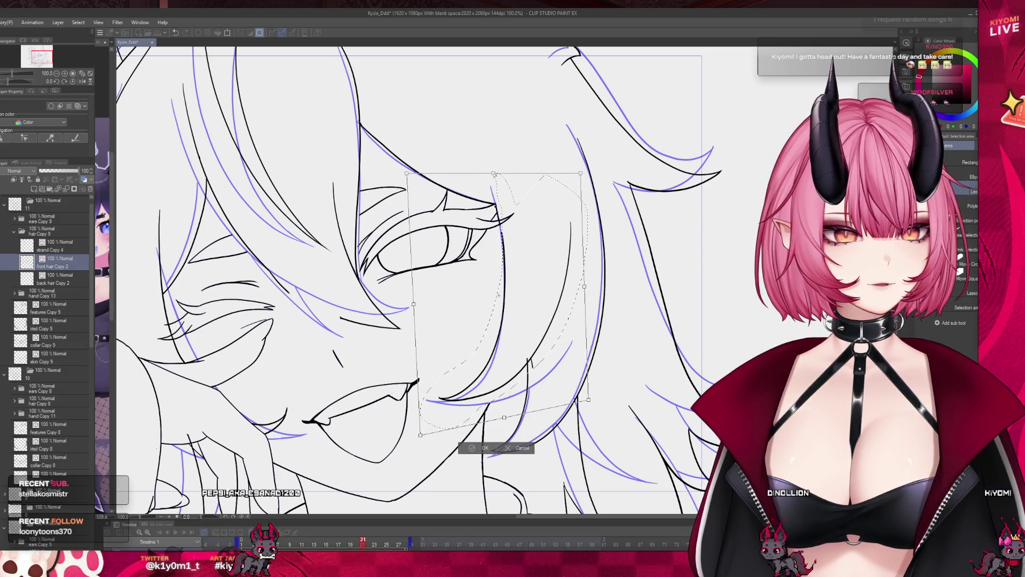
{"action": "left_click", "coordinate": [481, 448]}
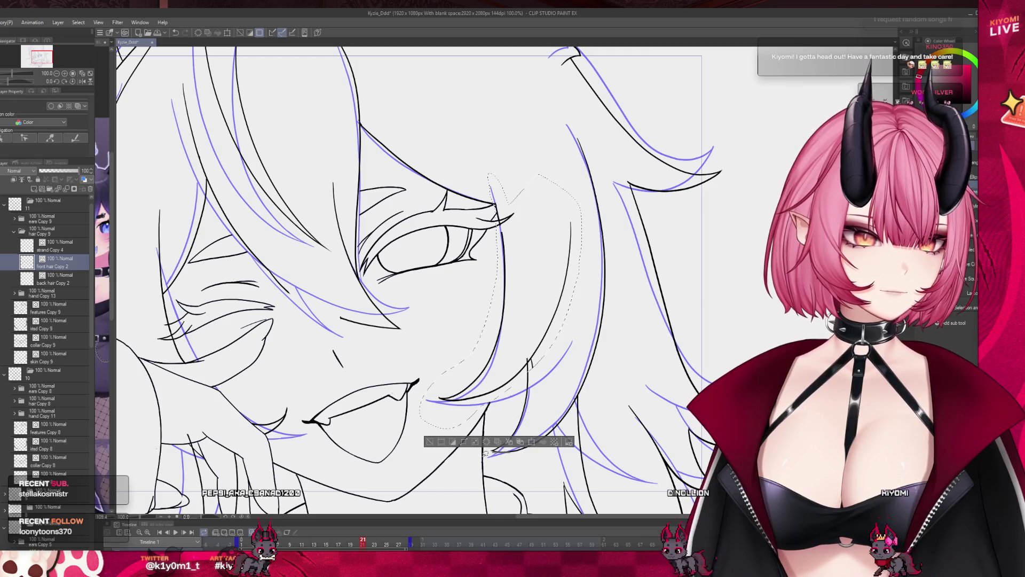
{"action": "left_click", "coordinate": [428, 445]}
{"action": "mouse_move", "coordinate": [366, 542]}
{"action": "left_mouse_down"}
{"action": "mouse_move", "coordinate": [346, 545]}
{"action": "mouse_move", "coordinate": [368, 542]}
{"action": "left_mouse_up"}
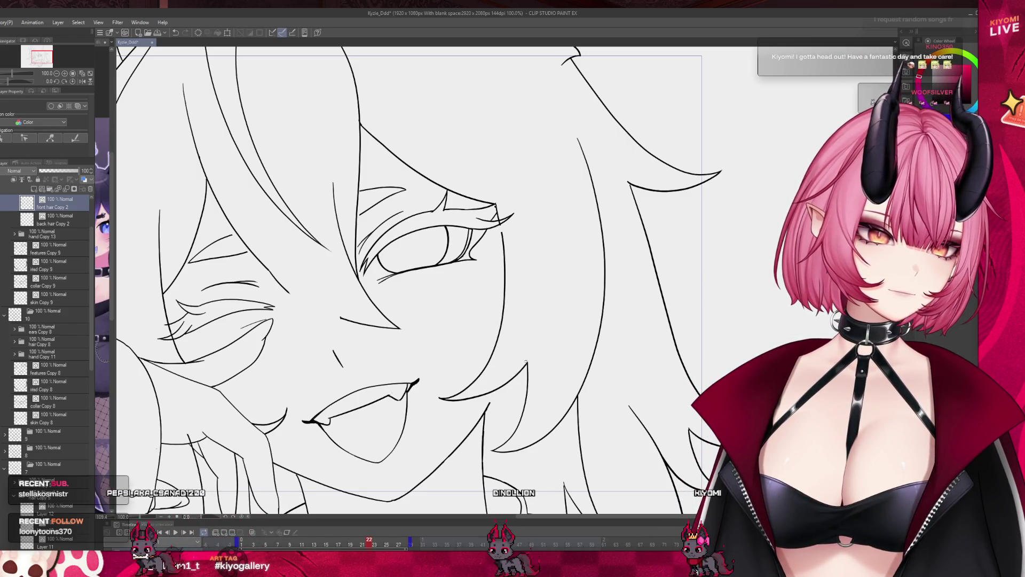
- Scrub back to frame 21, switch to the G-pen, and zoom in on the eye
{"action": "left_click_drag", "start_coordinate": [367, 544], "coordinate": [363, 546]}
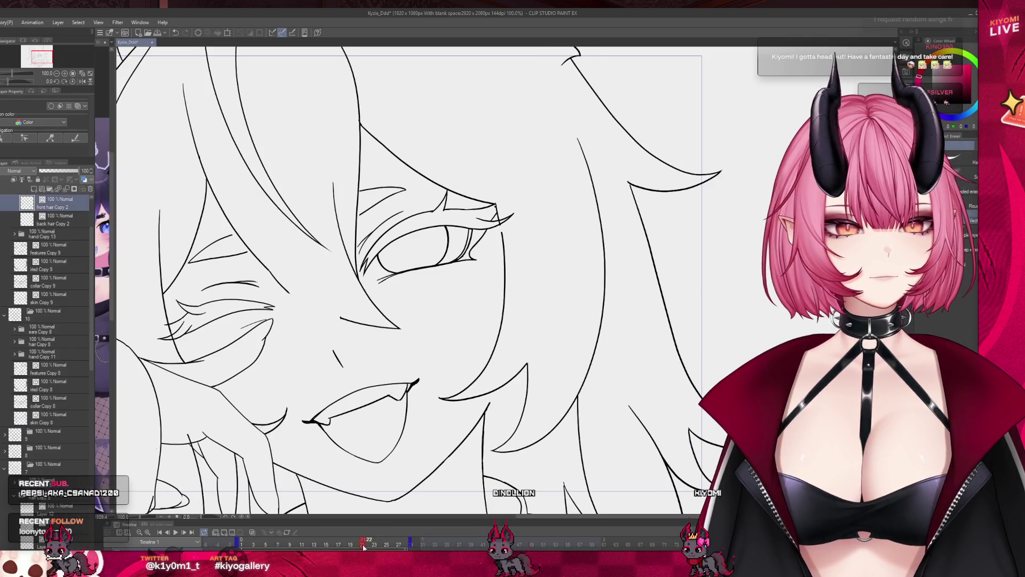
{"action": "key", "text": "p"}
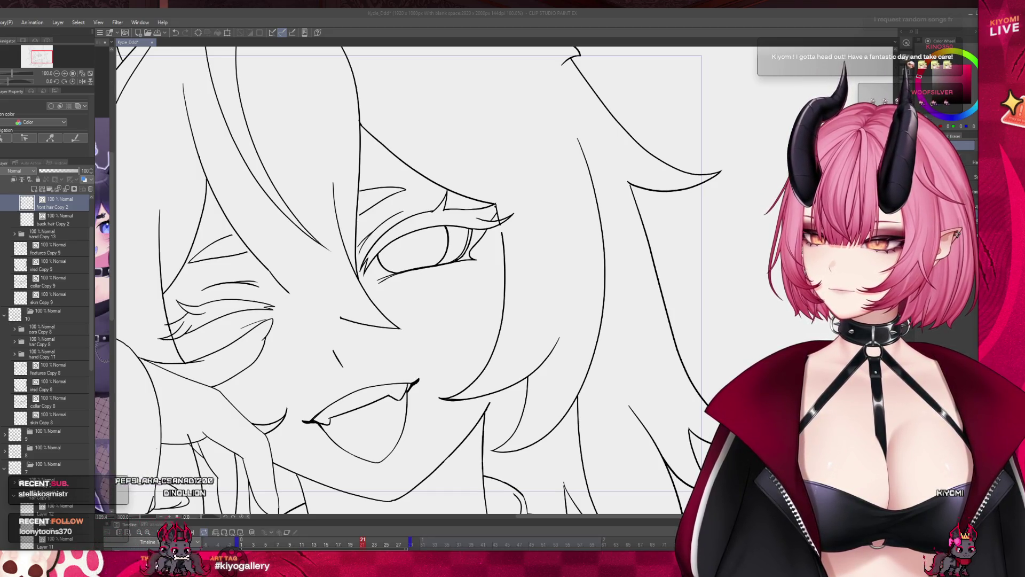
{"action": "scroll", "coordinate": [409, 280], "scroll_direction": "down", "scroll_amount": 4}
{"action": "scroll", "coordinate": [409, 281], "scroll_direction": "up", "scroll_amount": 3}
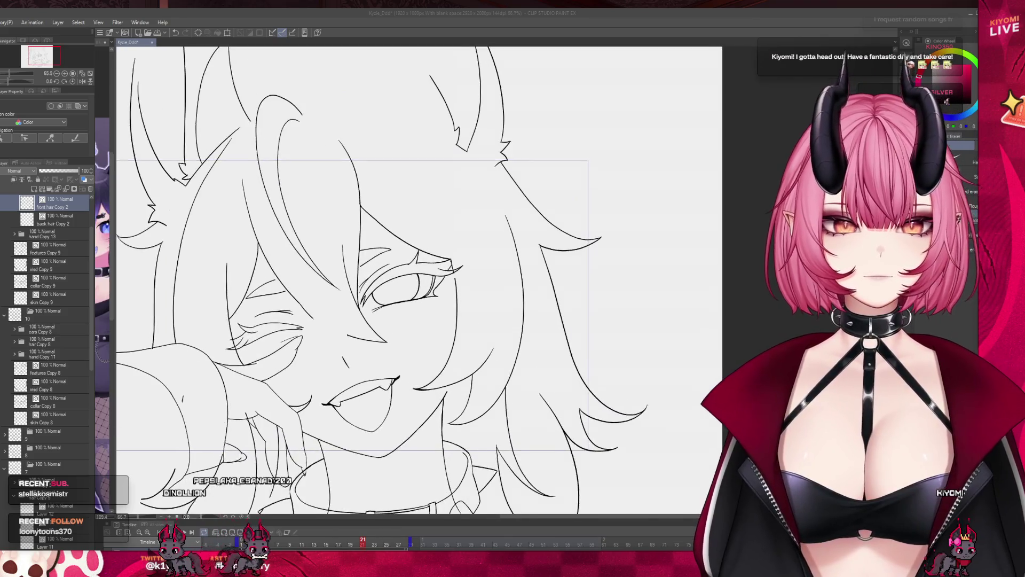
{"action": "scroll", "coordinate": [466, 256], "scroll_direction": "up", "scroll_amount": 3}
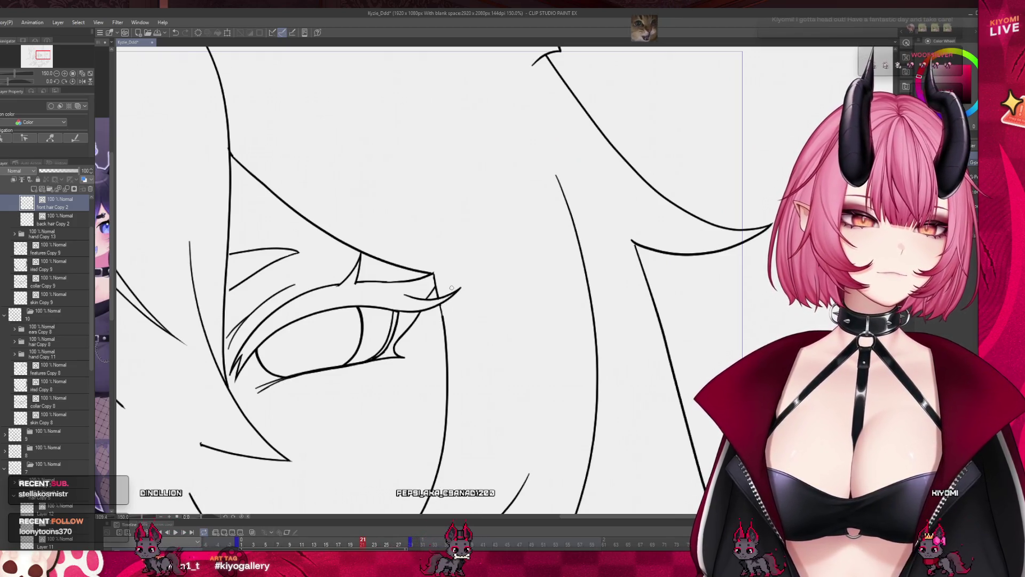
{"action": "scroll", "coordinate": [445, 276], "scroll_direction": "down", "scroll_amount": 5}
{"action": "scroll", "coordinate": [382, 331], "scroll_direction": "up", "scroll_amount": 3}
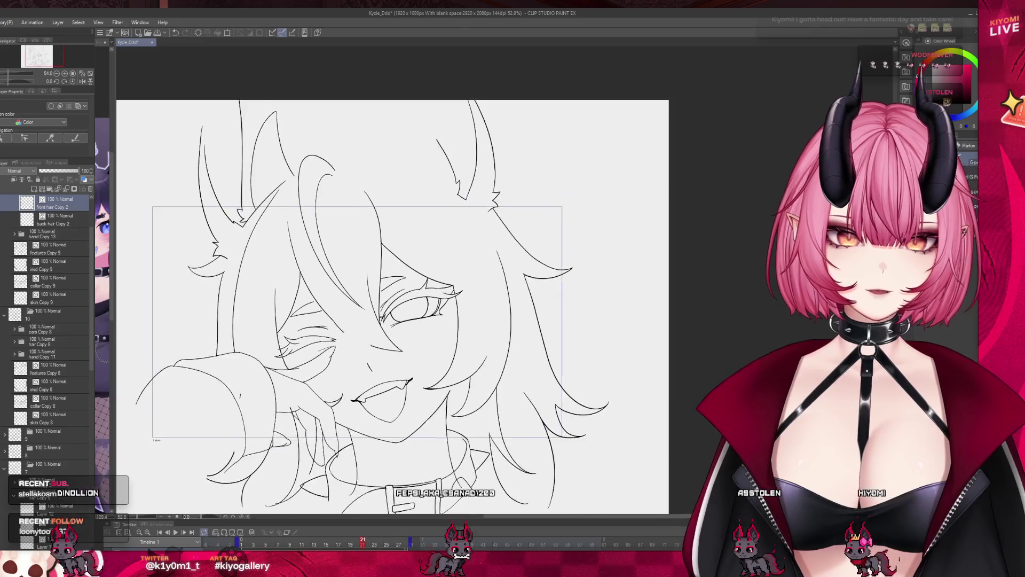
{"action": "scroll", "coordinate": [383, 331], "scroll_direction": "up", "scroll_amount": 3}
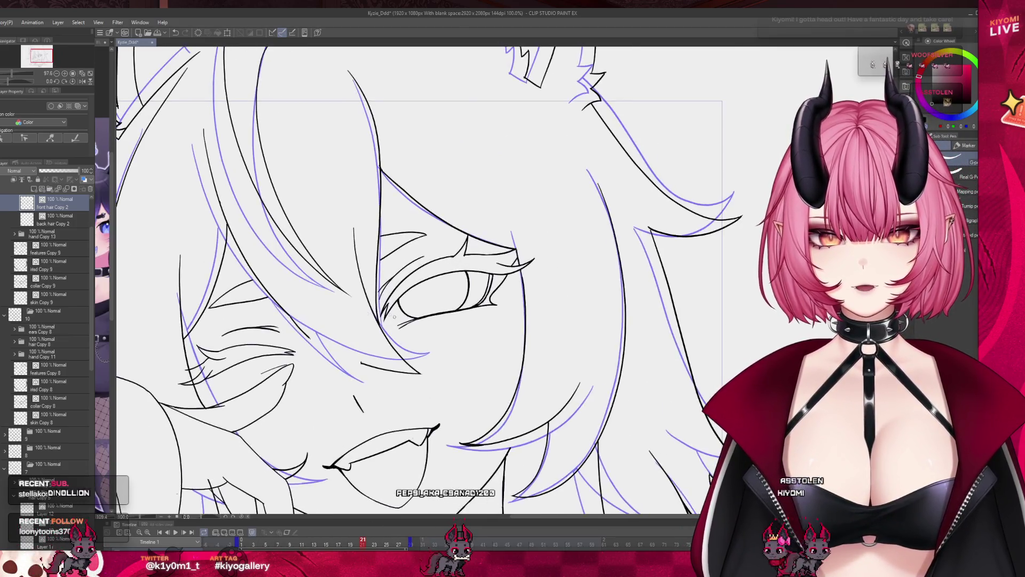
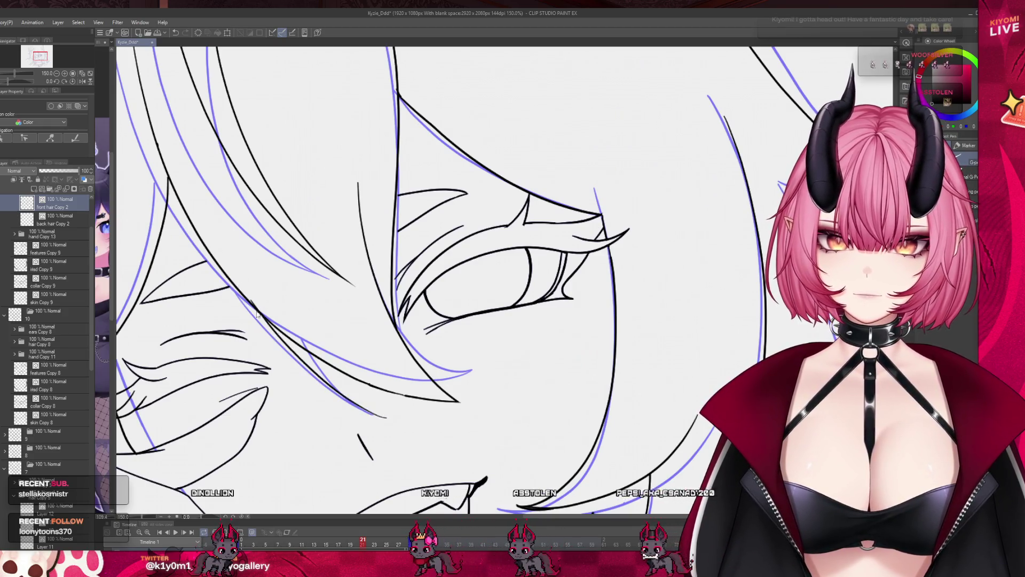
- Ink a clean line along the sketch beside the eye, then play and stop the animation
{"action": "left_click_drag", "start_coordinate": [290, 346], "coordinate": [388, 411]}
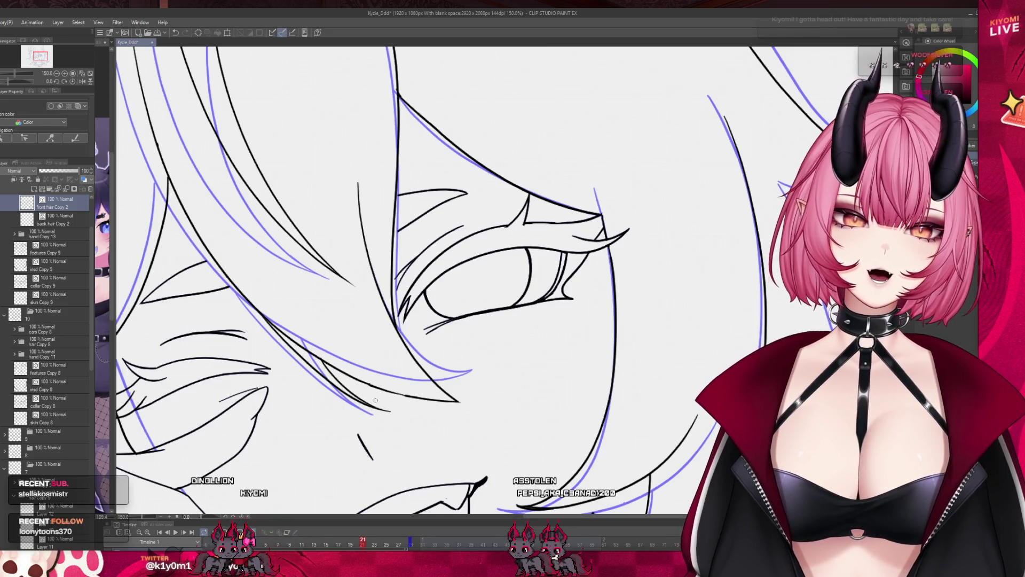
{"action": "scroll", "coordinate": [338, 266], "scroll_direction": "down", "scroll_amount": 6}
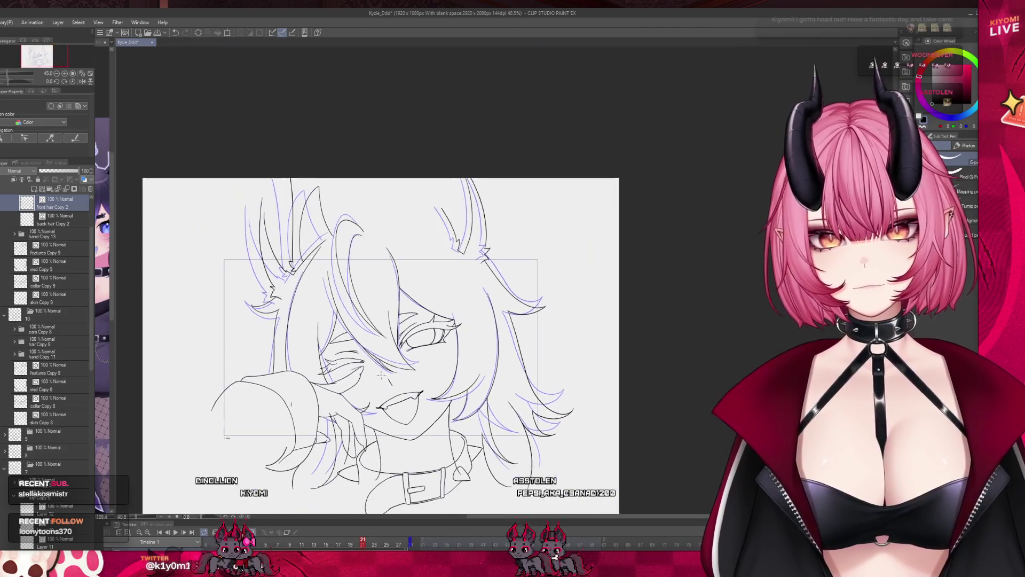
{"action": "left_click", "coordinate": [175, 533]}
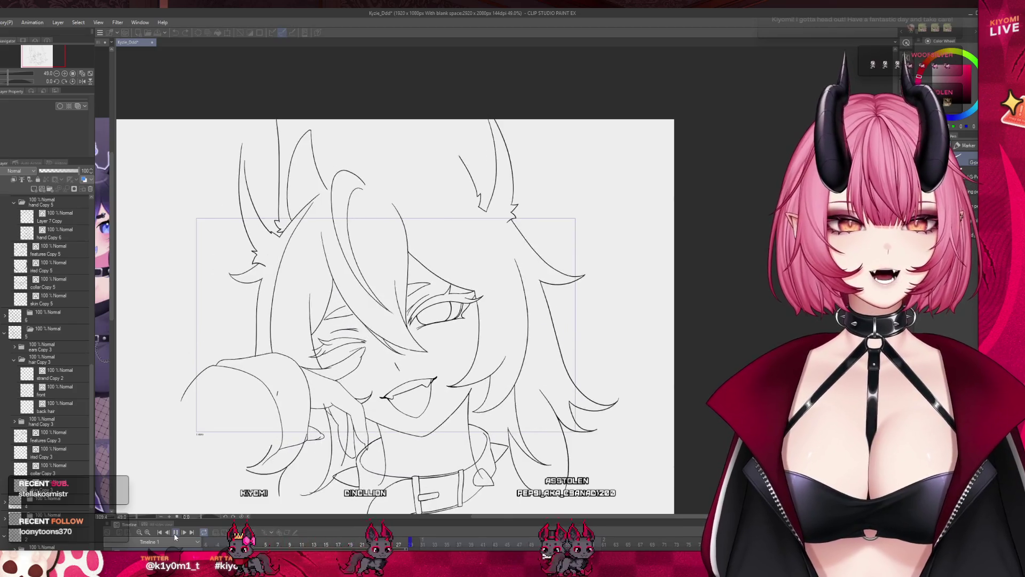
{"action": "left_click", "coordinate": [174, 533]}
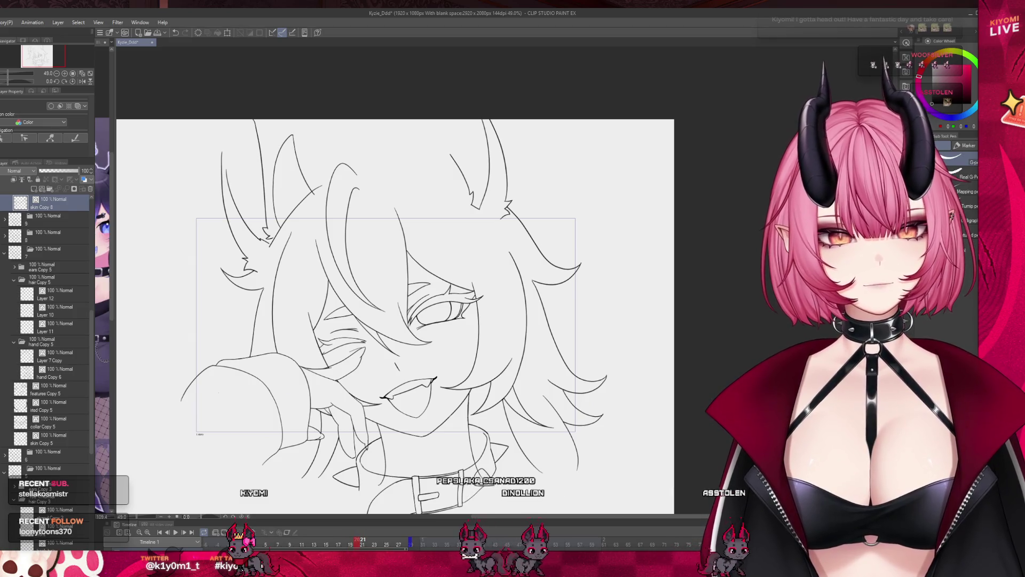
- Turn onion skin back on and expand the ears layer group
{"action": "scroll", "coordinate": [421, 296], "scroll_direction": "up", "scroll_amount": 5}
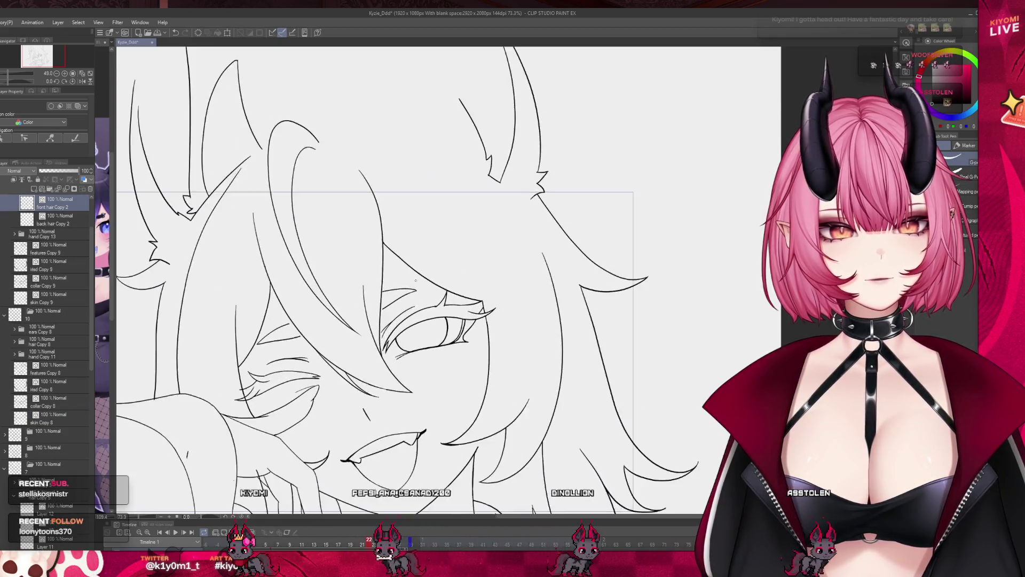
{"action": "left_click", "coordinate": [252, 532]}
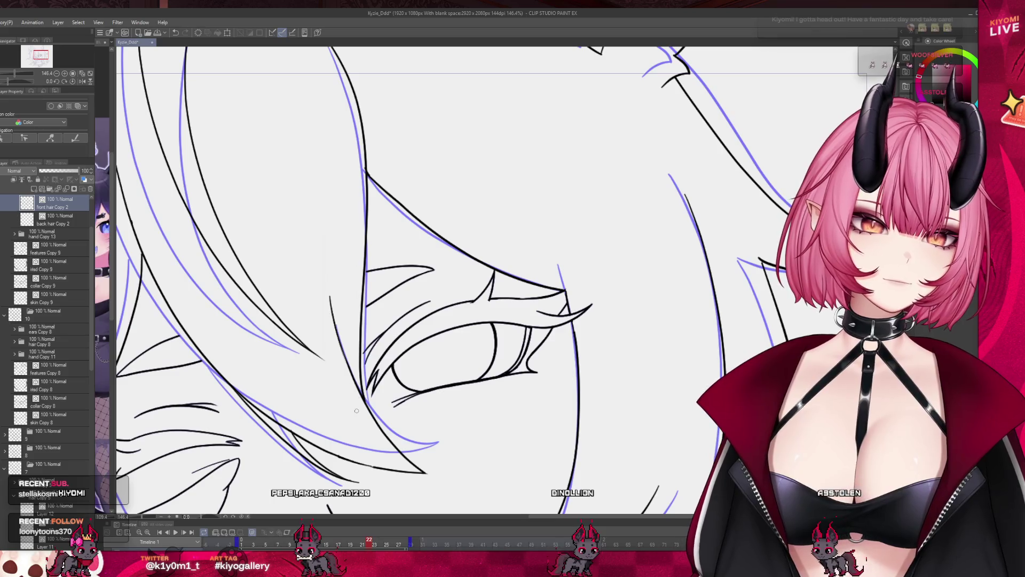
{"action": "scroll", "coordinate": [357, 410], "scroll_direction": "down", "scroll_amount": 10}
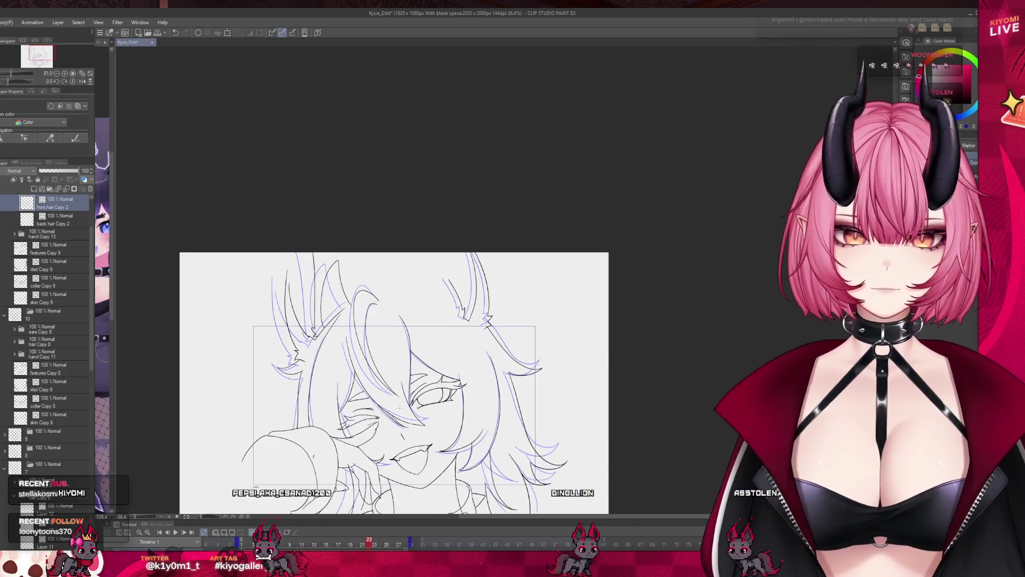
{"action": "scroll", "coordinate": [378, 457], "scroll_direction": "up", "scroll_amount": 1}
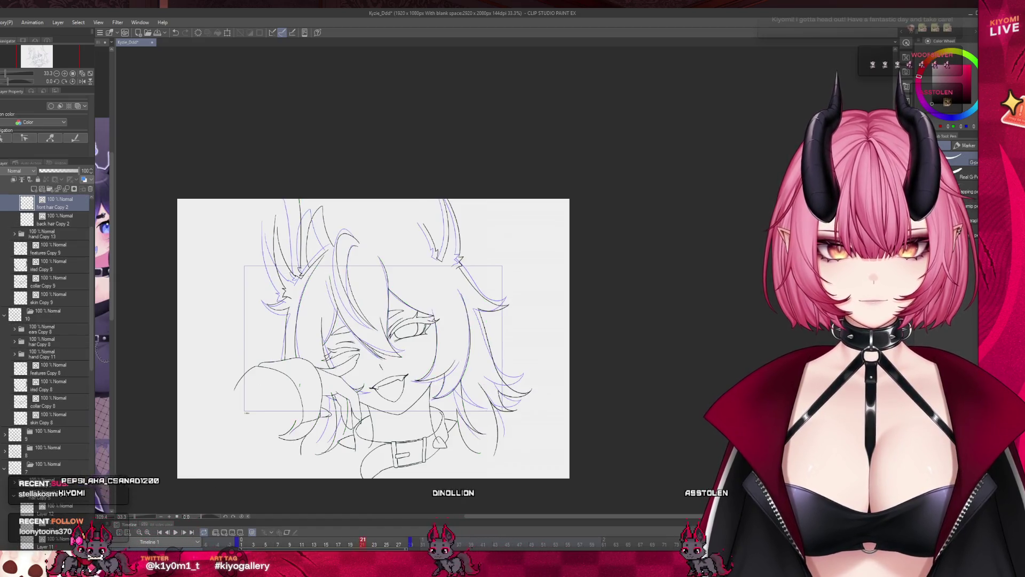
{"action": "scroll", "coordinate": [360, 391], "scroll_direction": "up", "scroll_amount": 1}
{"action": "scroll", "coordinate": [341, 361], "scroll_direction": "up", "scroll_amount": 1}
{"action": "scroll", "coordinate": [48, 283], "scroll_direction": "up", "scroll_amount": 2}
{"action": "left_click", "coordinate": [16, 229]}
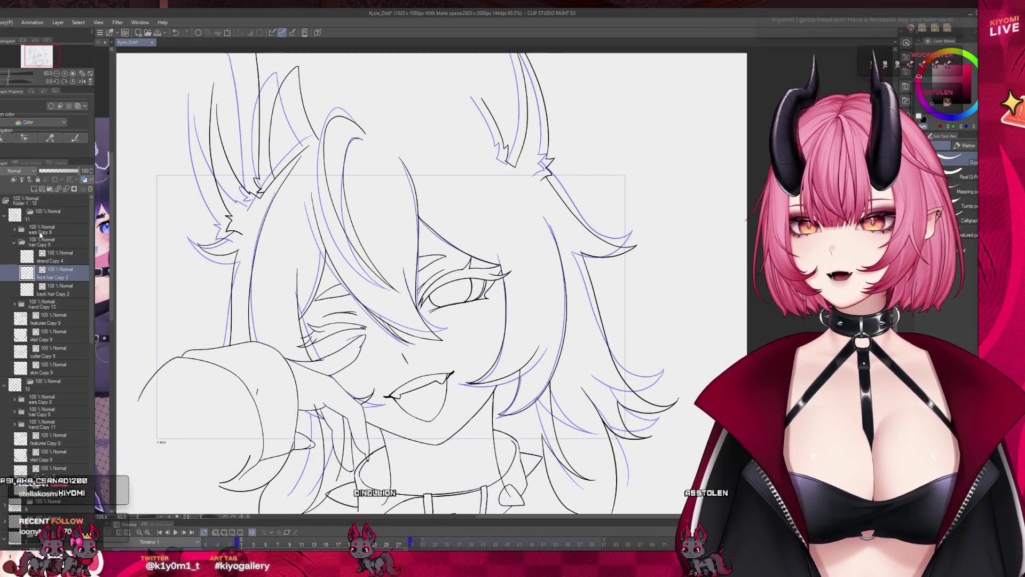
{"action": "left_click", "coordinate": [15, 229]}
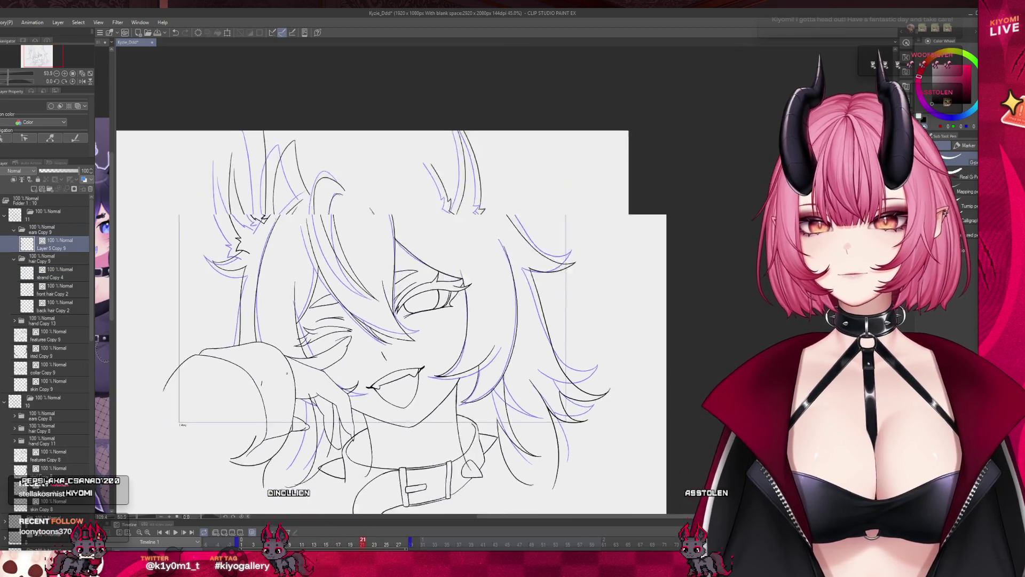
- Lasso the left ear, rotate it slightly and move it a little left and down
{"action": "key", "text": "m"}
{"action": "mouse_move", "coordinate": [358, 152]}
{"action": "left_mouse_down"}
{"action": "mouse_move", "coordinate": [235, 131]}
{"action": "mouse_move", "coordinate": [214, 224]}
{"action": "mouse_move", "coordinate": [324, 280]}
{"action": "mouse_move", "coordinate": [299, 321]}
{"action": "left_mouse_up"}
{"action": "key", "text": "ctrl+t"}
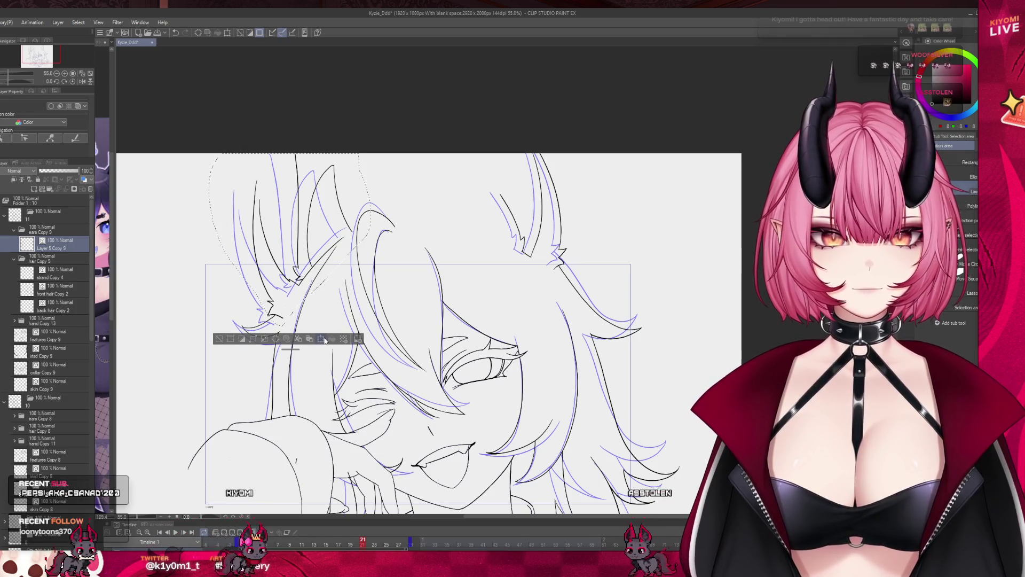
{"action": "left_click_drag", "start_coordinate": [470, 288], "coordinate": [477, 254]}
{"action": "left_click_drag", "start_coordinate": [293, 277], "coordinate": [277, 283]}
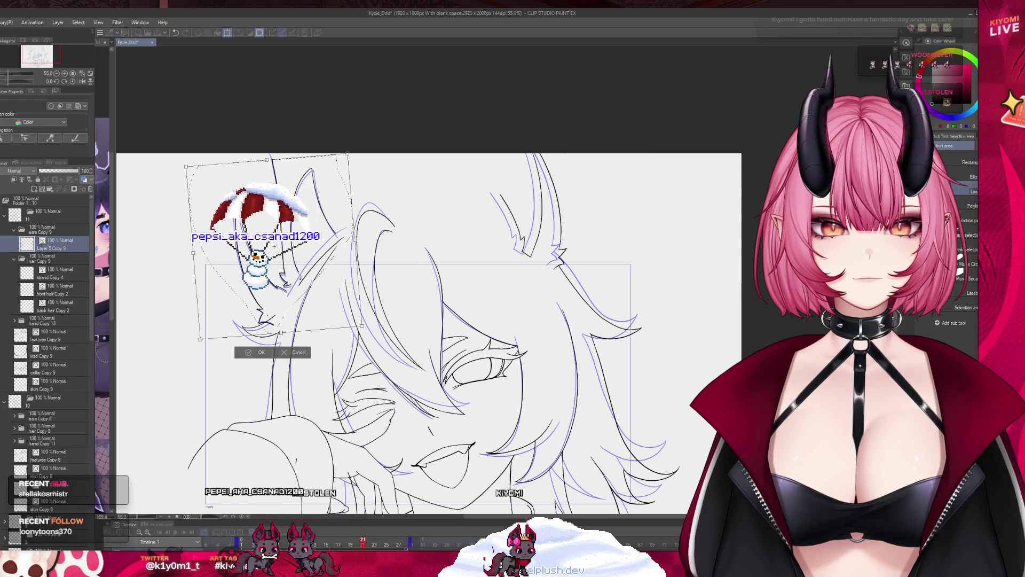
{"action": "key", "text": "Return"}
- Lasso and transform the top-right ear, then clear the selection
{"action": "mouse_move", "coordinate": [593, 149]}
{"action": "left_mouse_down"}
{"action": "mouse_move", "coordinate": [550, 288]}
{"action": "mouse_move", "coordinate": [478, 134]}
{"action": "left_mouse_up"}
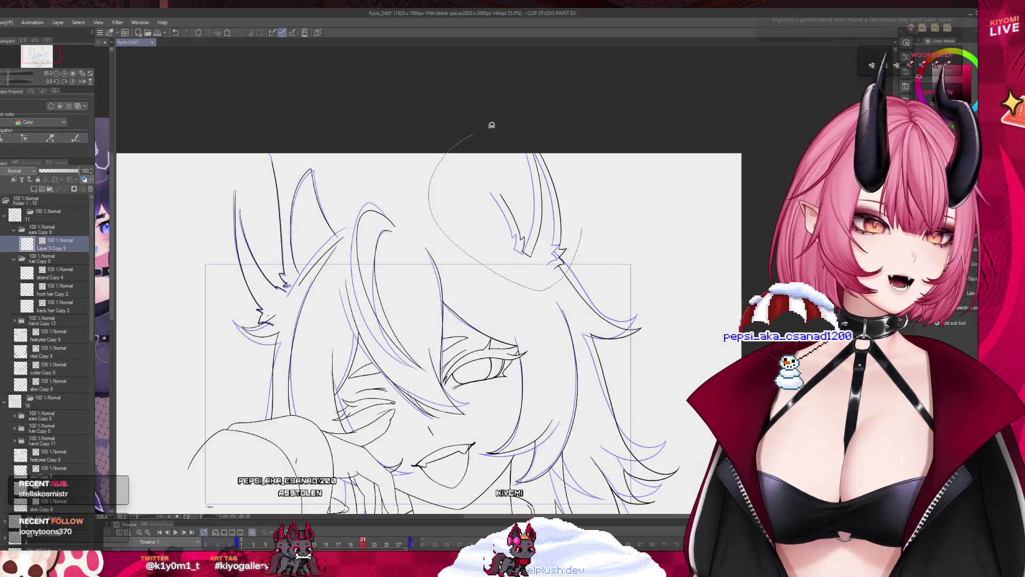
{"action": "left_click", "coordinate": [547, 303]}
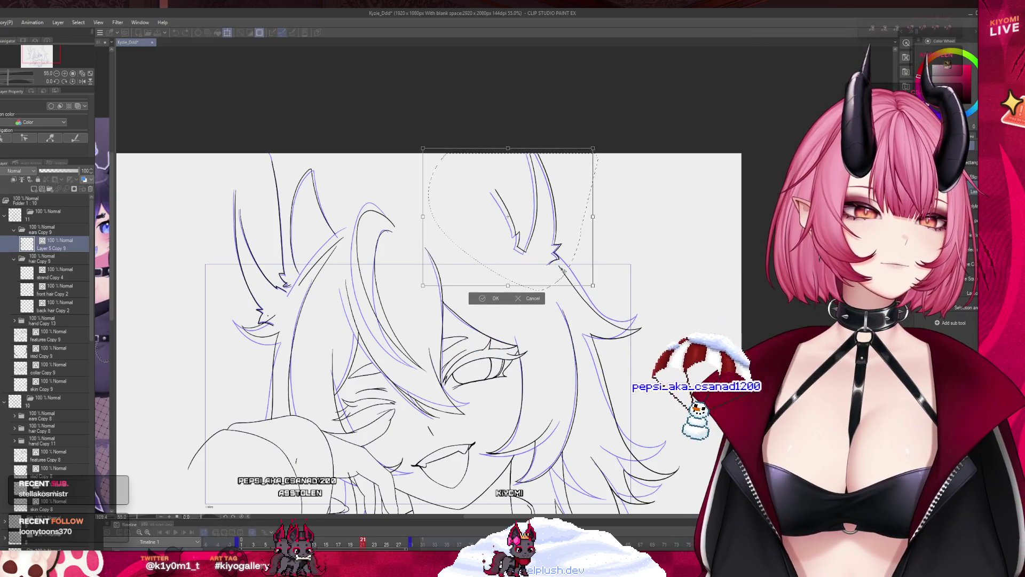
{"action": "left_click", "coordinate": [494, 299]}
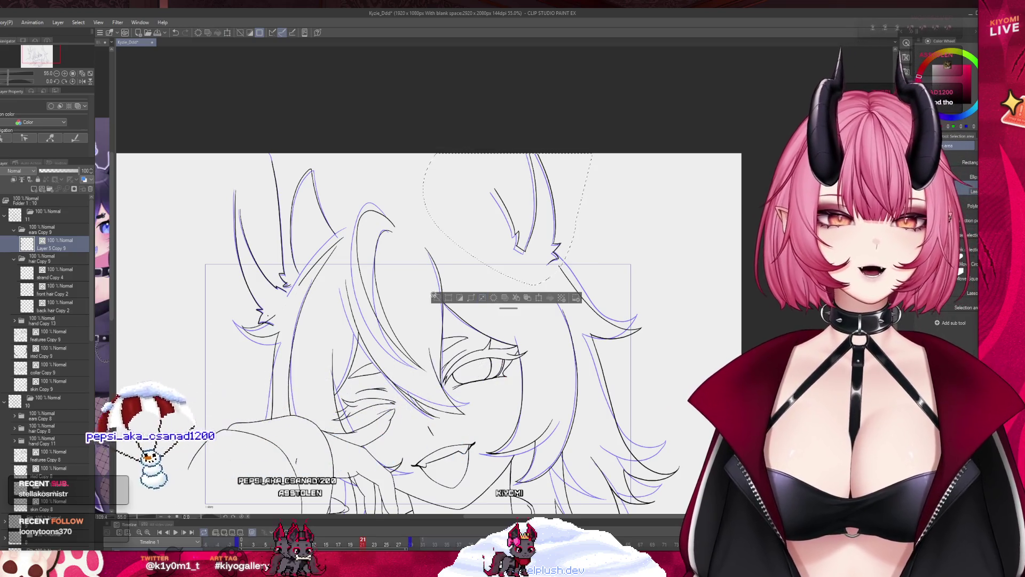
{"action": "left_click", "coordinate": [437, 297]}
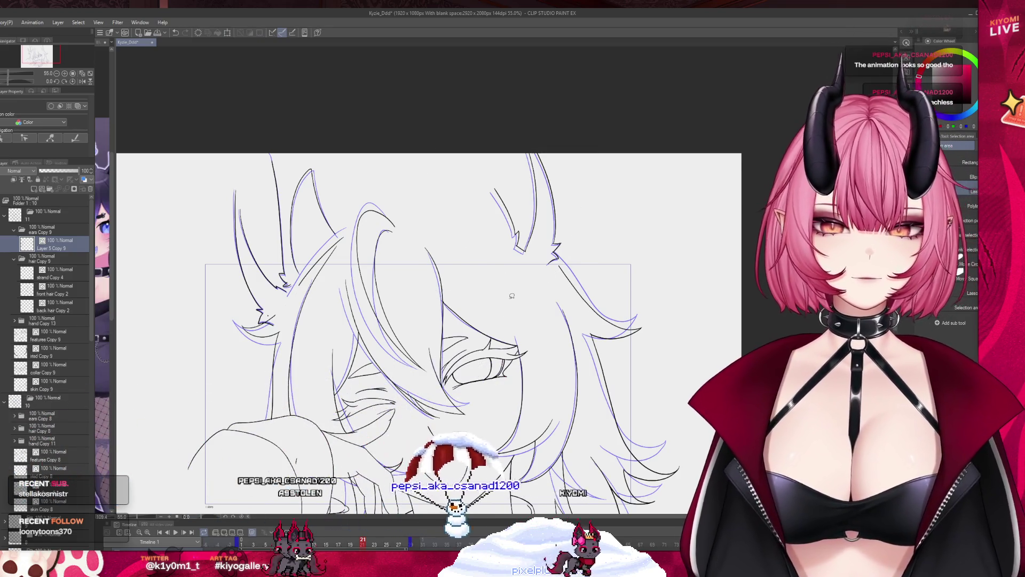
- On the back hair Copy 2 layer, rotate and lift the lassoed hair strand slightly
{"action": "scroll", "coordinate": [416, 256], "scroll_direction": "down", "scroll_amount": 1}
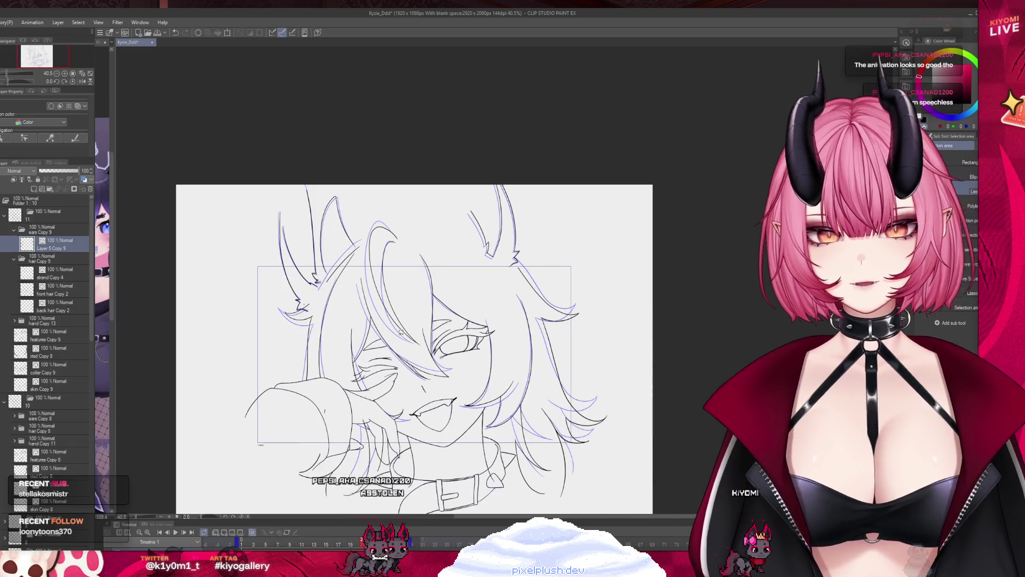
{"action": "scroll", "coordinate": [414, 375], "scroll_direction": "up", "scroll_amount": 1}
{"action": "scroll", "coordinate": [304, 233], "scroll_direction": "up", "scroll_amount": 3}
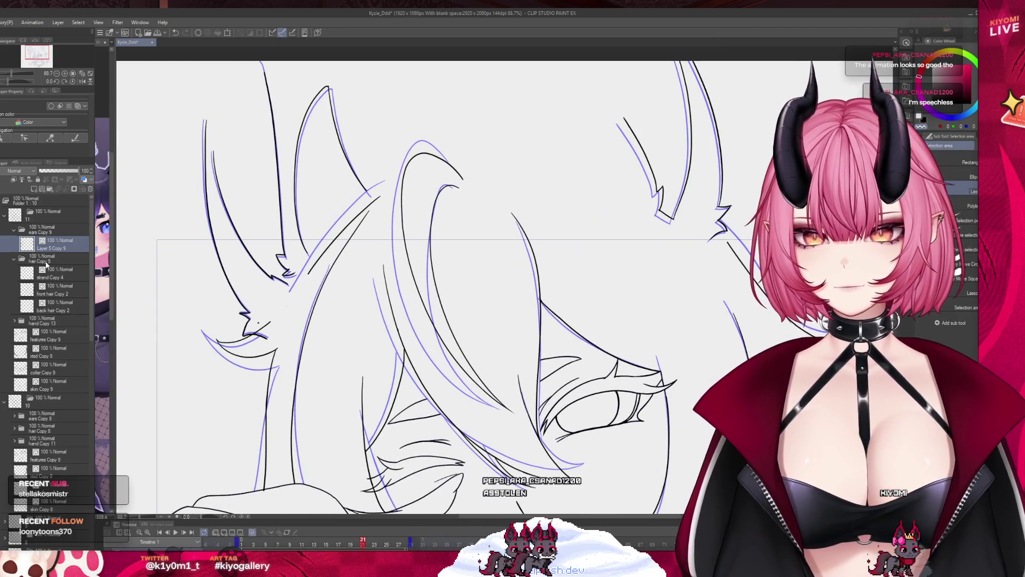
{"action": "left_click", "coordinate": [241, 313], "text": "ctrl+shift"}
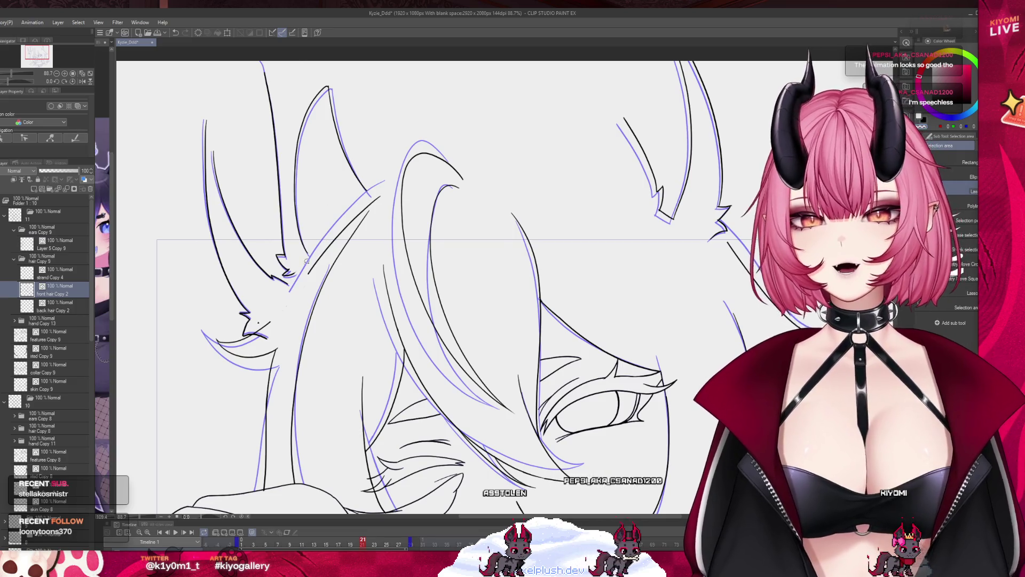
{"action": "left_click", "coordinate": [62, 304]}
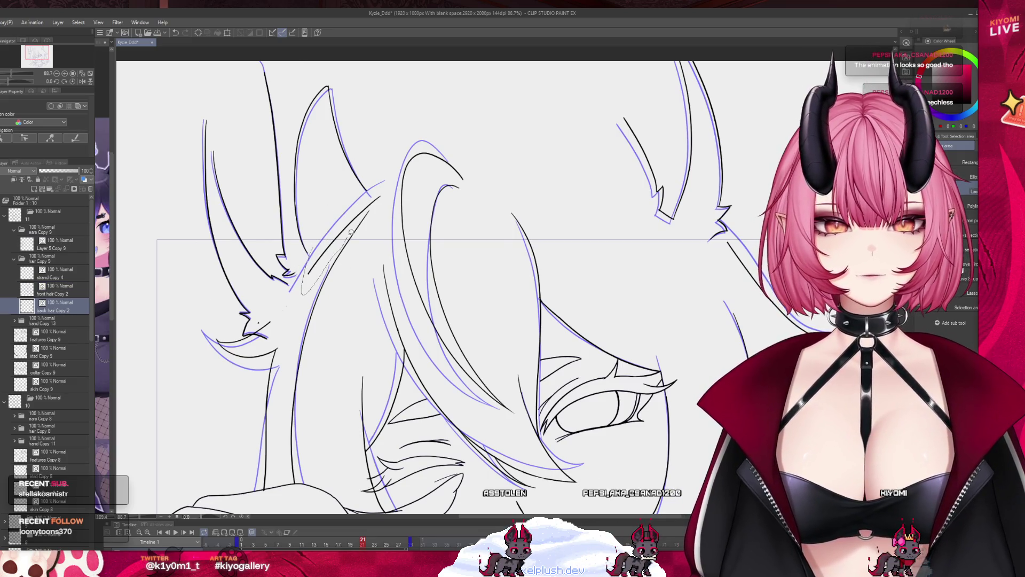
{"action": "key", "text": "ctrl+t"}
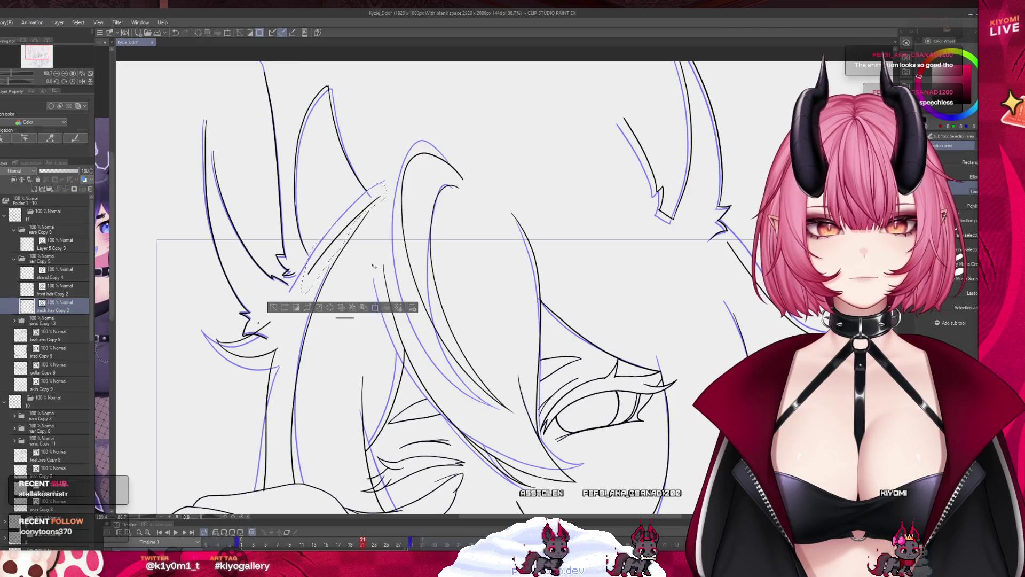
{"action": "left_click_drag", "start_coordinate": [342, 290], "coordinate": [340, 276]}
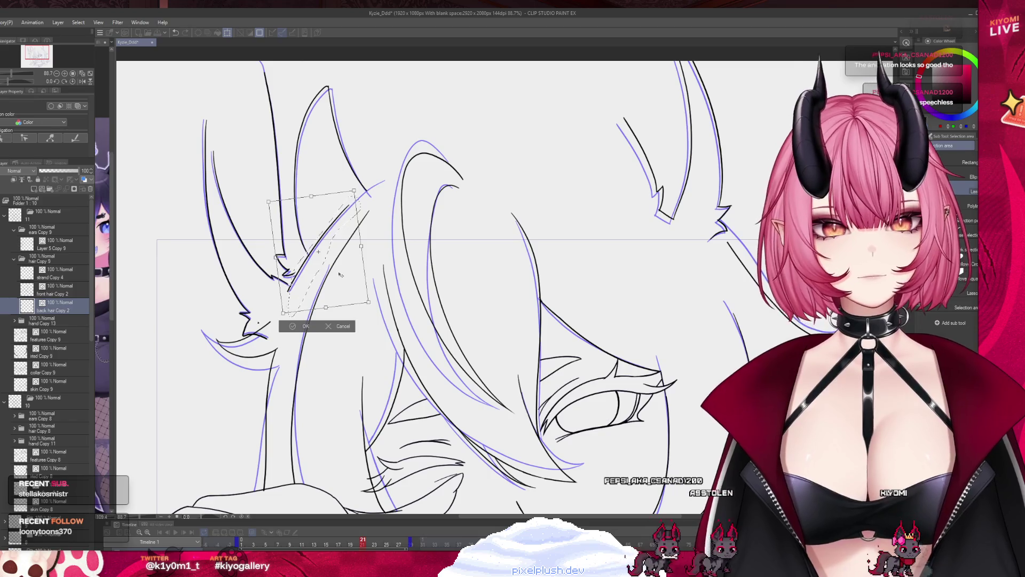
{"action": "left_click", "coordinate": [291, 327]}
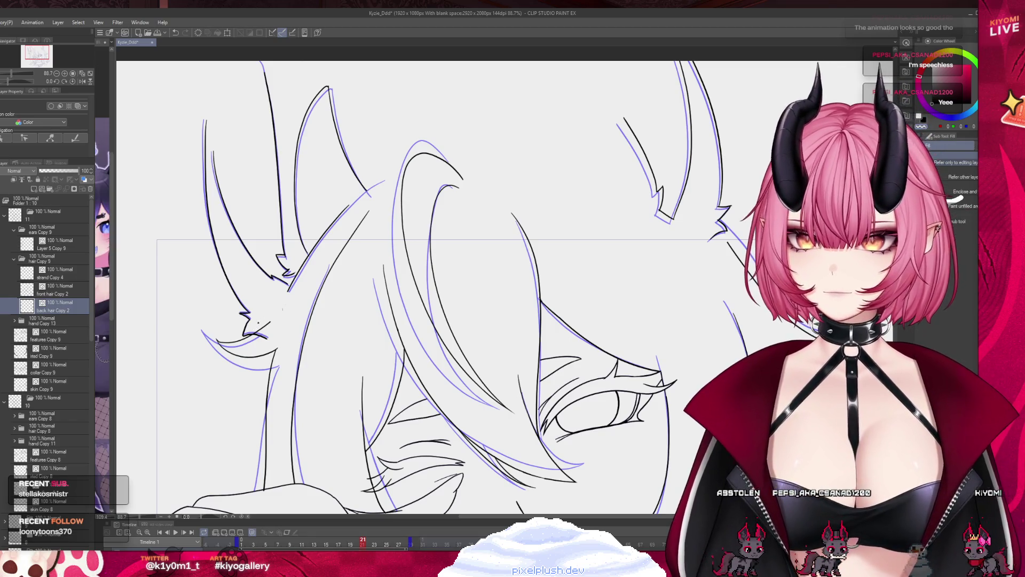
- On the ear layer, rotate the area beside the left ear slightly clockwise, then hide onion skin
{"action": "left_click", "coordinate": [51, 249]}
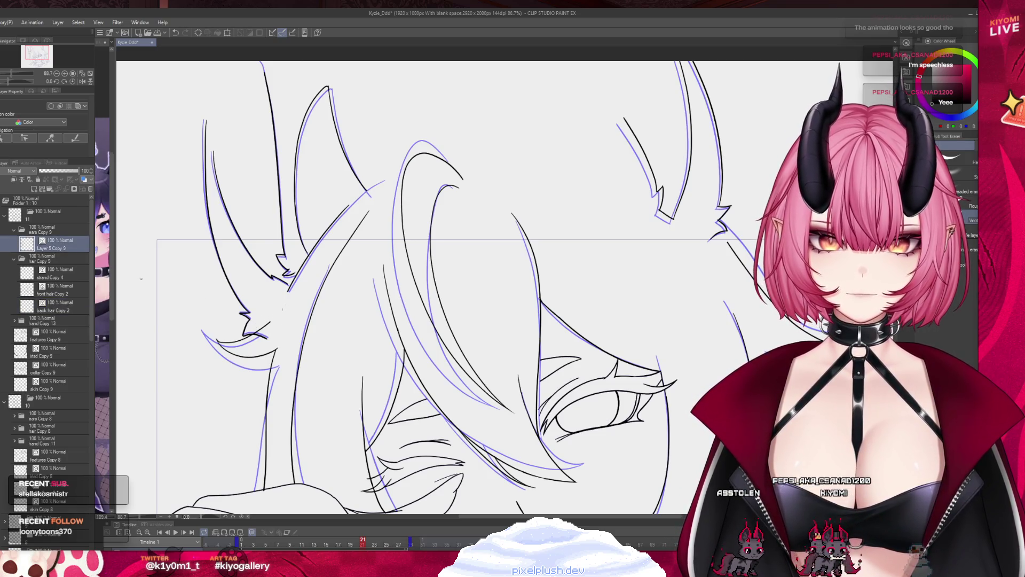
{"action": "scroll", "coordinate": [282, 309], "scroll_direction": "down", "scroll_amount": 5}
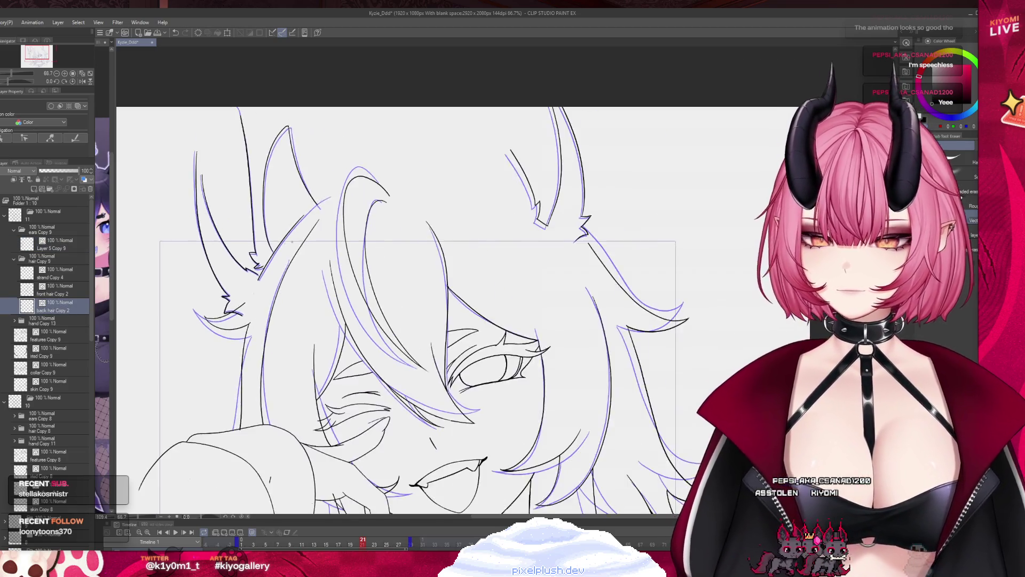
{"action": "scroll", "coordinate": [253, 297], "scroll_direction": "up", "scroll_amount": 2}
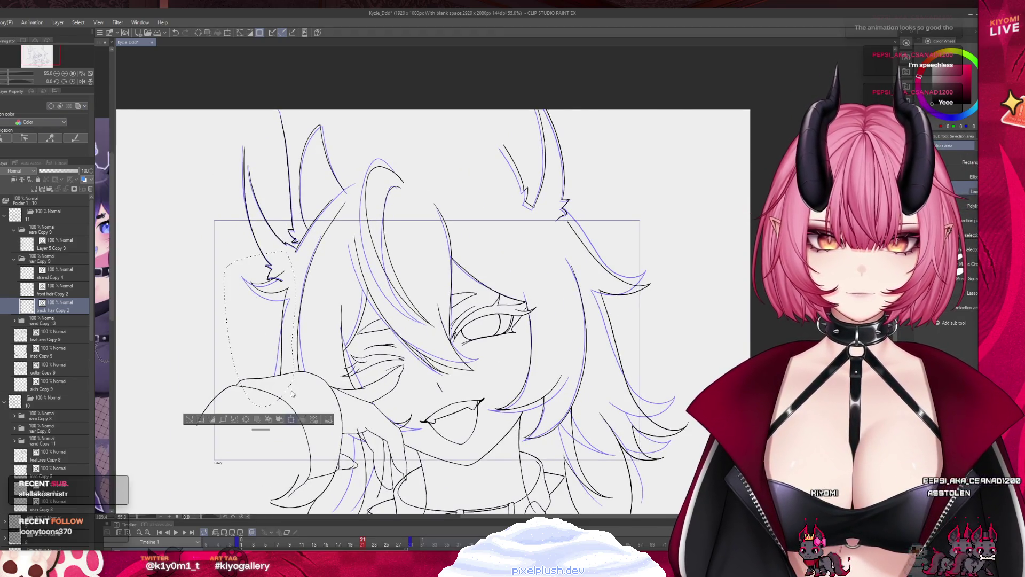
{"action": "key", "text": "ctrl+t"}
{"action": "mouse_move", "coordinate": [327, 340]}
{"action": "left_mouse_down"}
{"action": "mouse_move", "coordinate": [332, 345]}
{"action": "mouse_move", "coordinate": [323, 325]}
{"action": "left_mouse_up"}
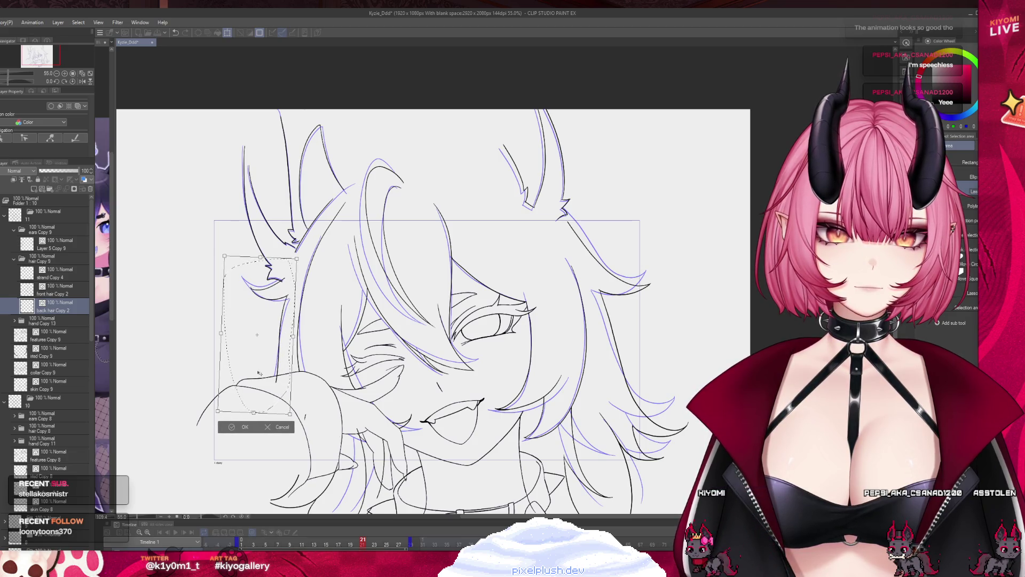
{"action": "left_click", "coordinate": [241, 426]}
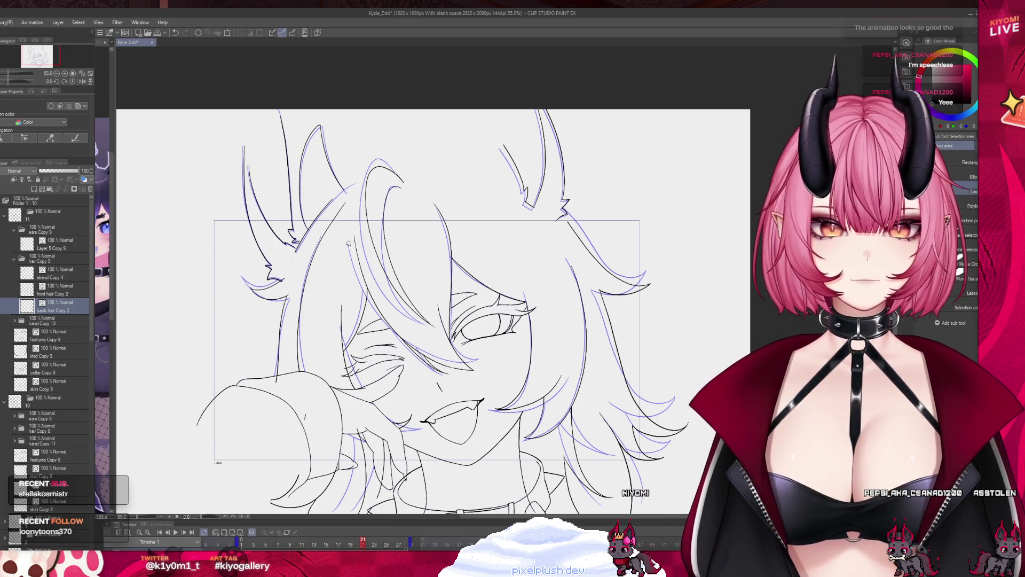
{"action": "left_click", "coordinate": [255, 532]}
{"action": "mouse_move", "coordinate": [370, 542]}
{"action": "left_mouse_down"}
{"action": "mouse_move", "coordinate": [350, 549]}
{"action": "mouse_move", "coordinate": [363, 544]}
{"action": "left_mouse_up"}
{"action": "scroll", "coordinate": [254, 281], "scroll_direction": "down", "scroll_amount": 2}
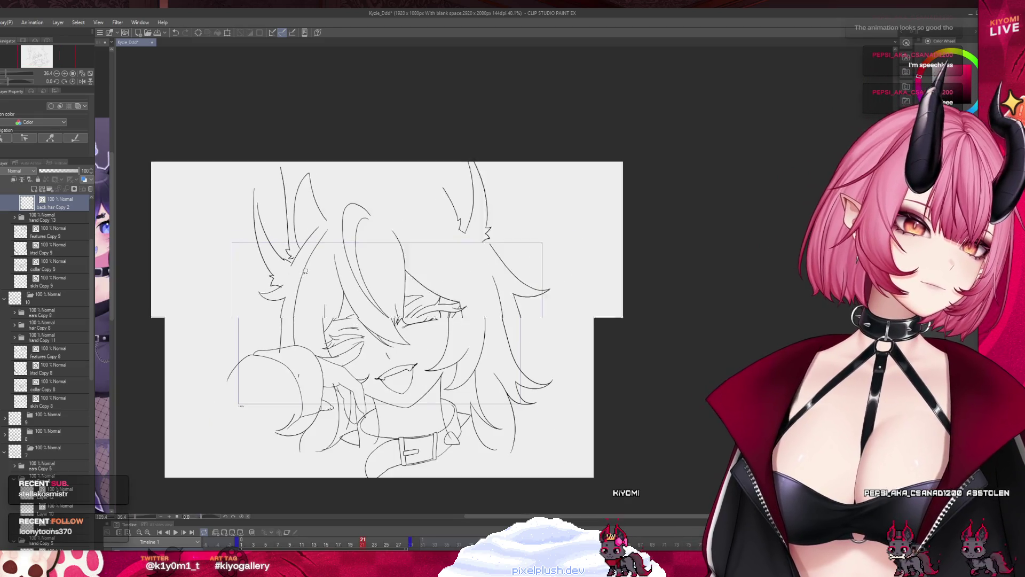
{"action": "scroll", "coordinate": [254, 281], "scroll_direction": "up", "scroll_amount": 4}
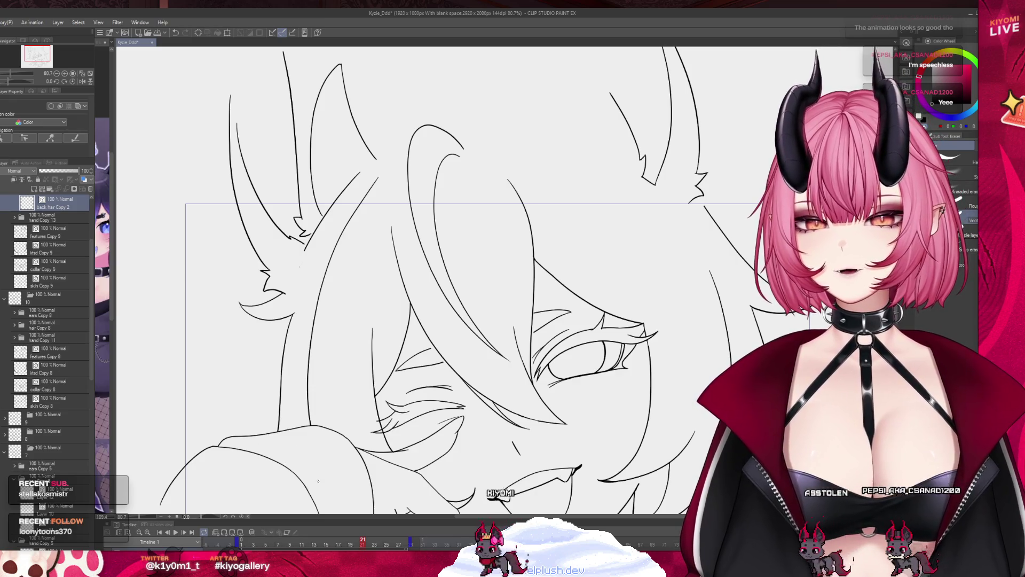
{"action": "scroll", "coordinate": [329, 385], "scroll_direction": "down", "scroll_amount": 1}
{"action": "scroll", "coordinate": [329, 386], "scroll_direction": "down", "scroll_amount": 1}
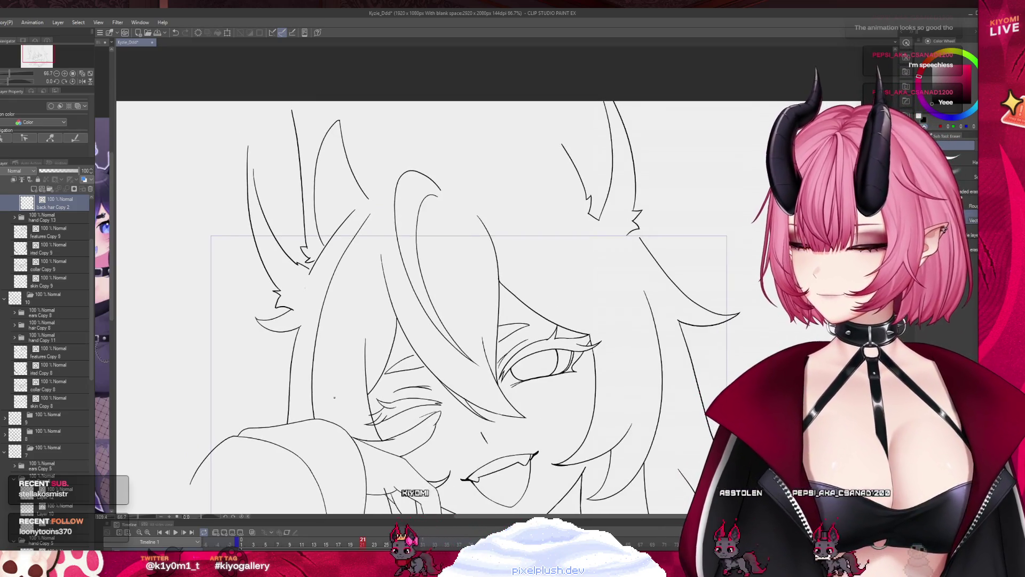
{"action": "scroll", "coordinate": [334, 397], "scroll_direction": "down", "scroll_amount": 1}
{"action": "scroll", "coordinate": [334, 397], "scroll_direction": "up", "scroll_amount": 2}
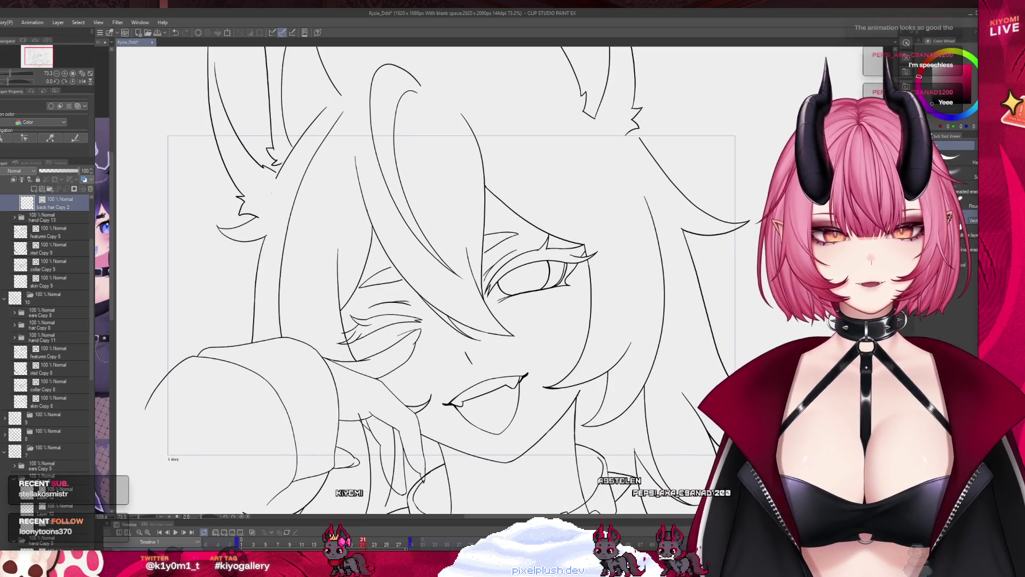
{"action": "left_click", "coordinate": [50, 233]}
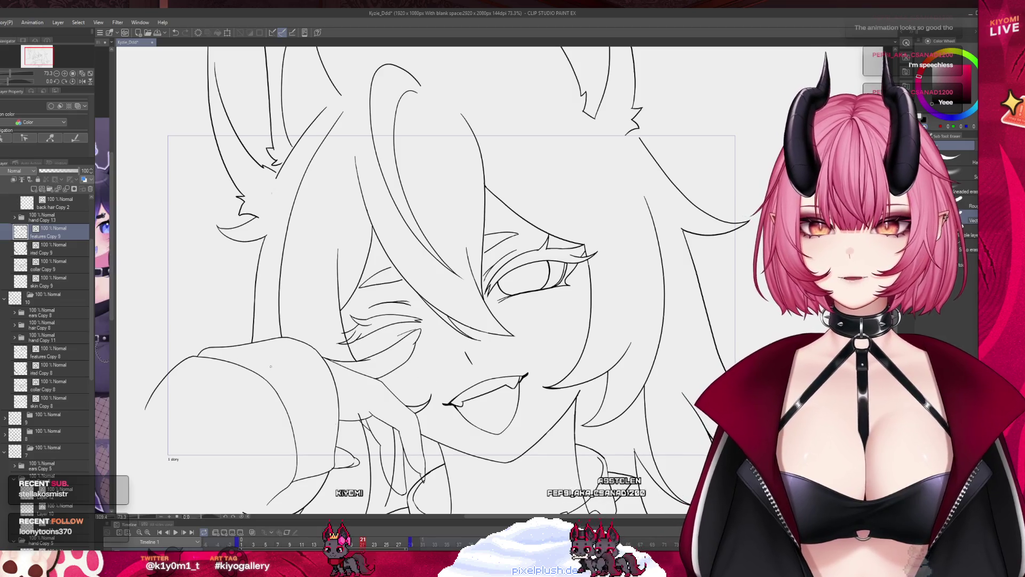
{"action": "left_click", "coordinate": [53, 269]}
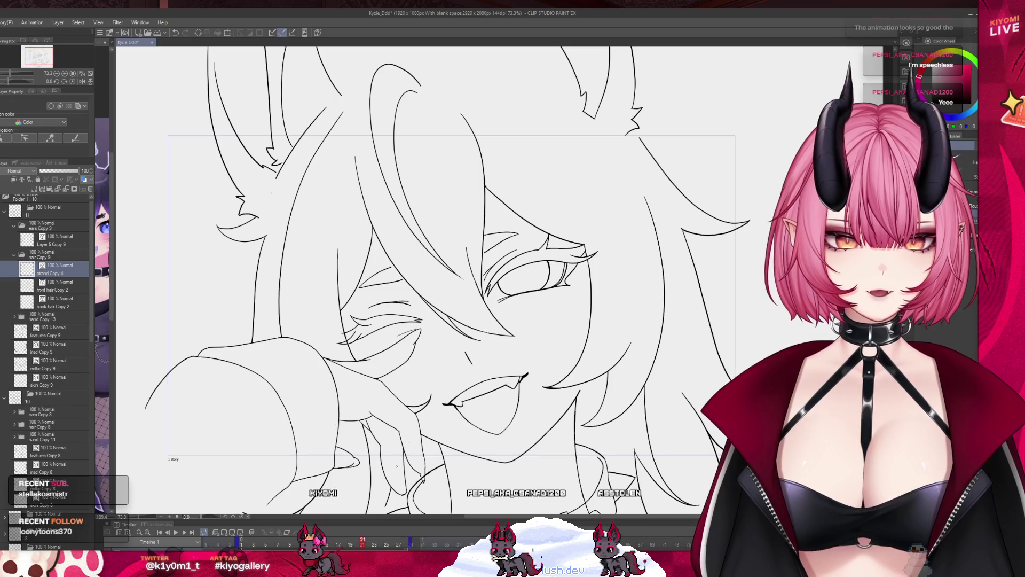
{"action": "scroll", "coordinate": [271, 382], "scroll_direction": "down", "scroll_amount": 2}
{"action": "scroll", "coordinate": [271, 382], "scroll_direction": "up", "scroll_amount": 3}
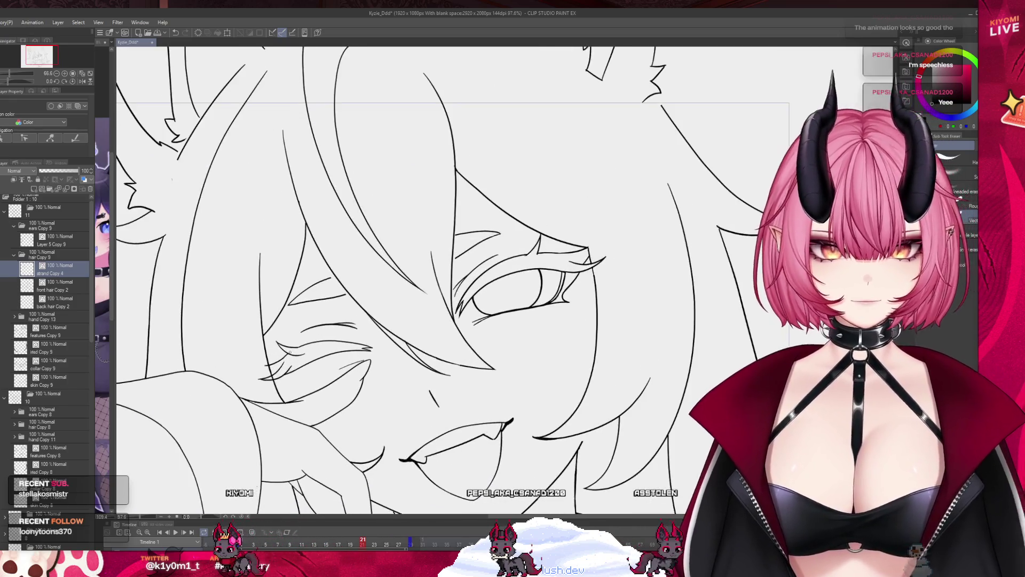
{"action": "key", "text": "alt+bracketleft"}
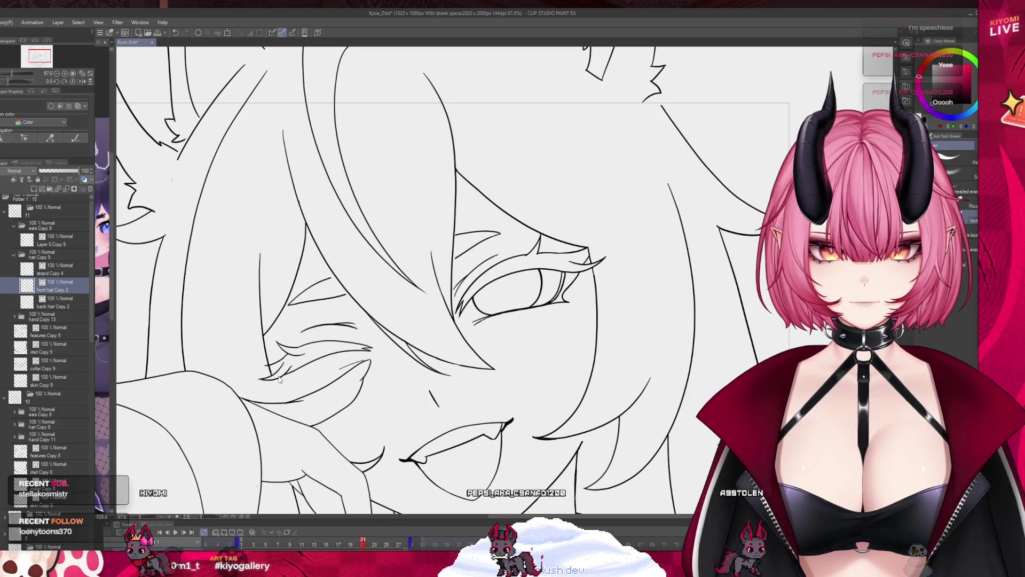
{"action": "key", "text": "alt+bracketleft"}
{"action": "key", "text": "alt+bracketleft"}
{"action": "key", "text": "alt+bracketleft"}
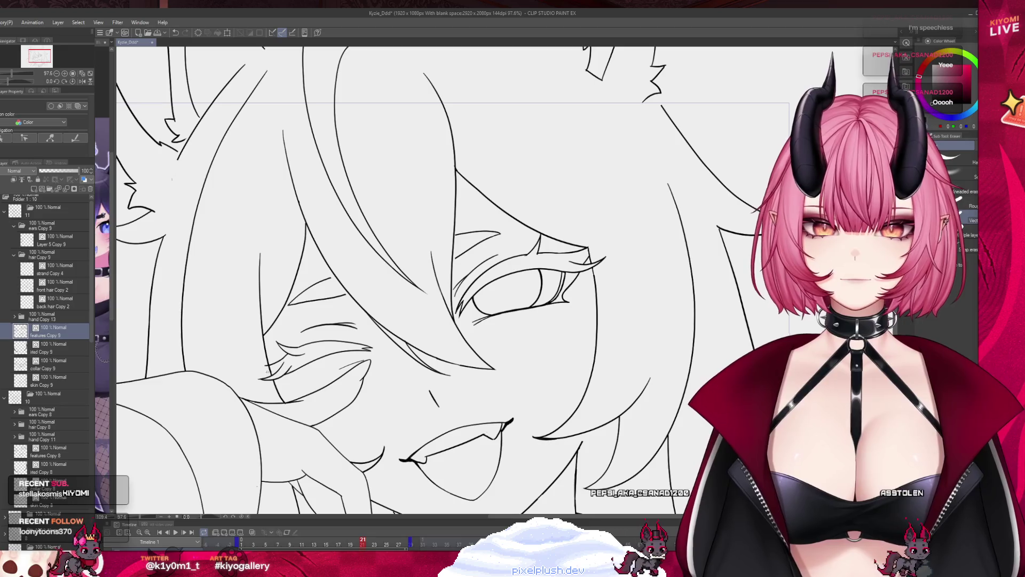
{"action": "key", "text": "ctrl+comma"}
{"action": "key", "text": "ctrl+comma"}
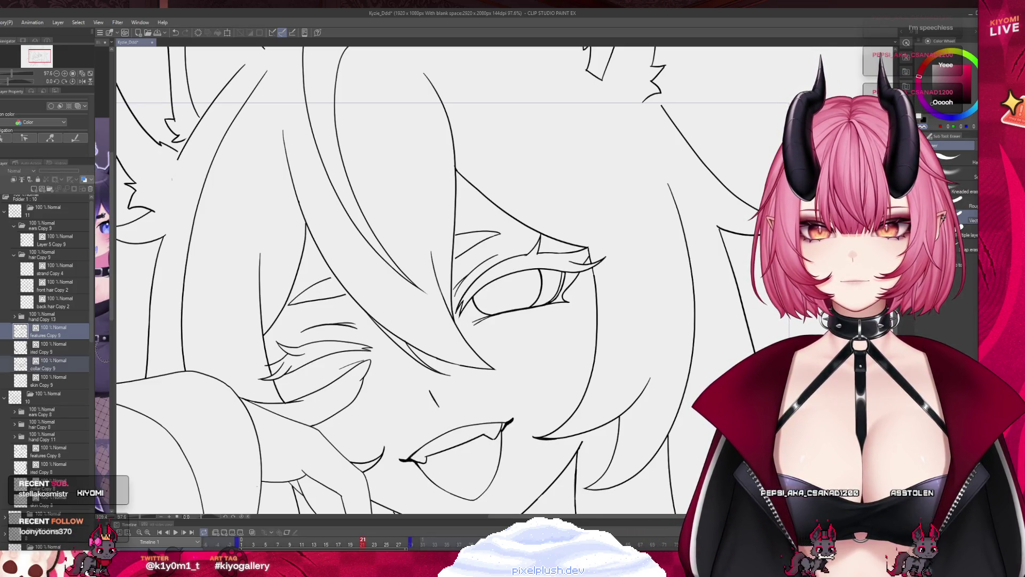
{"action": "left_click", "coordinate": [32, 379]}
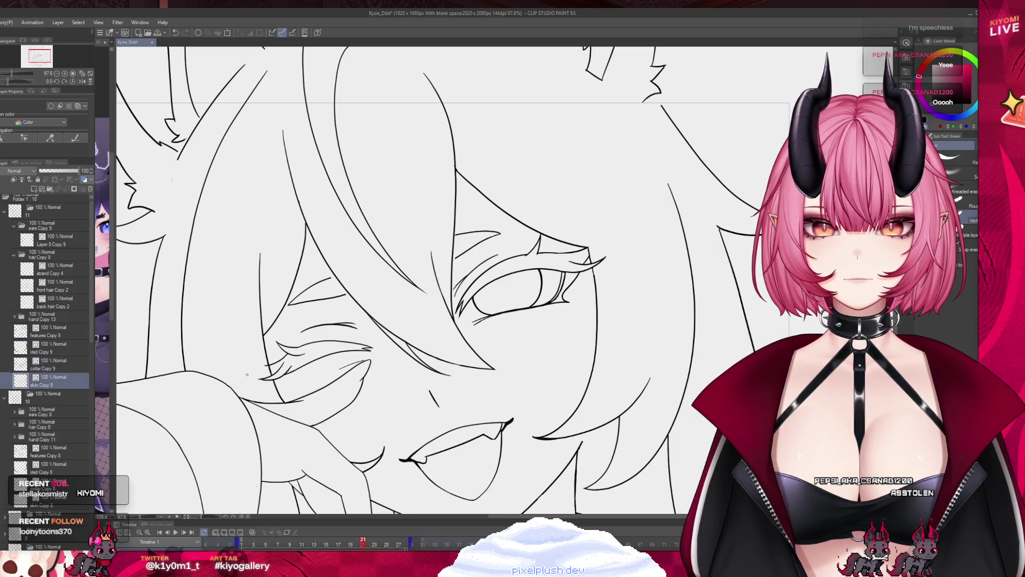
{"action": "left_click_drag", "start_coordinate": [188, 328], "coordinate": [91, 282]}
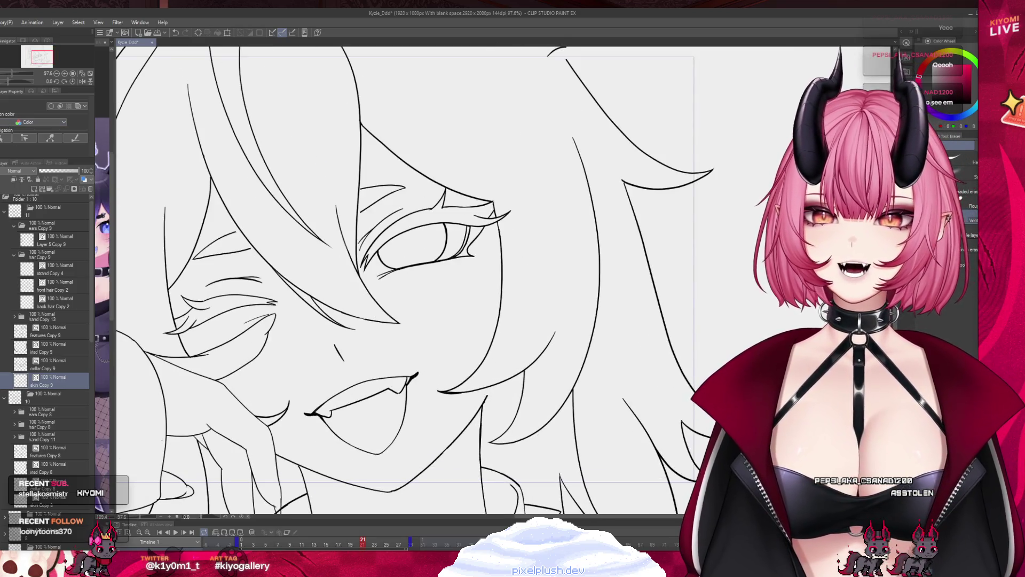
{"action": "scroll", "coordinate": [578, 478], "scroll_direction": "up", "scroll_amount": 4}
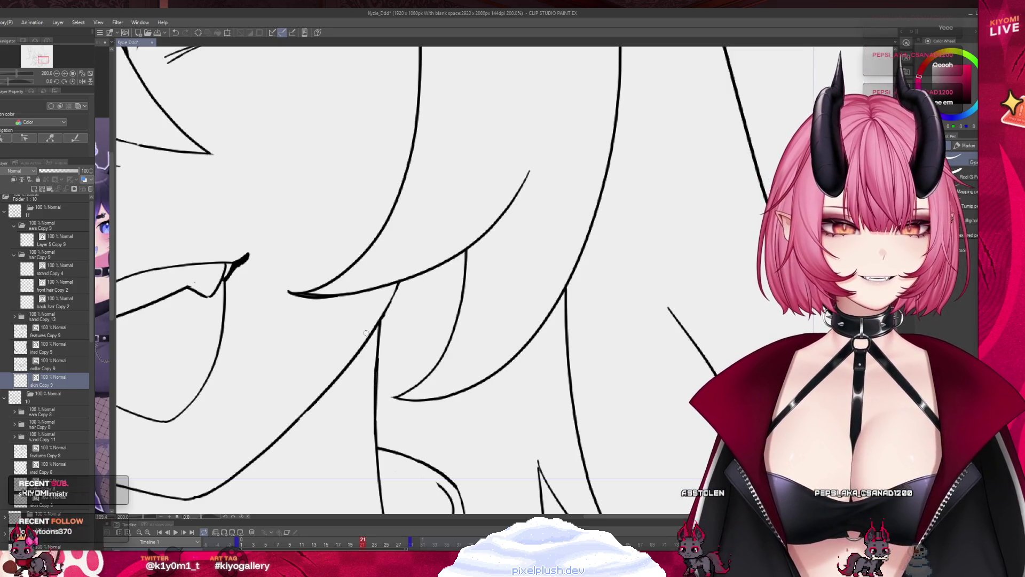
{"action": "scroll", "coordinate": [477, 401], "scroll_direction": "down", "scroll_amount": 5}
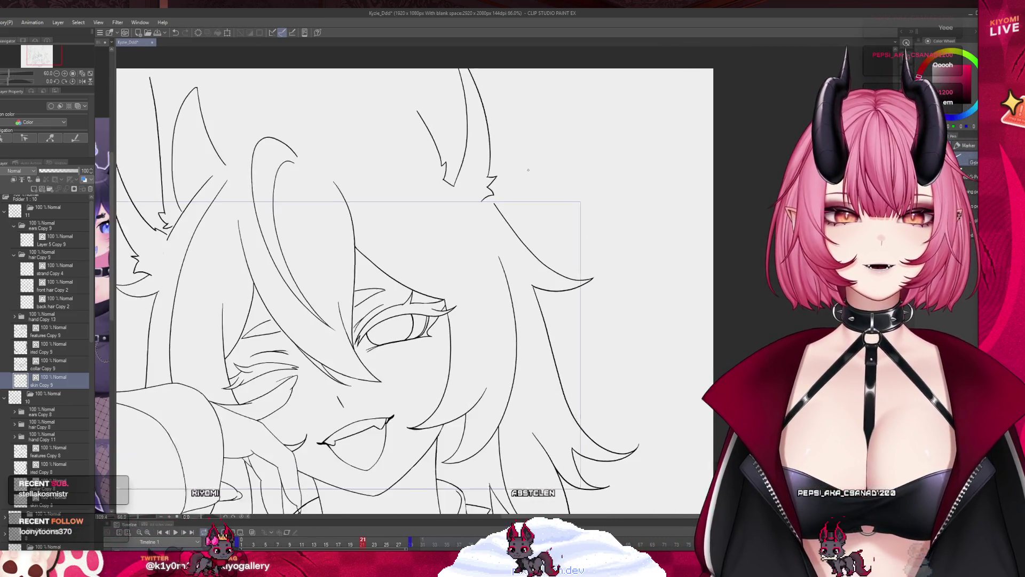
{"action": "scroll", "coordinate": [507, 163], "scroll_direction": "up", "scroll_amount": 4}
{"action": "scroll", "coordinate": [560, 168], "scroll_direction": "up", "scroll_amount": 4}
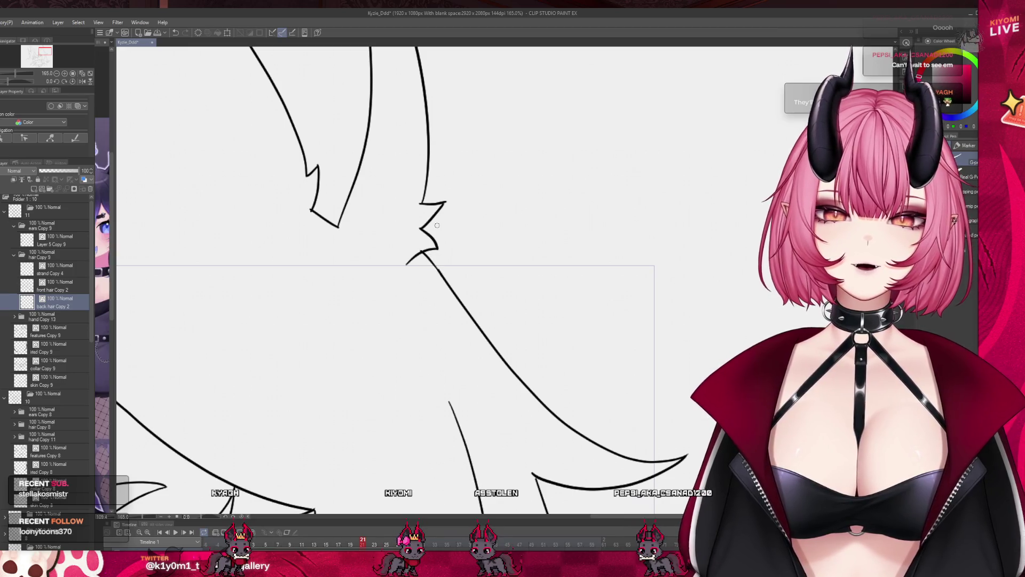
{"action": "scroll", "coordinate": [481, 153], "scroll_direction": "down", "scroll_amount": 6}
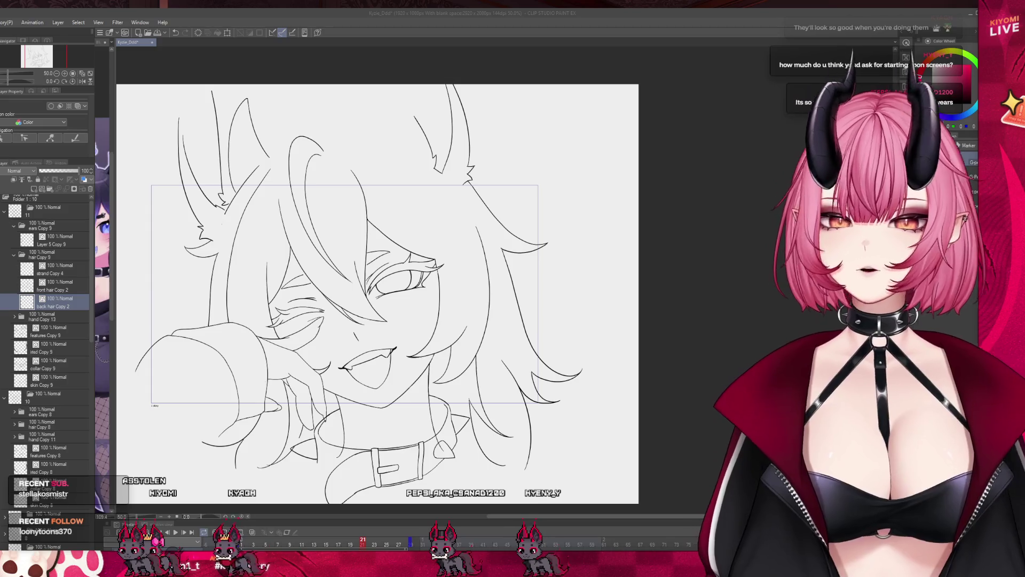
{"action": "left_click", "coordinate": [367, 546]}
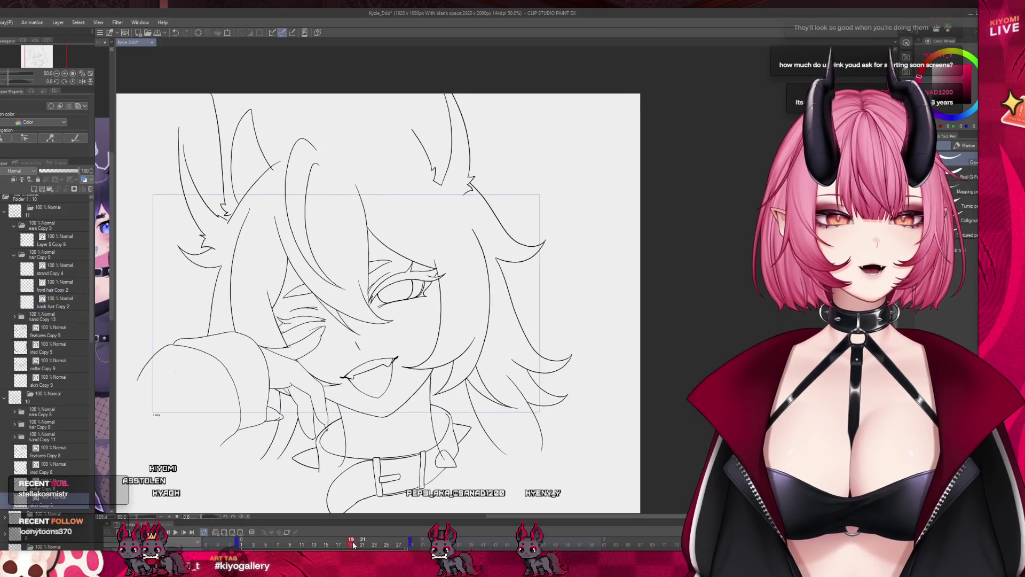
- Turn on onion skin, lasso the right-side back hair strands, and start a mesh transformation
{"action": "key", "text": "ctrl+plus"}
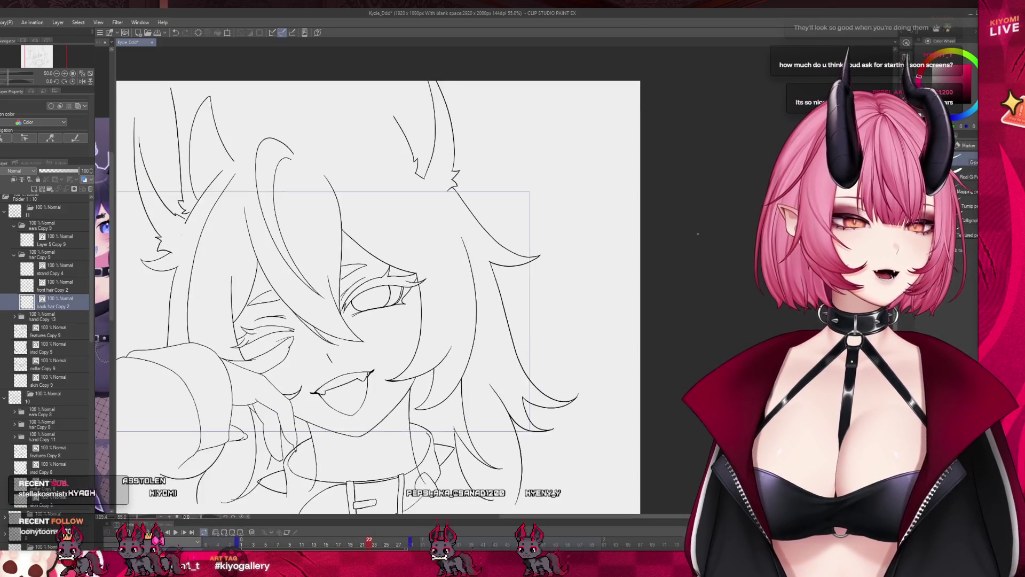
{"action": "left_click", "coordinate": [252, 533]}
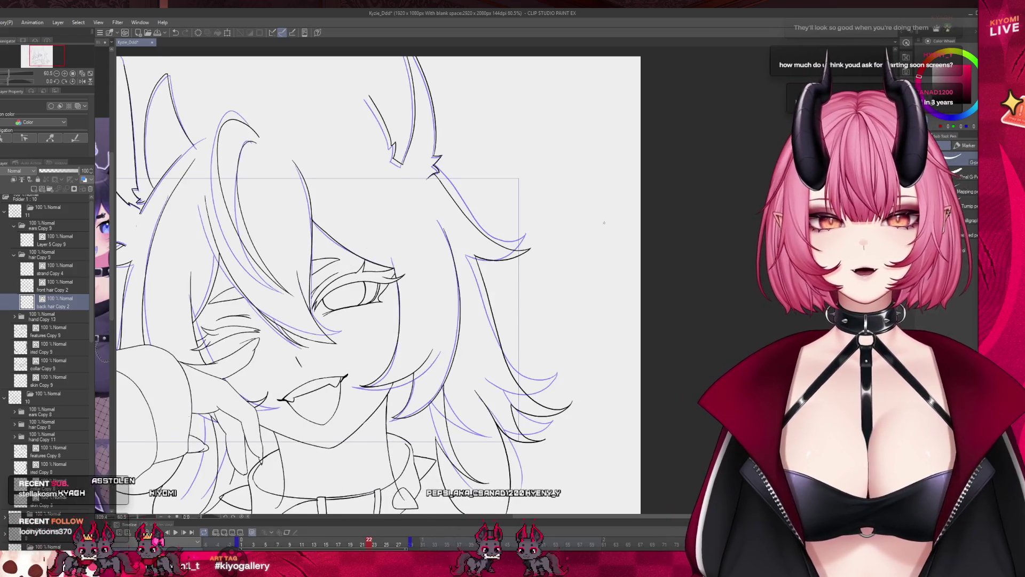
{"action": "key", "text": "ctrl+plus"}
{"action": "key", "text": "m"}
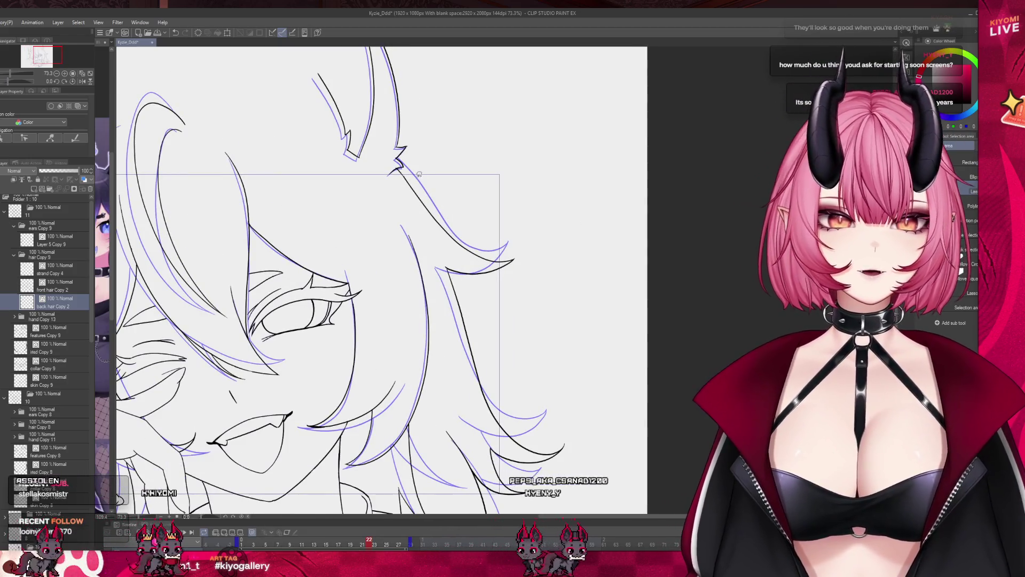
{"action": "mouse_move", "coordinate": [418, 172]}
{"action": "left_mouse_down"}
{"action": "mouse_move", "coordinate": [449, 336]}
{"action": "mouse_move", "coordinate": [446, 432]}
{"action": "mouse_move", "coordinate": [470, 507]}
{"action": "mouse_move", "coordinate": [598, 342]}
{"action": "mouse_move", "coordinate": [508, 78]}
{"action": "mouse_move", "coordinate": [429, 34]}
{"action": "left_mouse_up"}
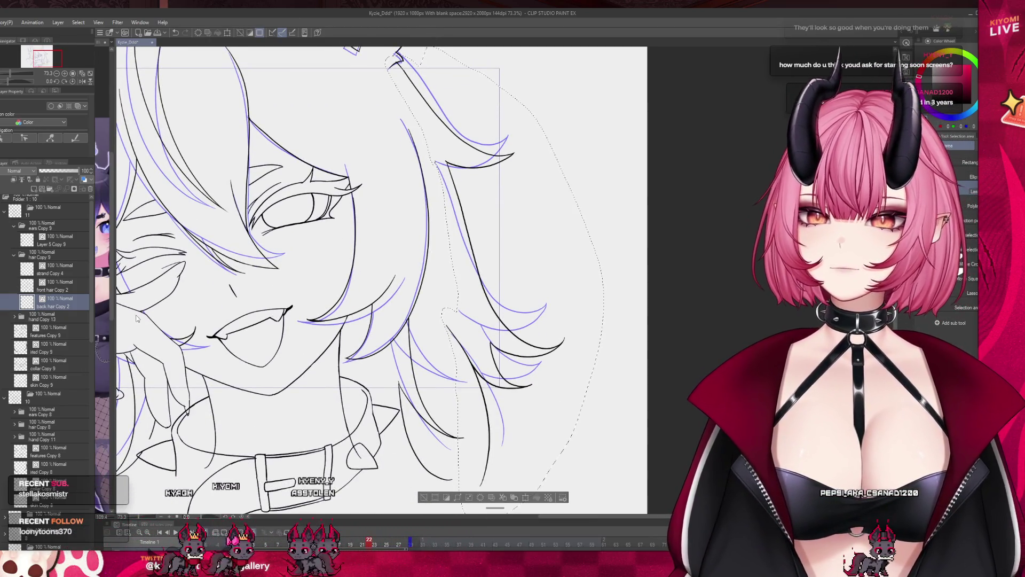
{"action": "key", "text": "ctrl+minus"}
{"action": "key", "text": "ctrl+t"}
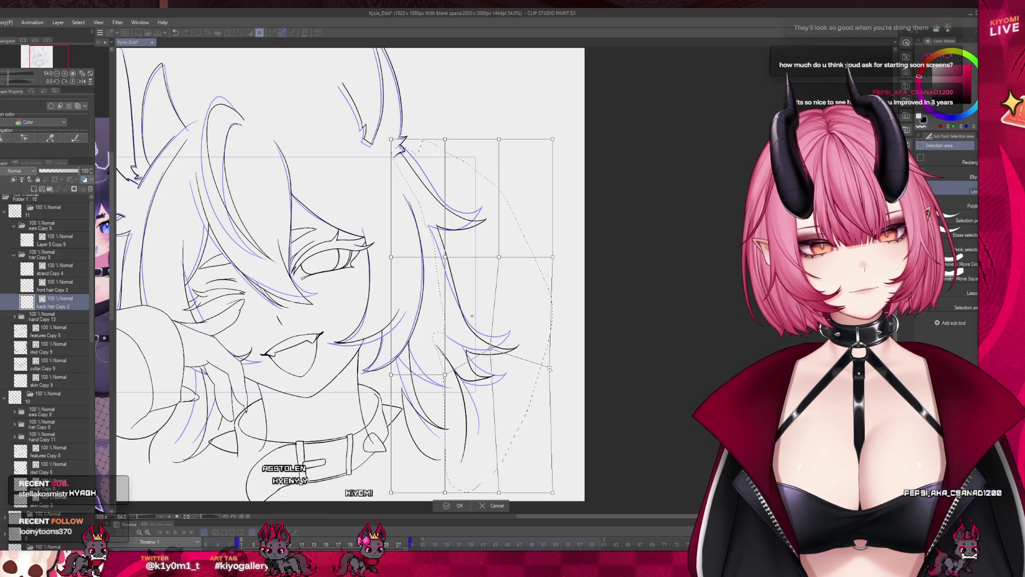
- Bend the strand tips outward, pull the top in, shift the middle left, and apply the mesh warp
{"action": "left_click_drag", "start_coordinate": [505, 489], "coordinate": [526, 483]}
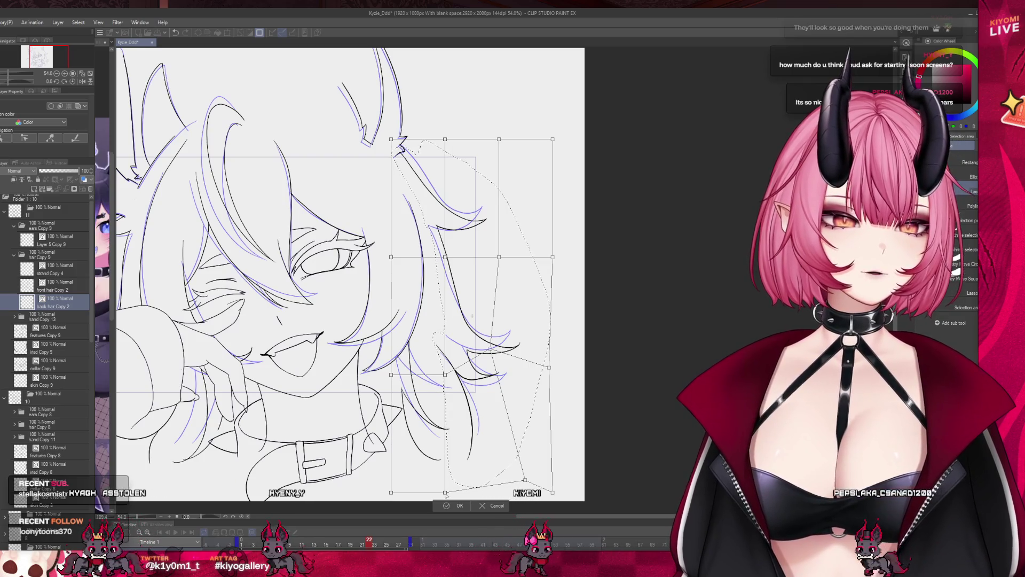
{"action": "left_click_drag", "start_coordinate": [492, 481], "coordinate": [482, 486]}
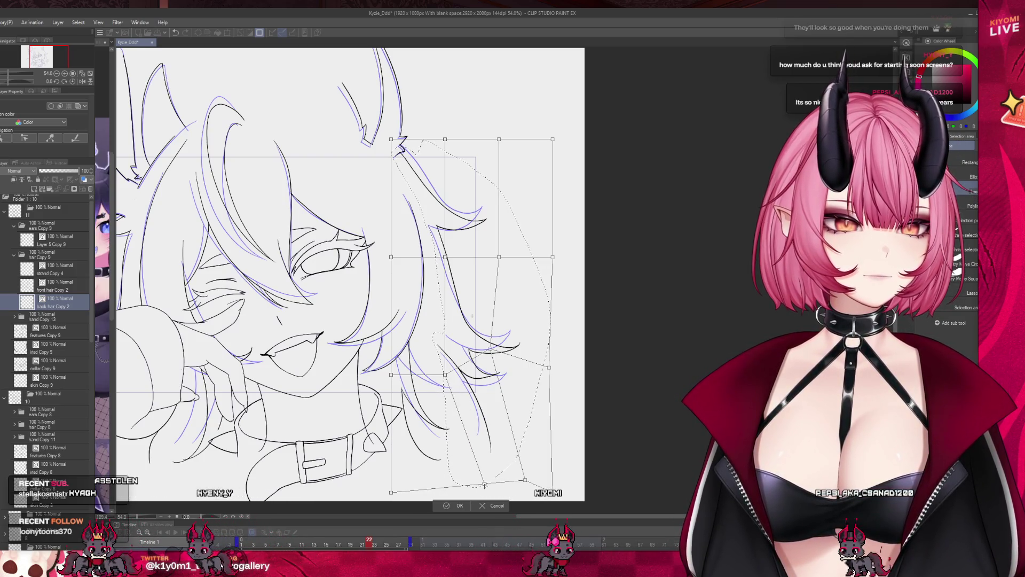
{"action": "scroll", "coordinate": [589, 249], "scroll_direction": "up", "scroll_amount": 1}
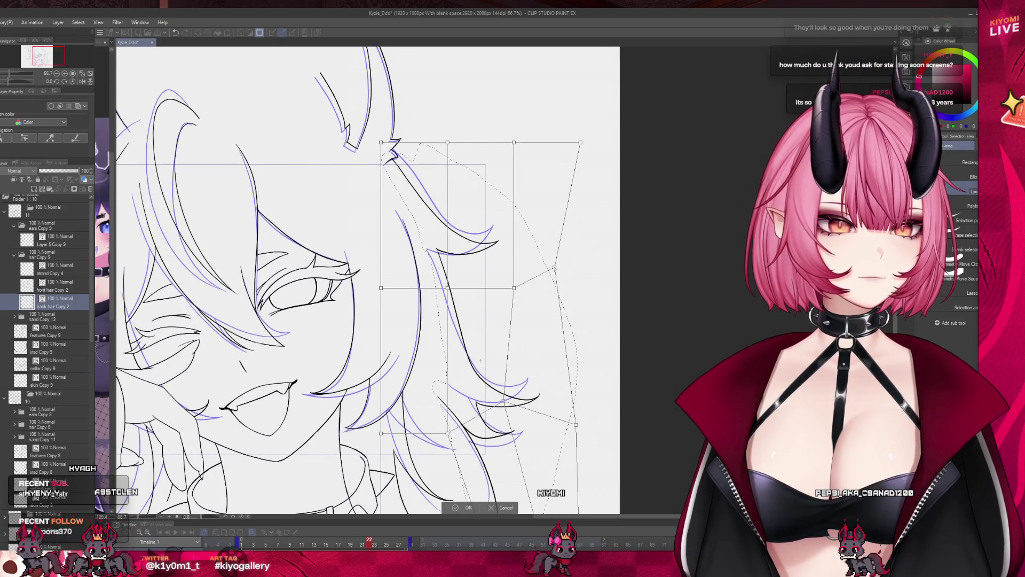
{"action": "left_click_drag", "start_coordinate": [579, 140], "coordinate": [540, 133]}
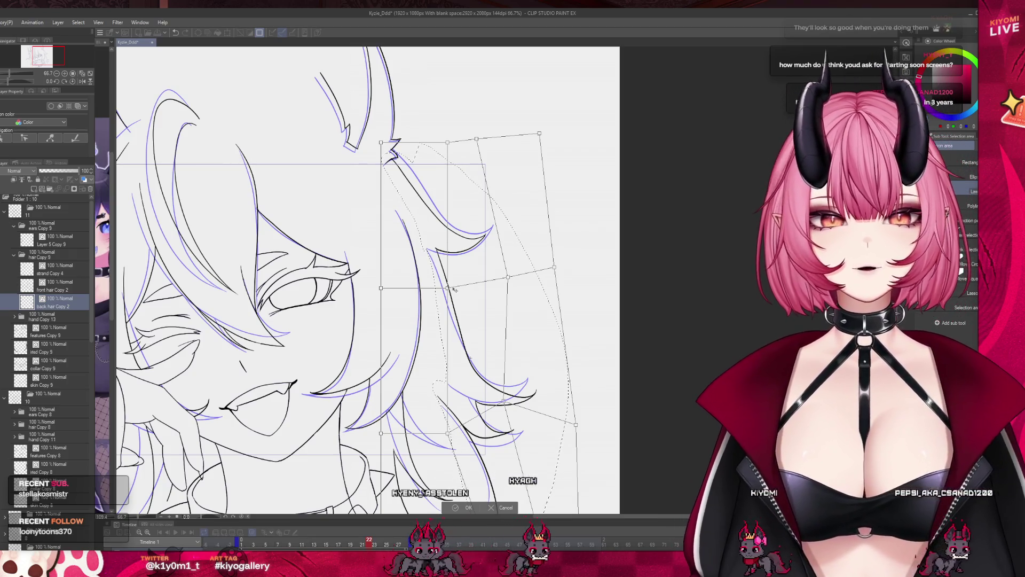
{"action": "left_click_drag", "start_coordinate": [454, 289], "coordinate": [440, 287]}
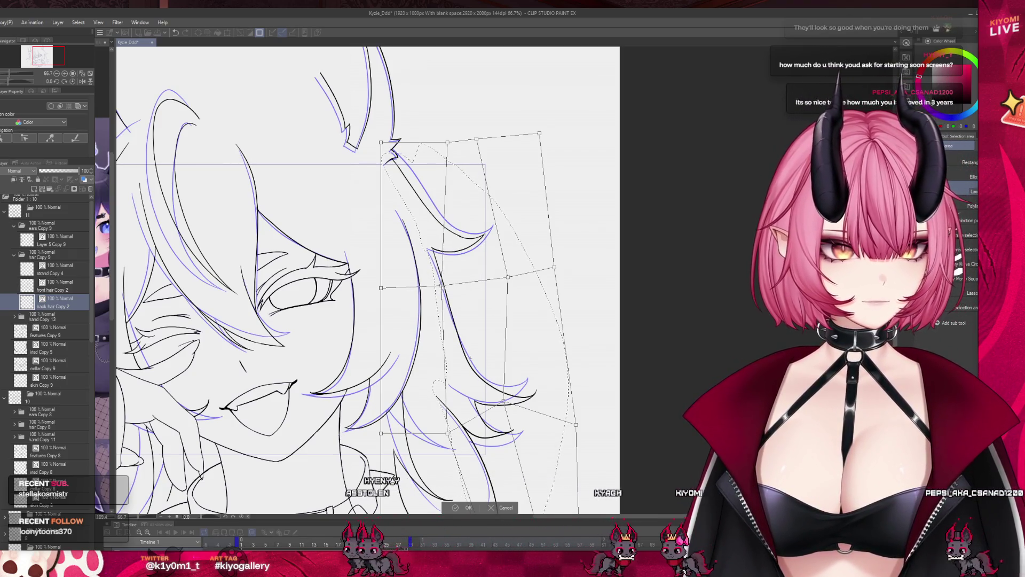
{"action": "left_click_drag", "start_coordinate": [448, 142], "coordinate": [459, 132]}
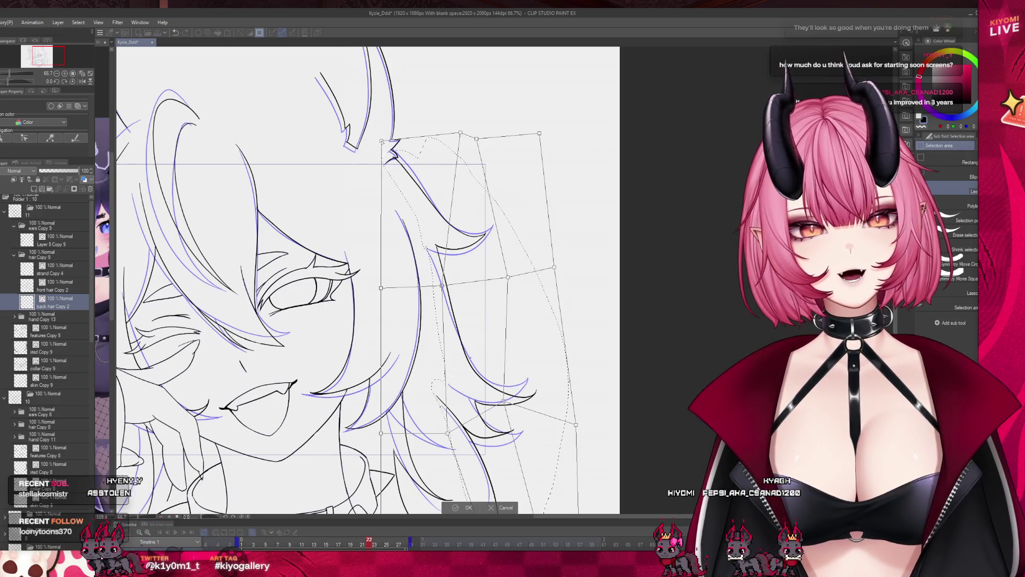
{"action": "scroll", "coordinate": [458, 298], "scroll_direction": "down", "scroll_amount": 2}
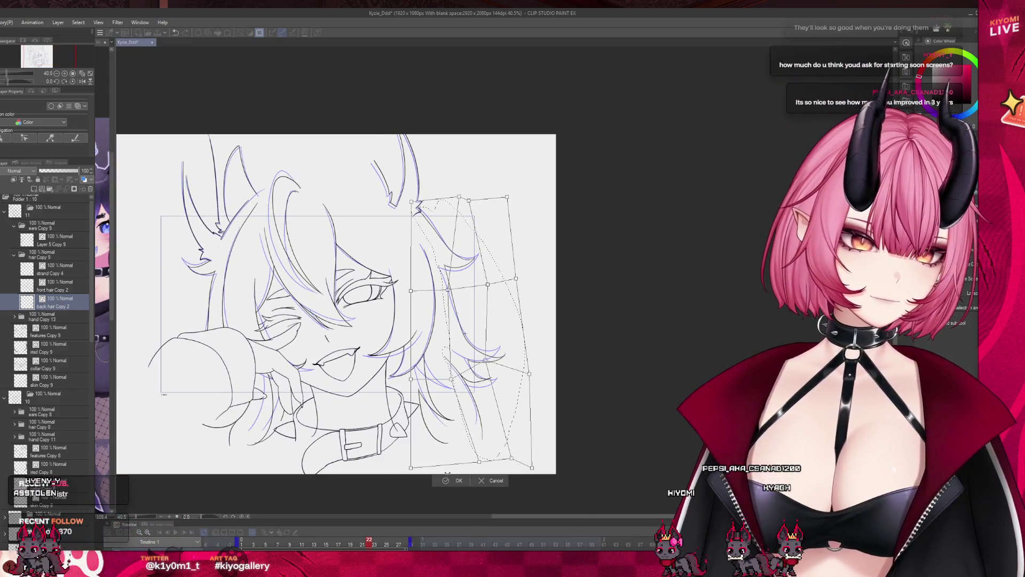
{"action": "key", "text": "Return"}
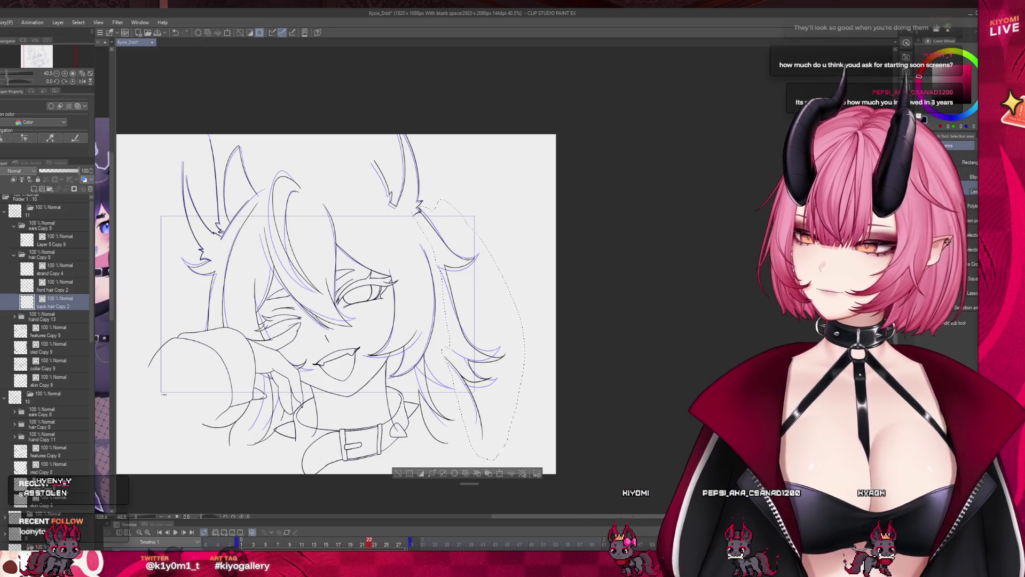
- Clear the selection, erase the lower stroke of the hooked tip, and redraw the strand tip
{"action": "scroll", "coordinate": [449, 246], "scroll_direction": "up", "scroll_amount": 1}
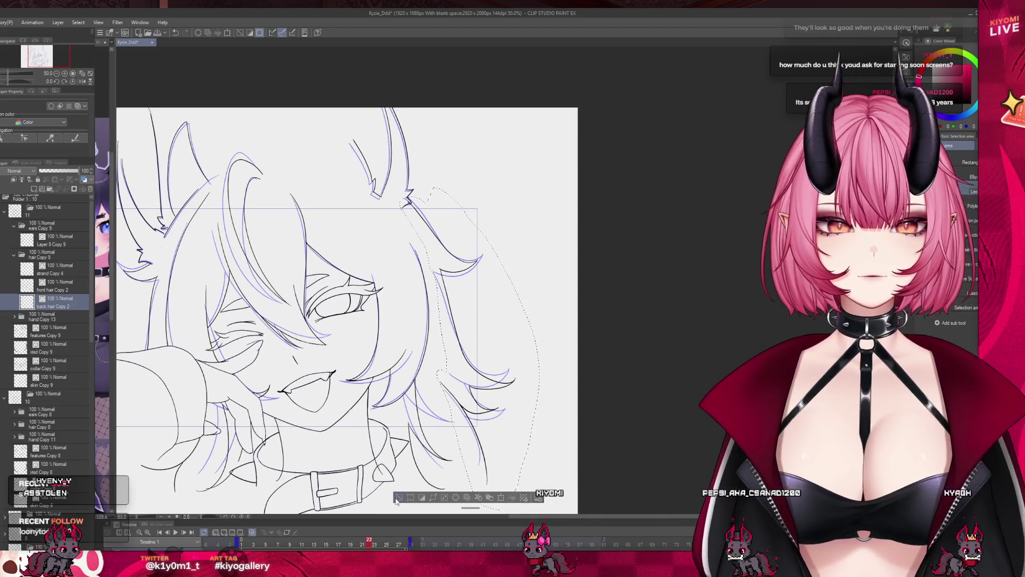
{"action": "left_click", "coordinate": [396, 499]}
{"action": "scroll", "coordinate": [481, 344], "scroll_direction": "up", "scroll_amount": 5}
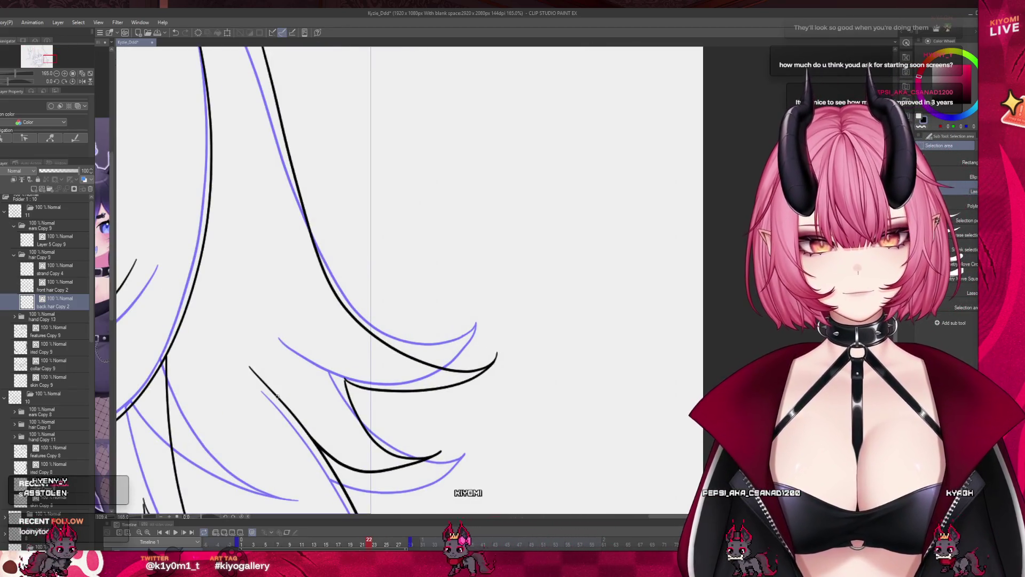
{"action": "key", "text": "e"}
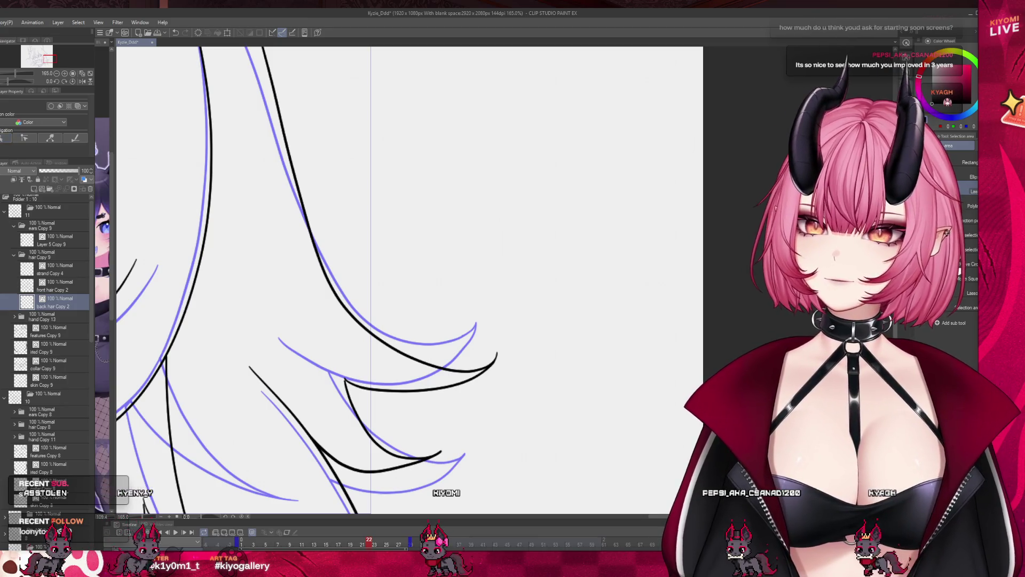
{"action": "left_click", "coordinate": [382, 472]}
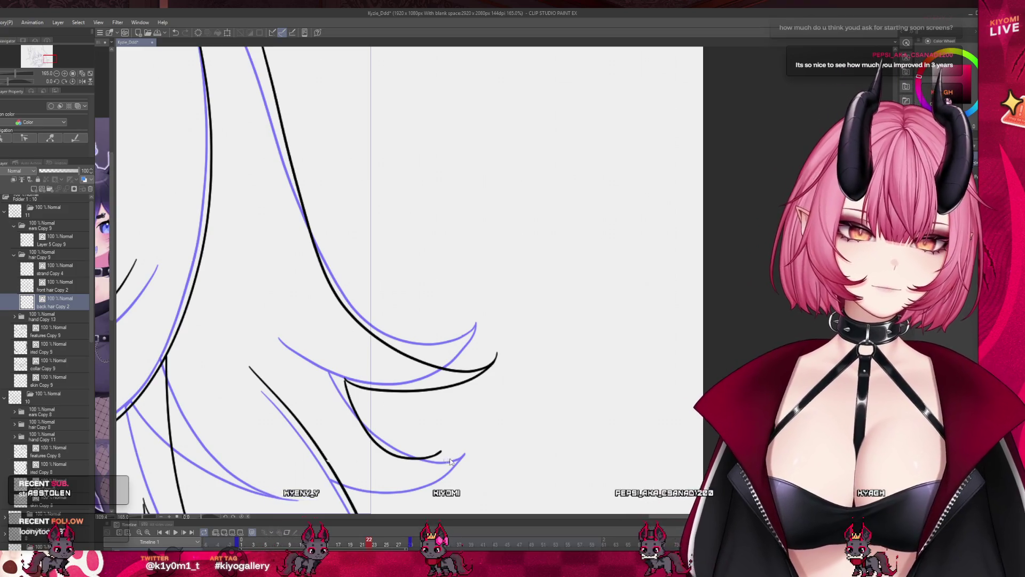
{"action": "mouse_move", "coordinate": [441, 452]}
{"action": "left_mouse_down"}
{"action": "mouse_move", "coordinate": [397, 479]}
{"action": "mouse_move", "coordinate": [331, 468]}
{"action": "left_mouse_up"}
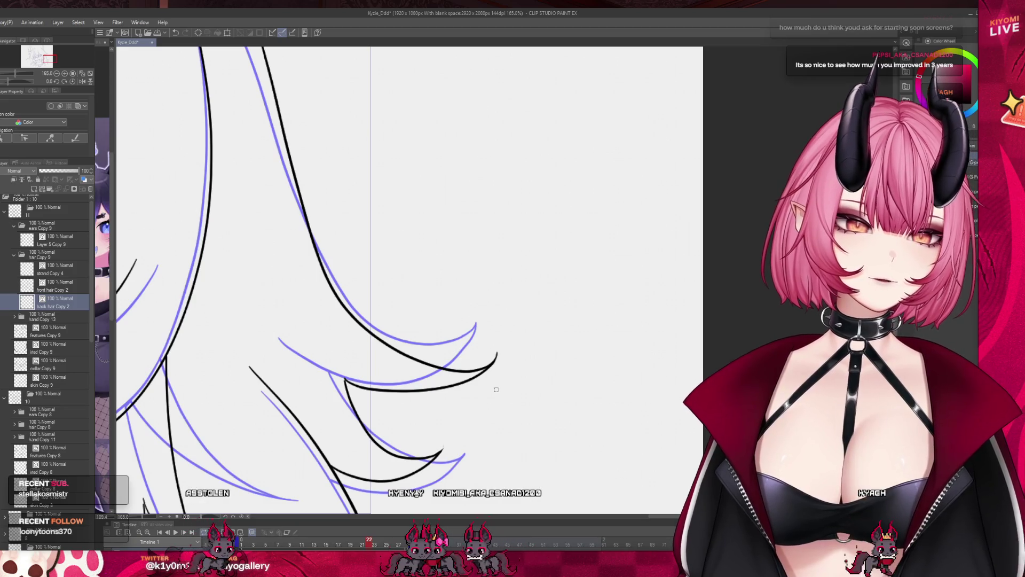
{"action": "scroll", "coordinate": [420, 436], "scroll_direction": "down", "scroll_amount": 2}
{"action": "left_click_drag", "start_coordinate": [308, 356], "coordinate": [317, 367]}
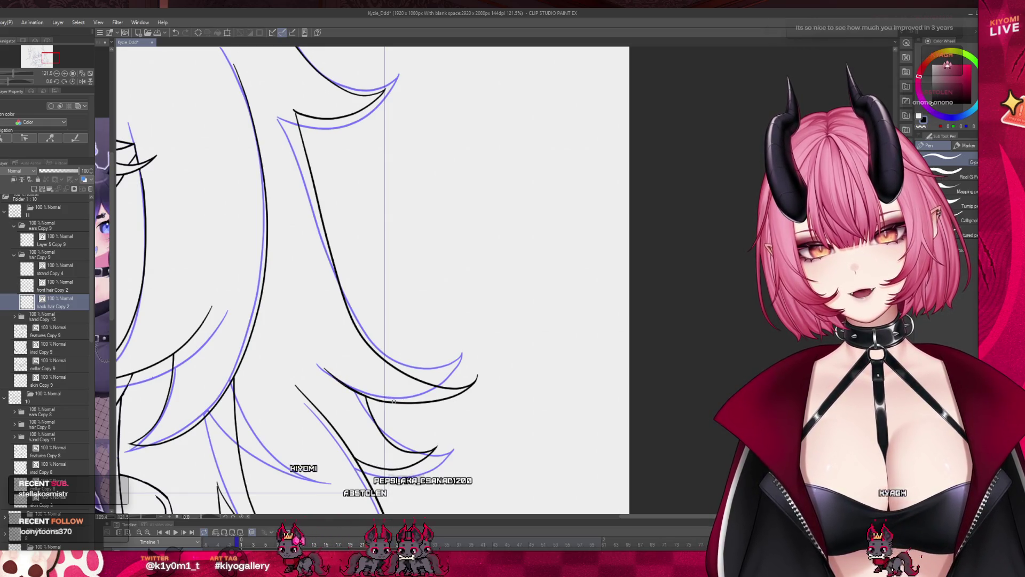
{"action": "scroll", "coordinate": [358, 350], "scroll_direction": "up", "scroll_amount": 3}
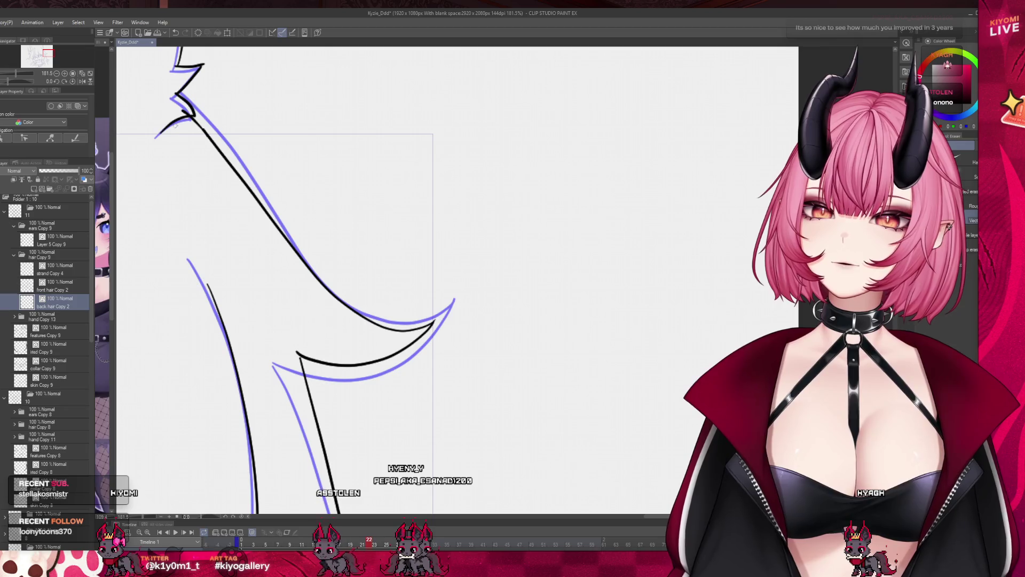
{"action": "key", "text": "p"}
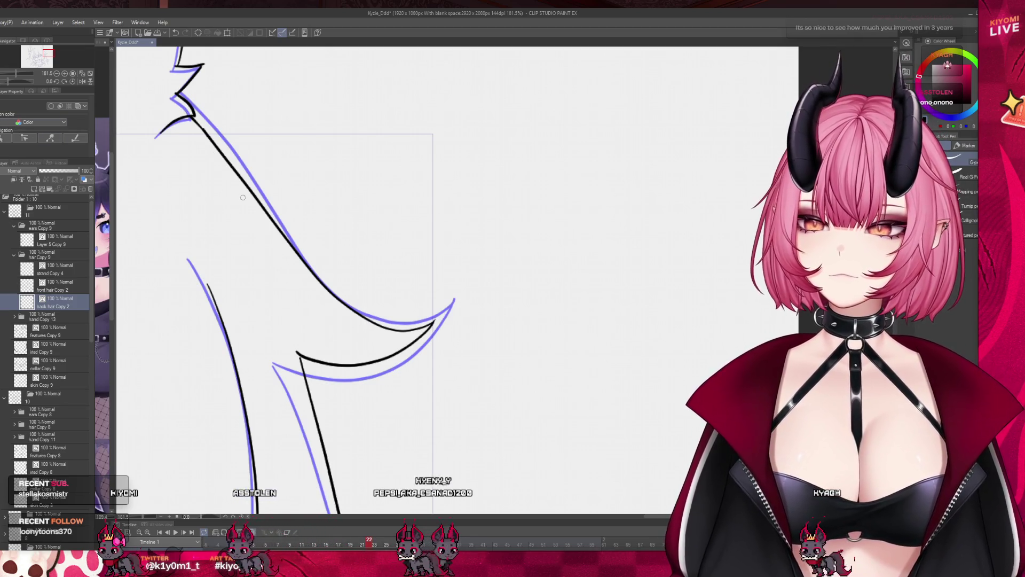
{"action": "scroll", "coordinate": [243, 198], "scroll_direction": "down", "scroll_amount": 3}
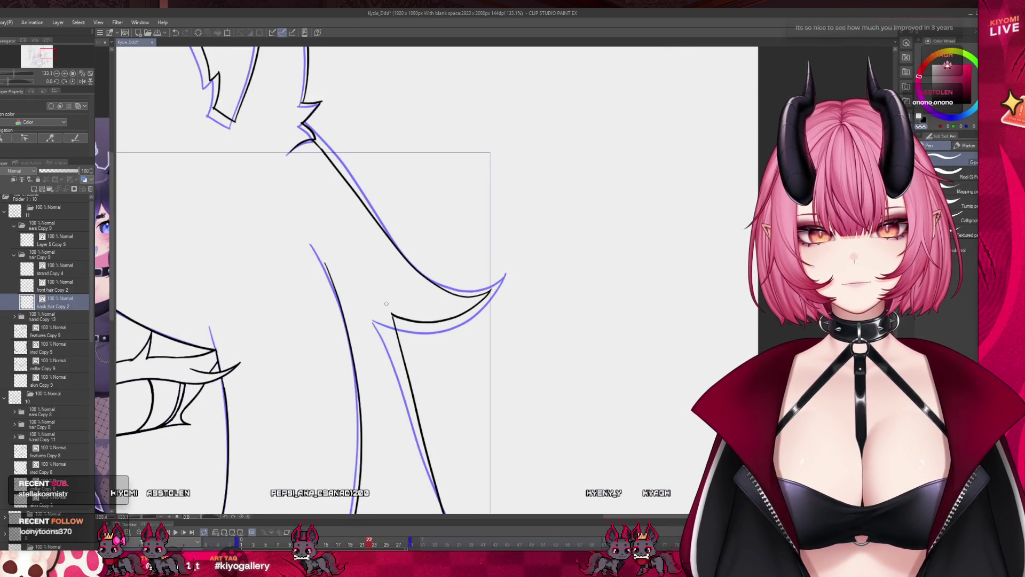
{"action": "scroll", "coordinate": [426, 268], "scroll_direction": "down", "scroll_amount": 4}
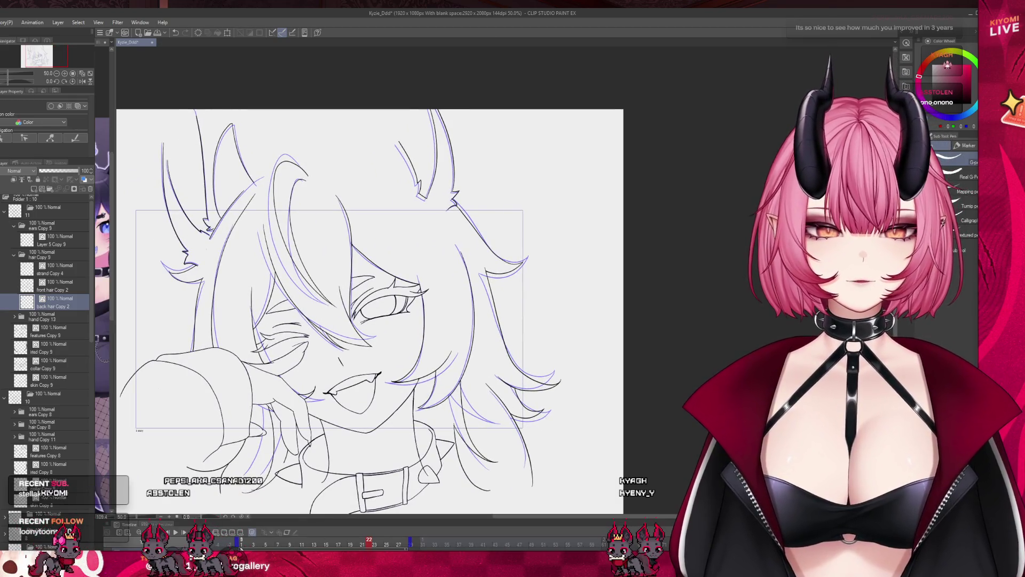
- Play the animation from frame 1 and stop it on frame 21
{"action": "left_click", "coordinate": [241, 540]}
{"action": "scroll", "coordinate": [241, 255], "scroll_direction": "up", "scroll_amount": 1}
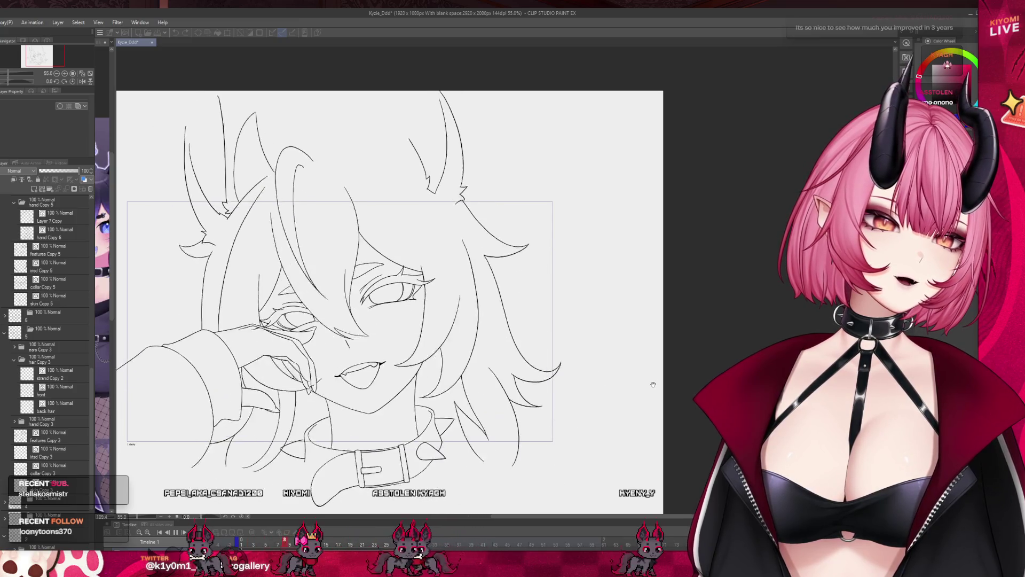
{"action": "scroll", "coordinate": [655, 378], "scroll_direction": "down", "scroll_amount": 3}
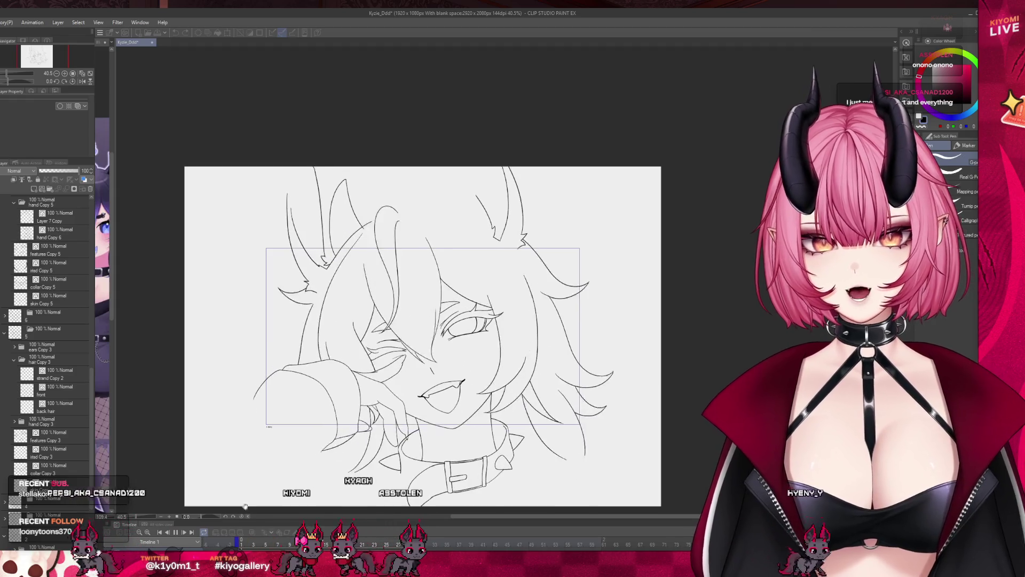
{"action": "scroll", "coordinate": [602, 385], "scroll_direction": "up", "scroll_amount": 4}
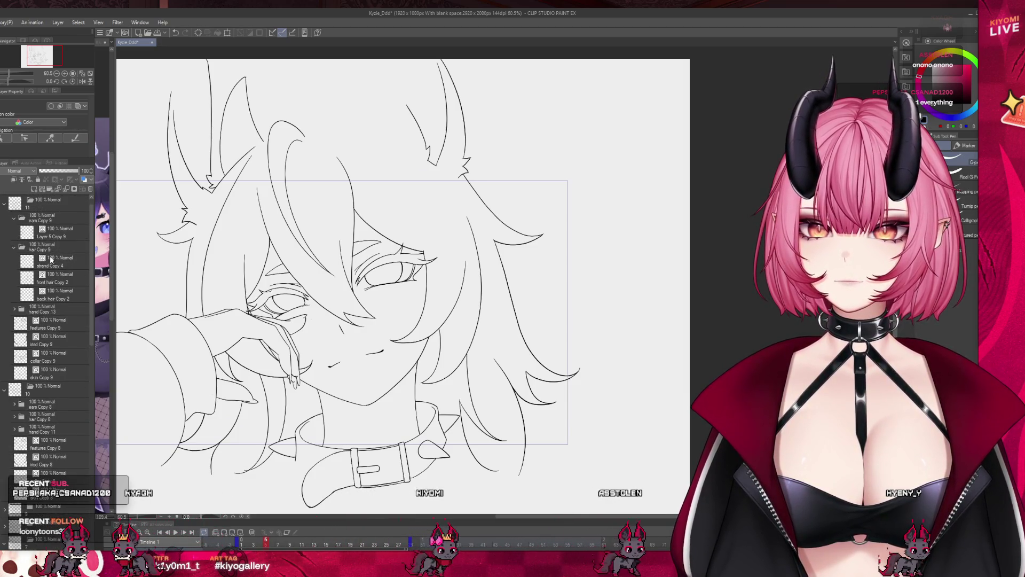
{"action": "scroll", "coordinate": [531, 432], "scroll_direction": "up", "scroll_amount": 1}
{"action": "scroll", "coordinate": [531, 432], "scroll_direction": "down", "scroll_amount": 2}
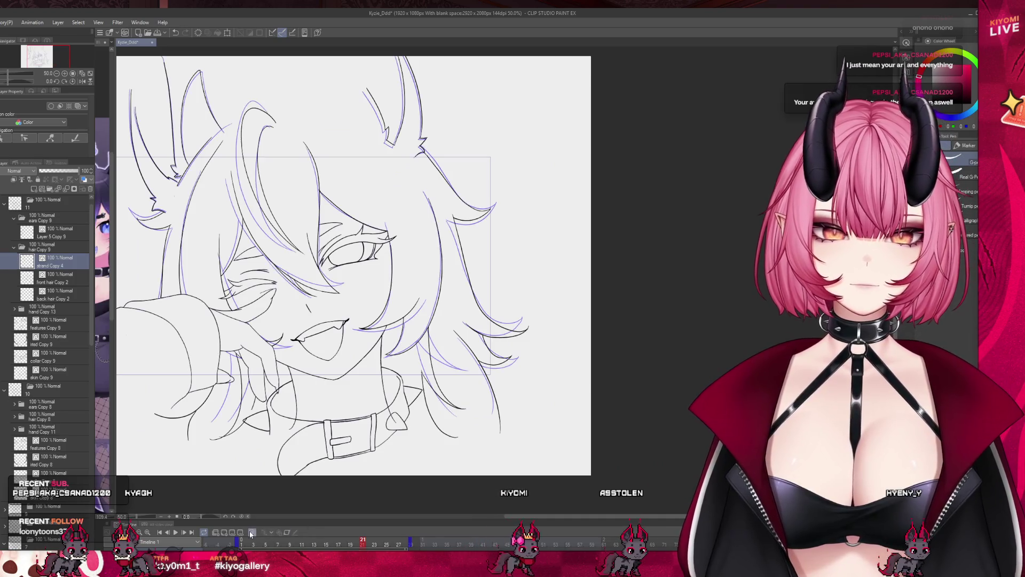
{"action": "scroll", "coordinate": [543, 365], "scroll_direction": "up", "scroll_amount": 2}
{"action": "scroll", "coordinate": [543, 365], "scroll_direction": "up", "scroll_amount": 1}
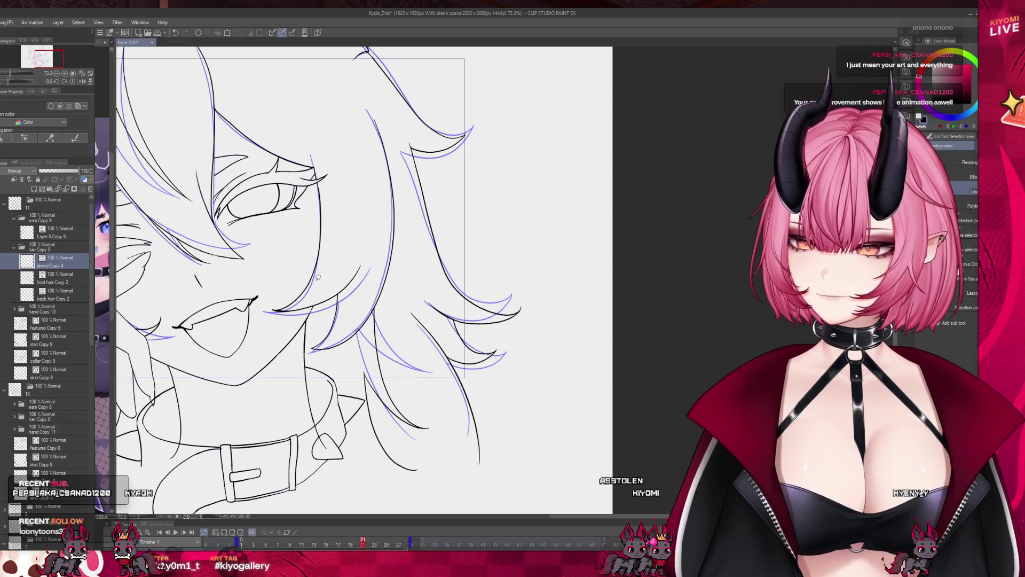
- Lasso the right hair strand and shift it slightly up and left
{"action": "mouse_move", "coordinate": [355, 401]}
{"action": "left_mouse_down"}
{"action": "mouse_move", "coordinate": [416, 483]}
{"action": "mouse_move", "coordinate": [355, 299]}
{"action": "left_mouse_up"}
{"action": "key", "text": "ctrl+t"}
{"action": "left_click_drag", "start_coordinate": [422, 411], "coordinate": [413, 406]}
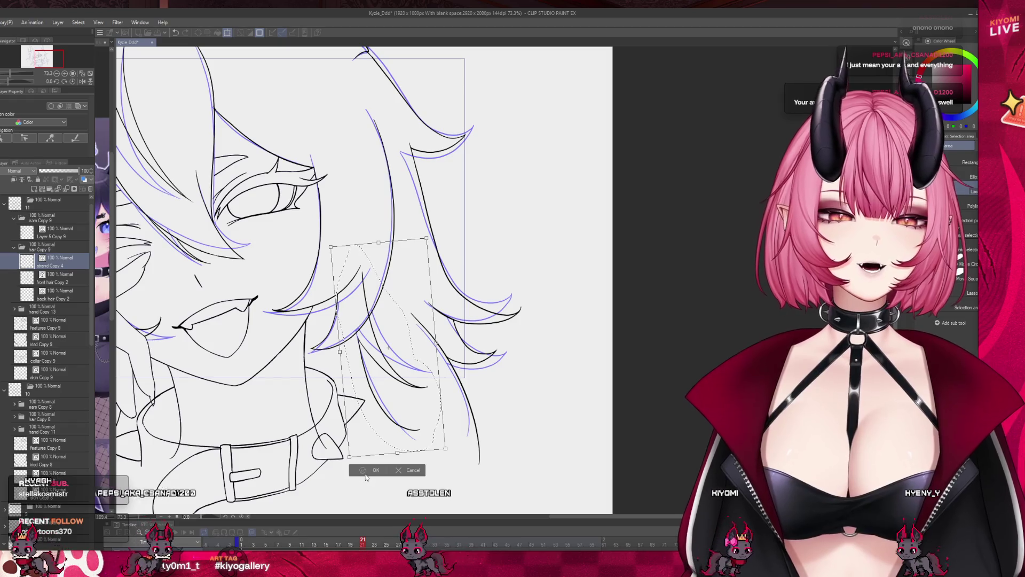
{"action": "key", "text": "Return"}
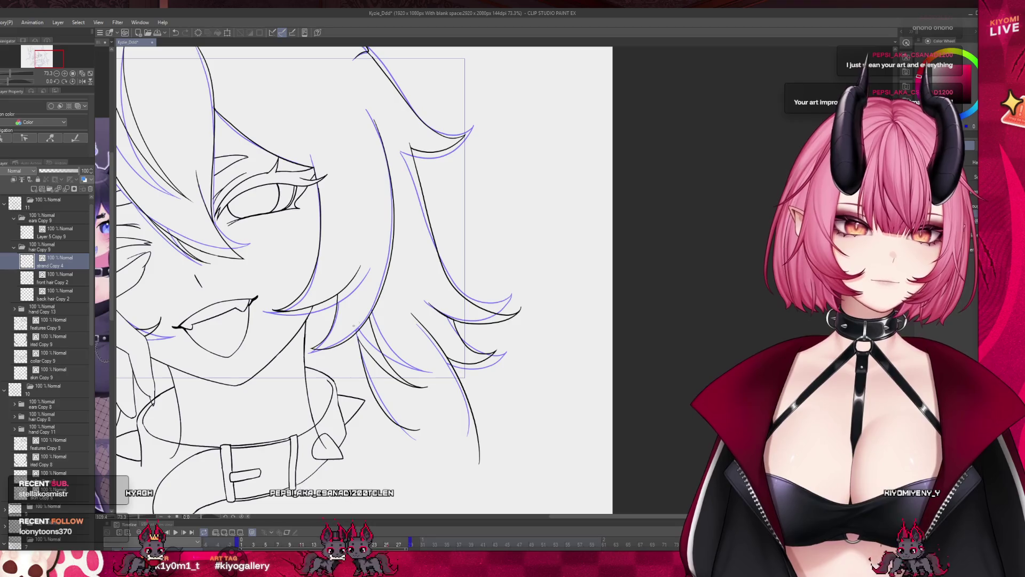
{"action": "scroll", "coordinate": [375, 314], "scroll_direction": "up", "scroll_amount": 5}
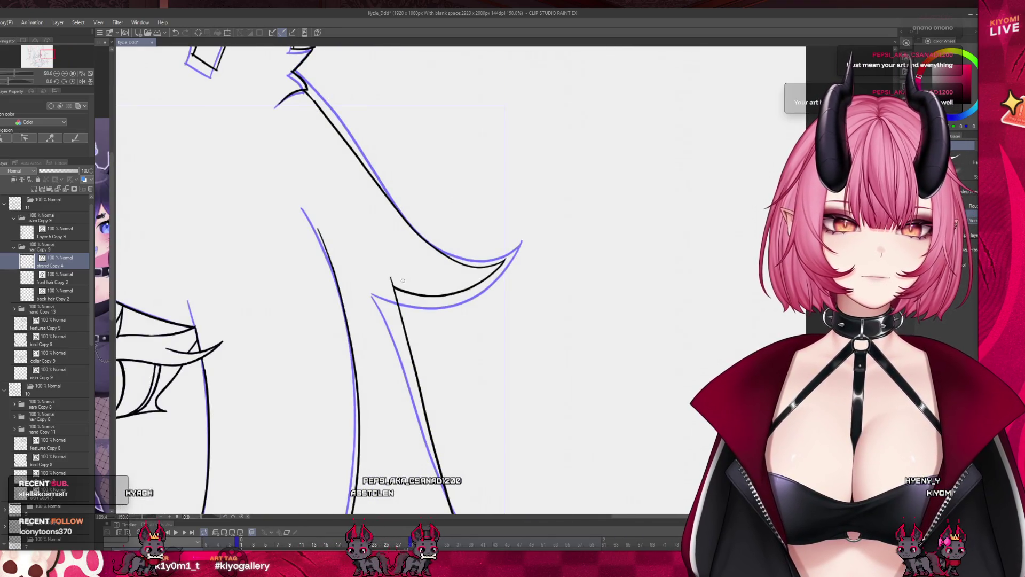
- On the back hair Copy 2 layer, redraw the right strand line with a pointed tip
{"action": "left_click", "coordinate": [60, 276]}
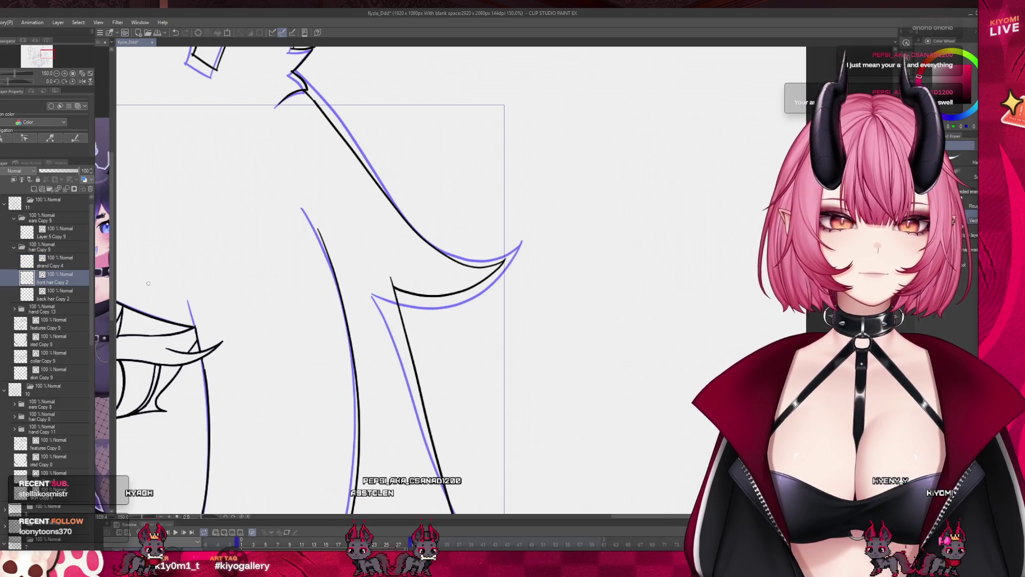
{"action": "key", "text": "alt+bracketleft"}
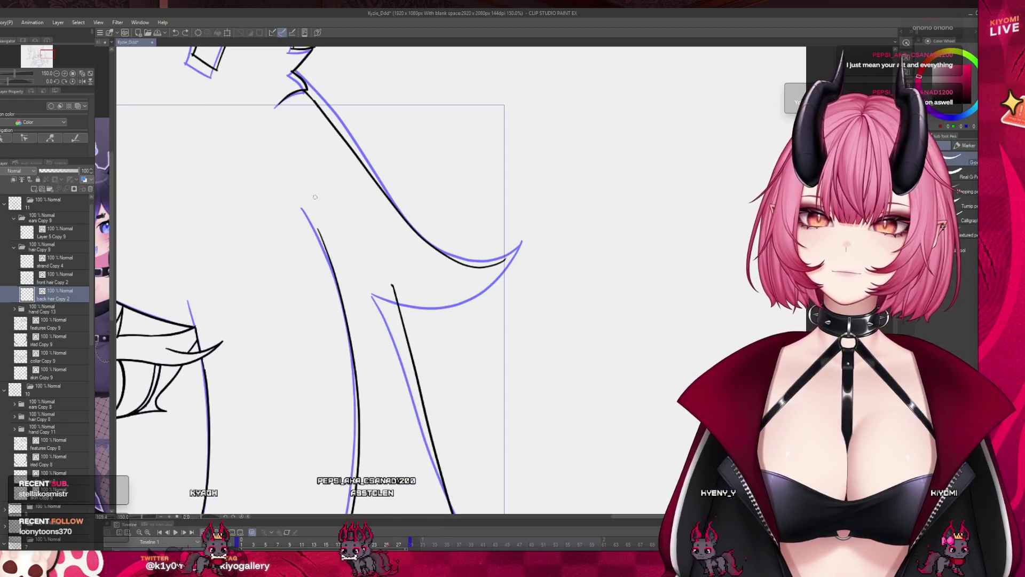
{"action": "key", "text": "ctrl+z"}
{"action": "left_click_drag", "start_coordinate": [403, 323], "coordinate": [454, 511]}
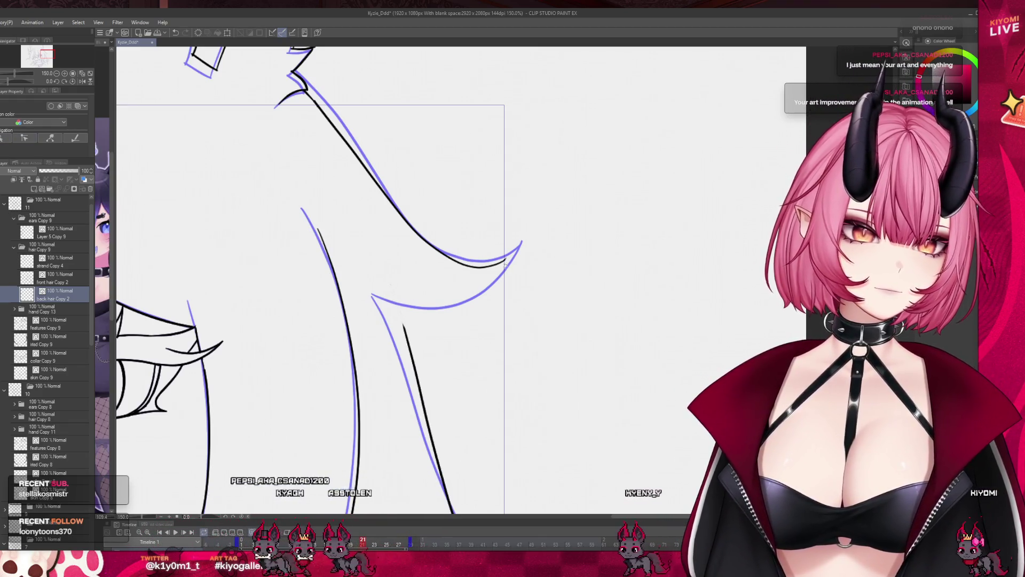
{"action": "left_click_drag", "start_coordinate": [505, 262], "coordinate": [522, 242]}
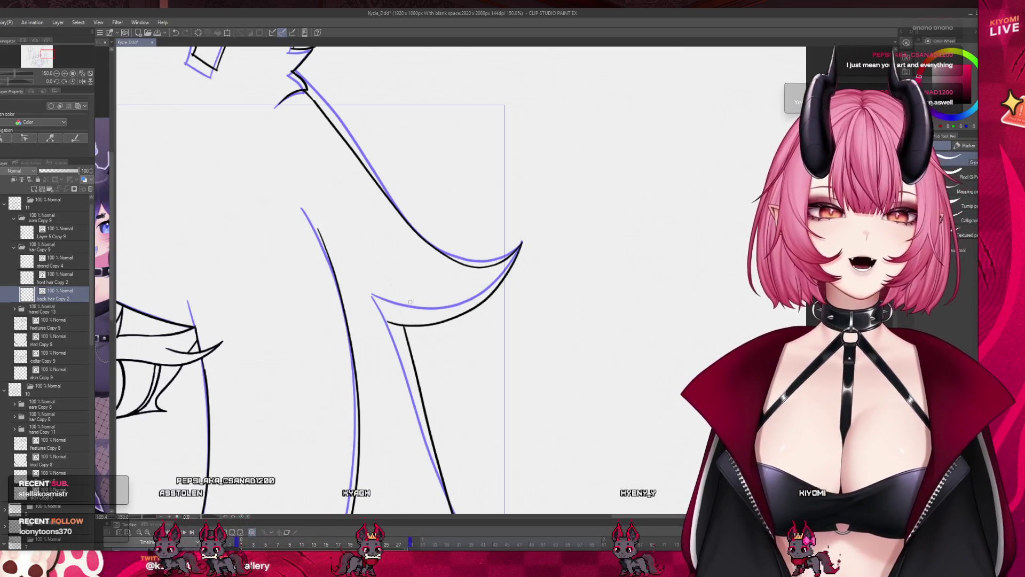
{"action": "scroll", "coordinate": [408, 303], "scroll_direction": "down", "scroll_amount": 5}
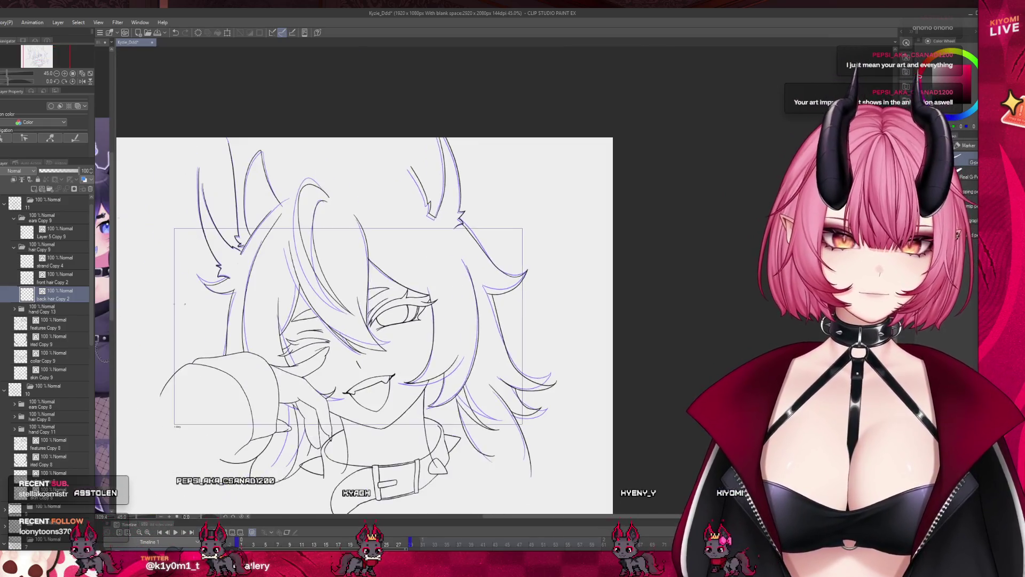
{"action": "scroll", "coordinate": [231, 250], "scroll_direction": "up", "scroll_amount": 5}
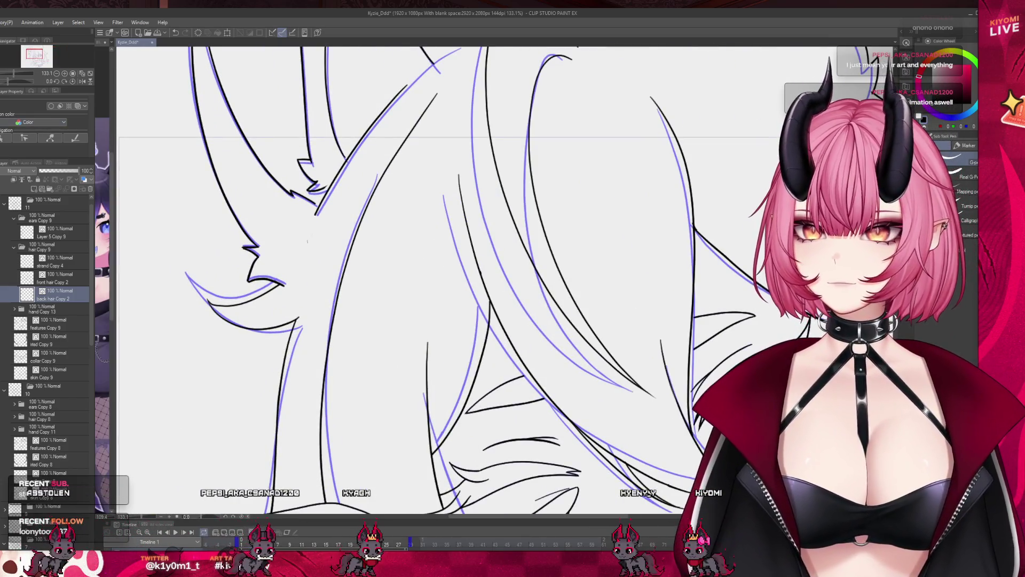
- Lasso the hair tip near the left ear and stretch it further left and slightly down
{"action": "key", "text": "m"}
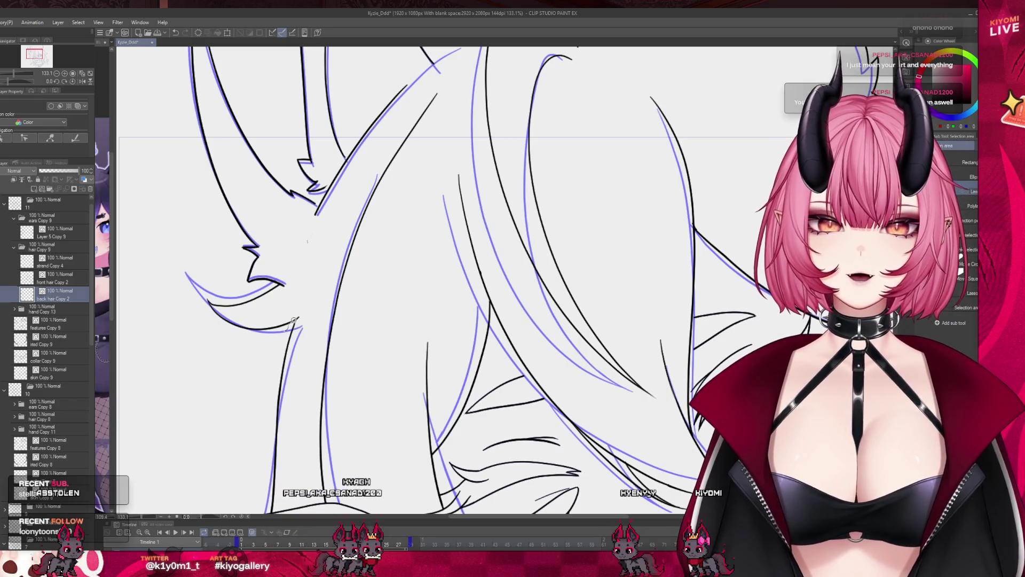
{"action": "mouse_move", "coordinate": [293, 323]}
{"action": "left_mouse_down"}
{"action": "mouse_move", "coordinate": [196, 269]}
{"action": "mouse_move", "coordinate": [271, 354]}
{"action": "left_mouse_up"}
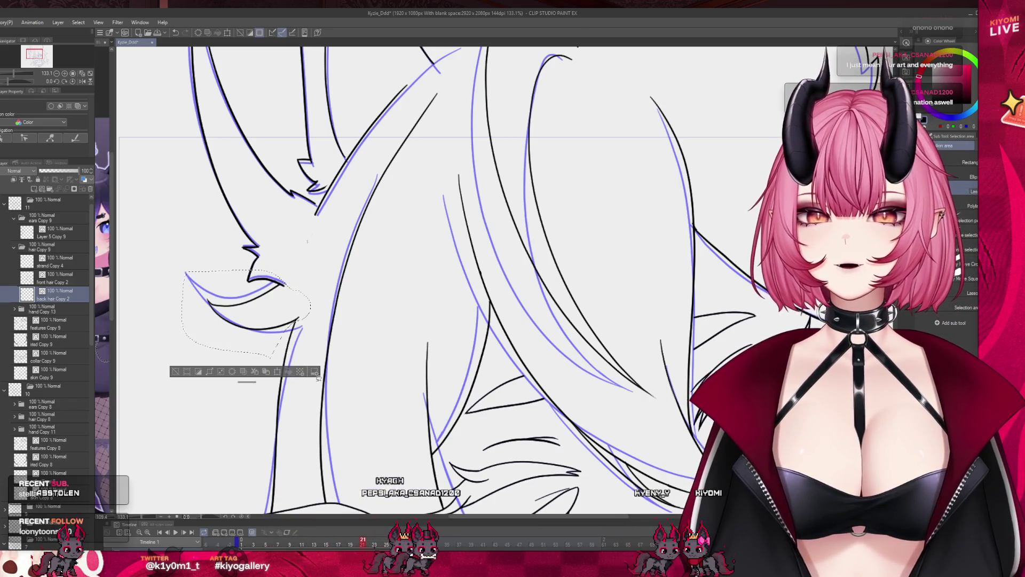
{"action": "left_click", "coordinate": [278, 370]}
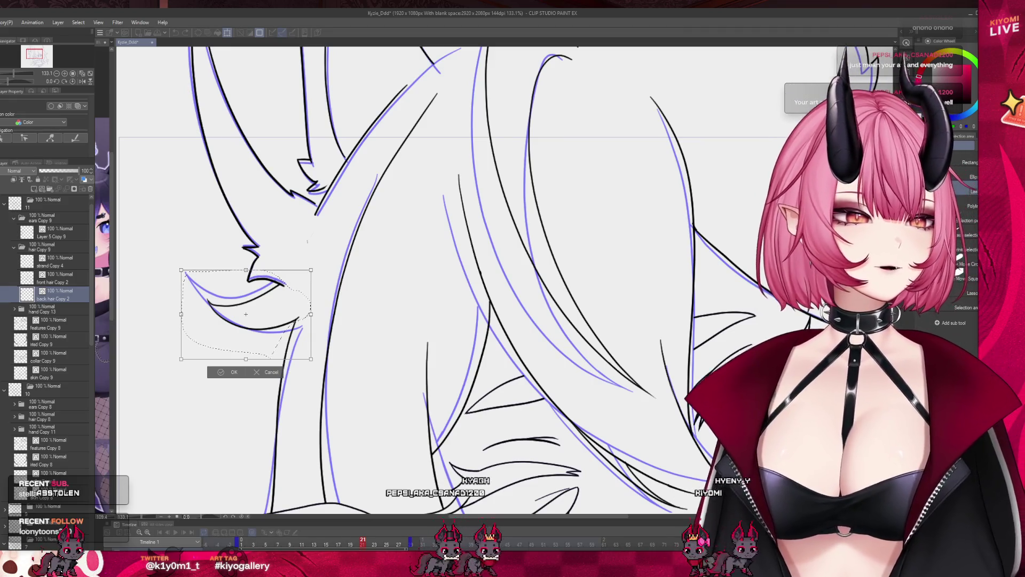
{"action": "left_click_drag", "start_coordinate": [182, 315], "coordinate": [151, 314]}
{"action": "left_click_drag", "start_coordinate": [231, 358], "coordinate": [234, 366]}
{"action": "left_click", "coordinate": [209, 380]}
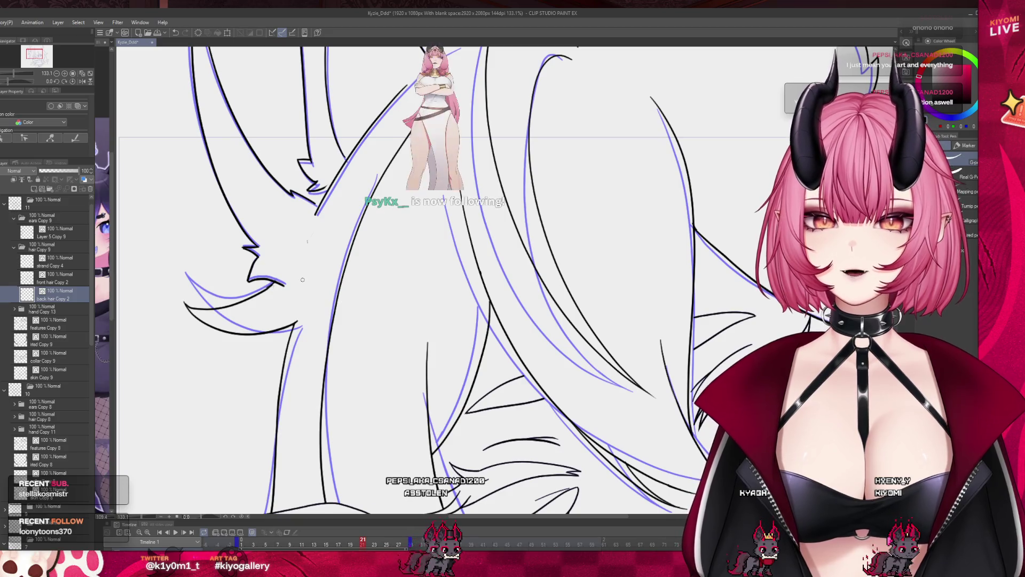
{"action": "scroll", "coordinate": [273, 281], "scroll_direction": "down", "scroll_amount": 2}
- Turn off onion skin and save the animation file
{"action": "scroll", "coordinate": [260, 215], "scroll_direction": "down", "scroll_amount": 1}
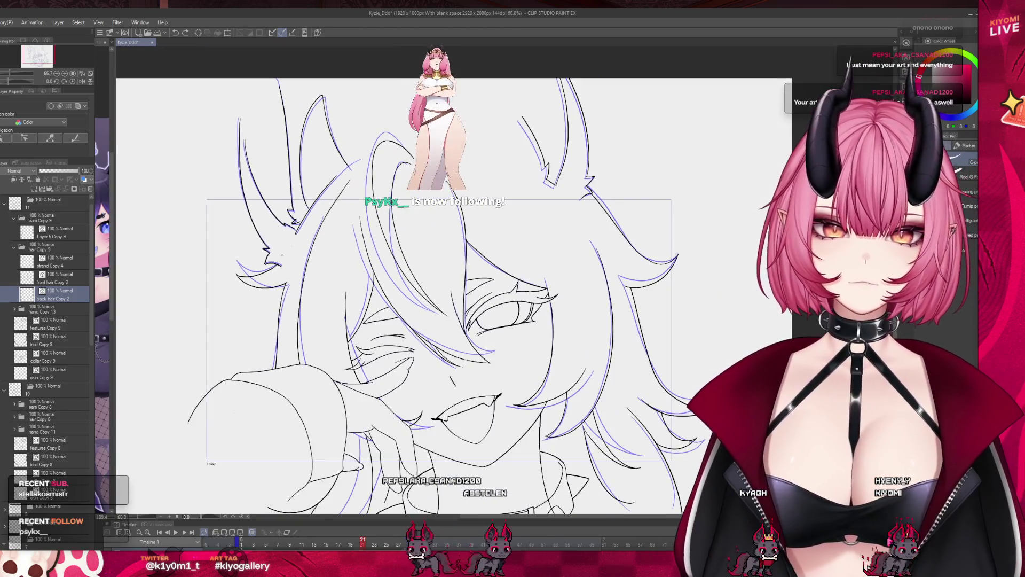
{"action": "left_click", "coordinate": [252, 534]}
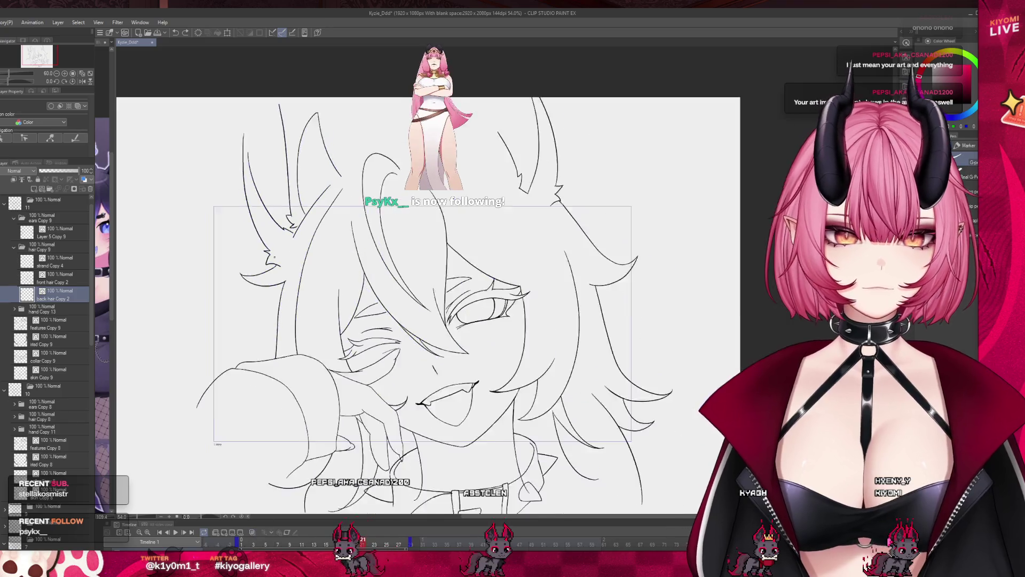
{"action": "scroll", "coordinate": [388, 377], "scroll_direction": "up", "scroll_amount": 2}
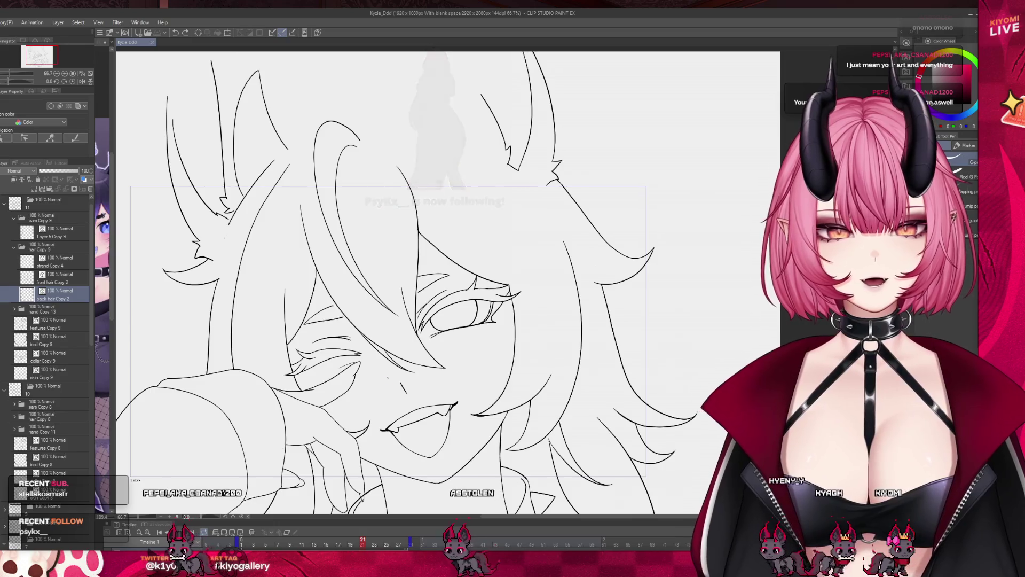
{"action": "key", "text": "ctrl+s"}
- Play the animation from the first frames, then stop playback
{"action": "left_click", "coordinate": [240, 543]}
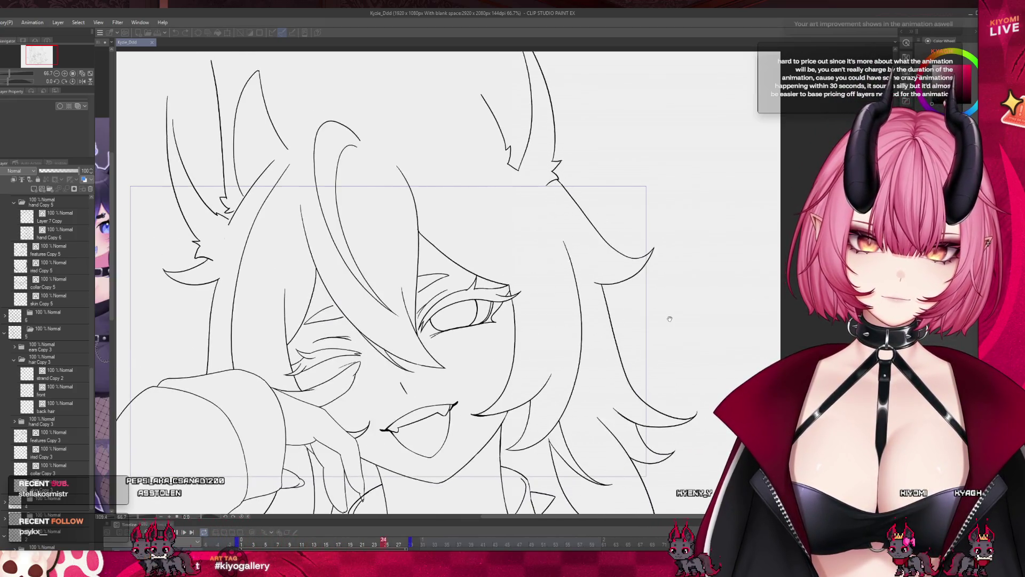
{"action": "scroll", "coordinate": [351, 232], "scroll_direction": "down", "scroll_amount": 3}
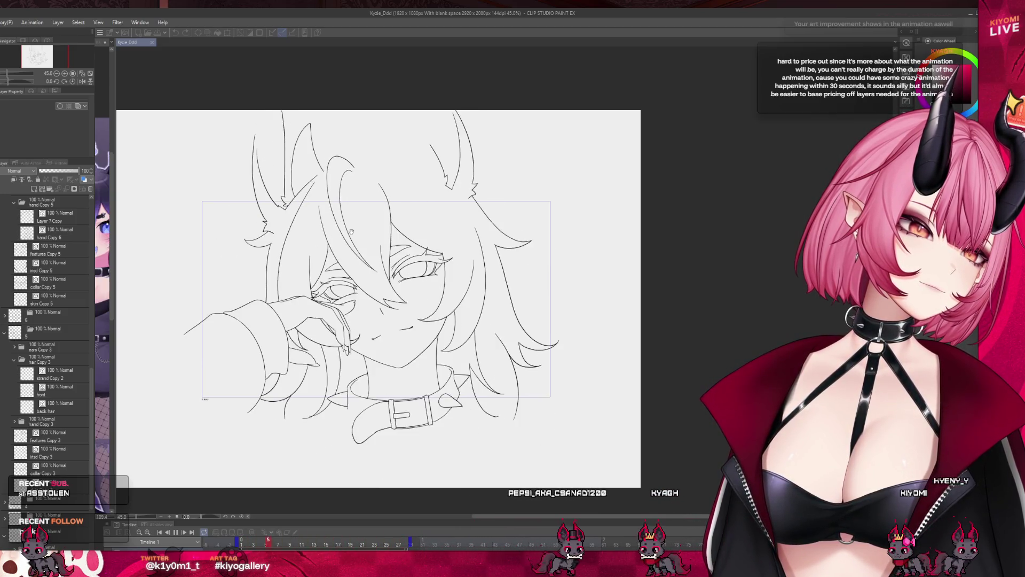
{"action": "key", "text": "space"}
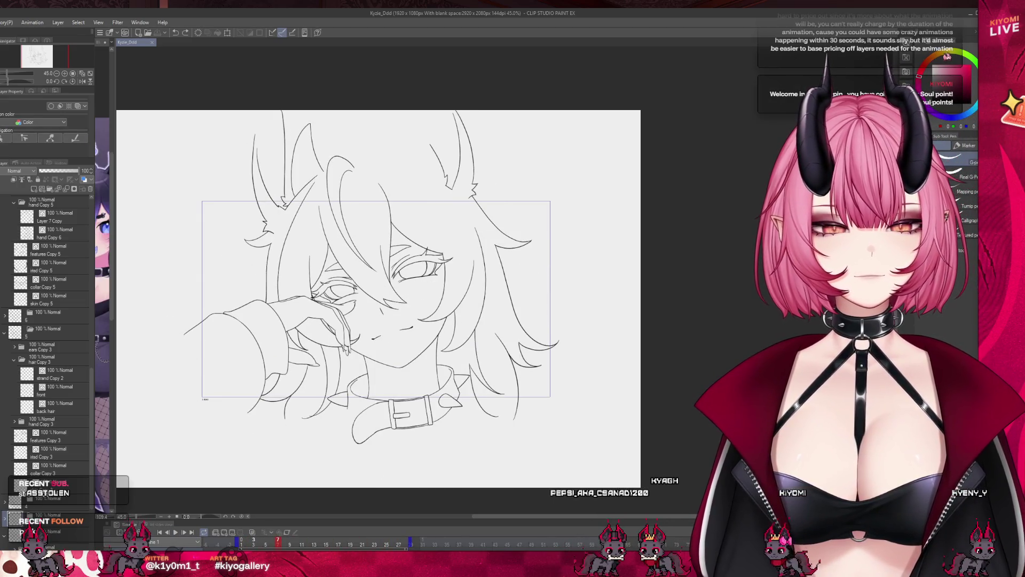
- Leave playback stopped with the playhead resting on frame 1
{"action": "scroll", "coordinate": [386, 303], "scroll_direction": "up", "scroll_amount": 2}
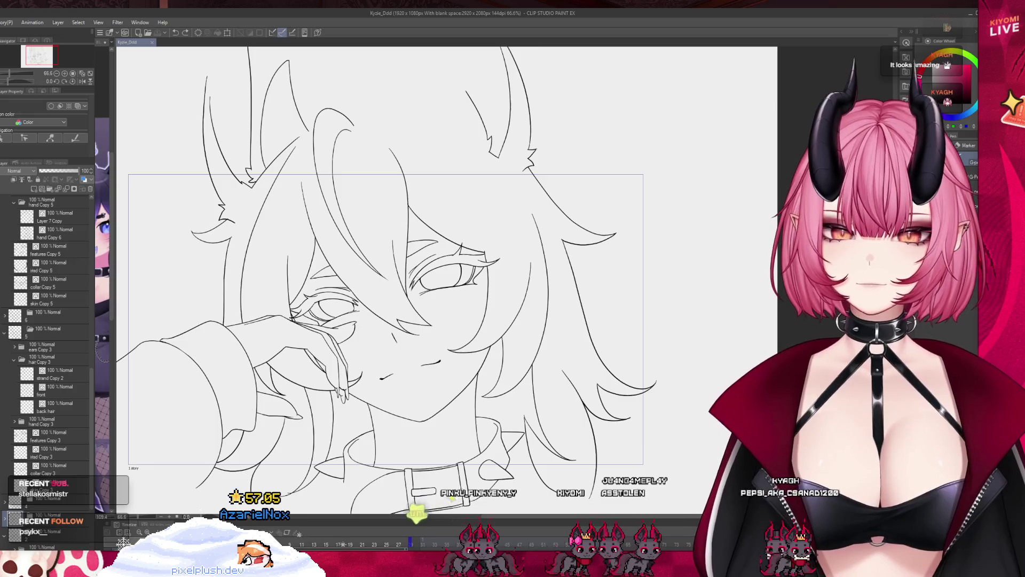
- Undo the last arm-line edit, zoom out twice, and restart animation playback
{"action": "scroll", "coordinate": [385, 267], "scroll_direction": "down", "scroll_amount": 1}
{"action": "scroll", "coordinate": [384, 267], "scroll_direction": "up", "scroll_amount": 1}
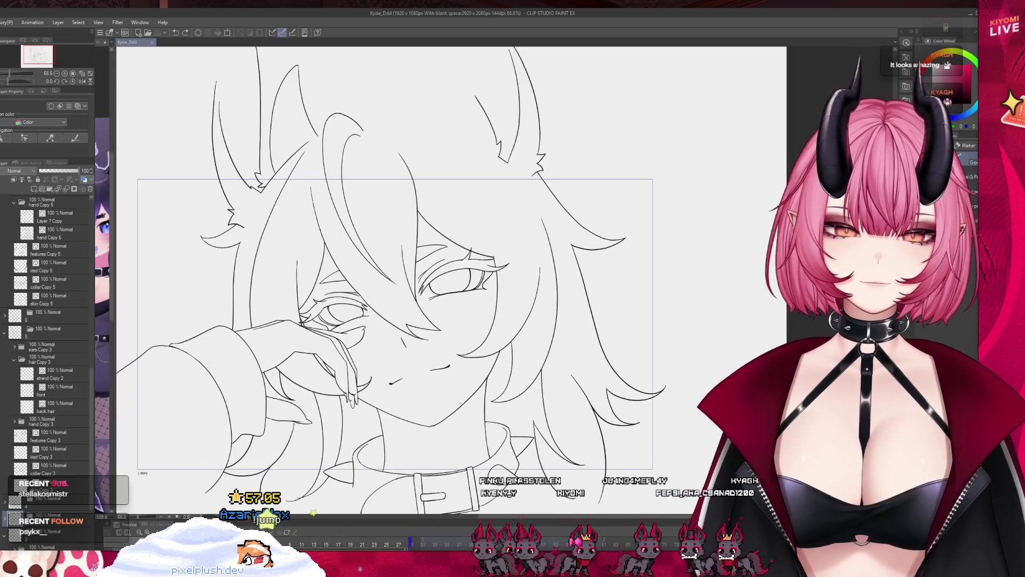
{"action": "key", "text": "ctrl+z"}
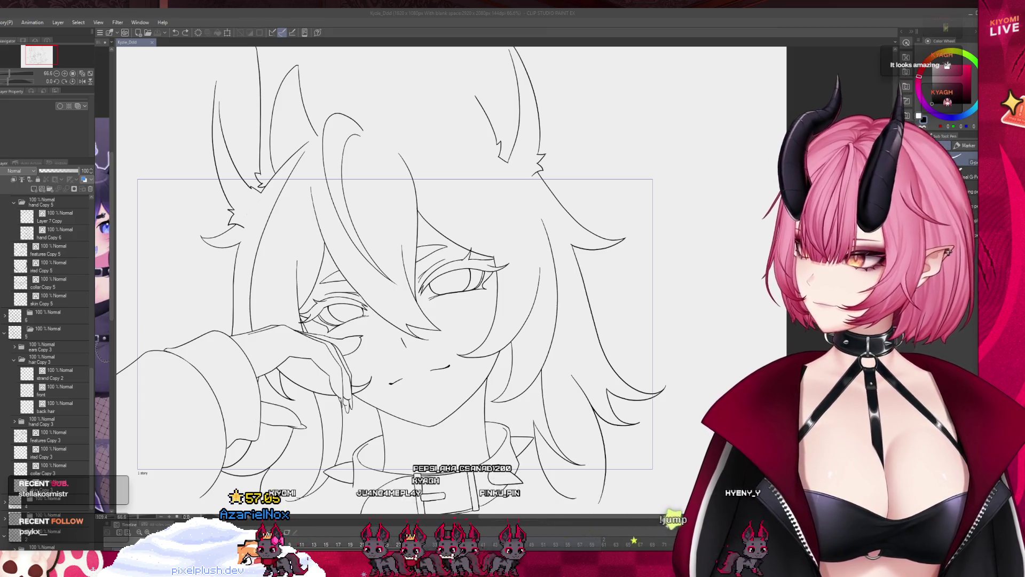
{"action": "key", "text": "ctrl+minus"}
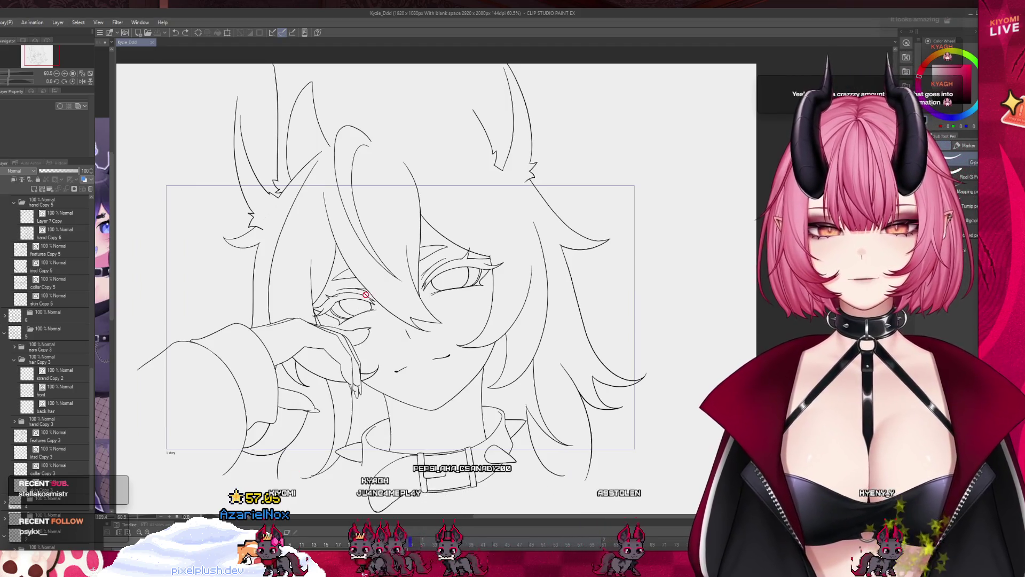
{"action": "key", "text": "ctrl+minus"}
{"action": "key", "text": "ctrl+Return"}
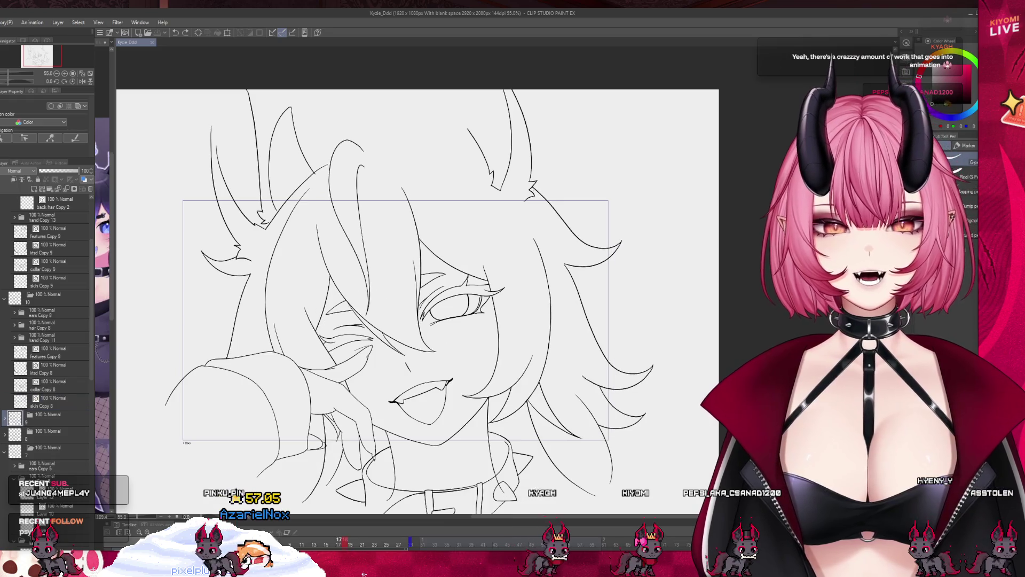
- Expand folder 9 and hair Copy 7 in the Layer panel and select Layer 16
{"action": "scroll", "coordinate": [429, 278], "scroll_direction": "up", "scroll_amount": 5}
{"action": "scroll", "coordinate": [429, 278], "scroll_direction": "up", "scroll_amount": 2}
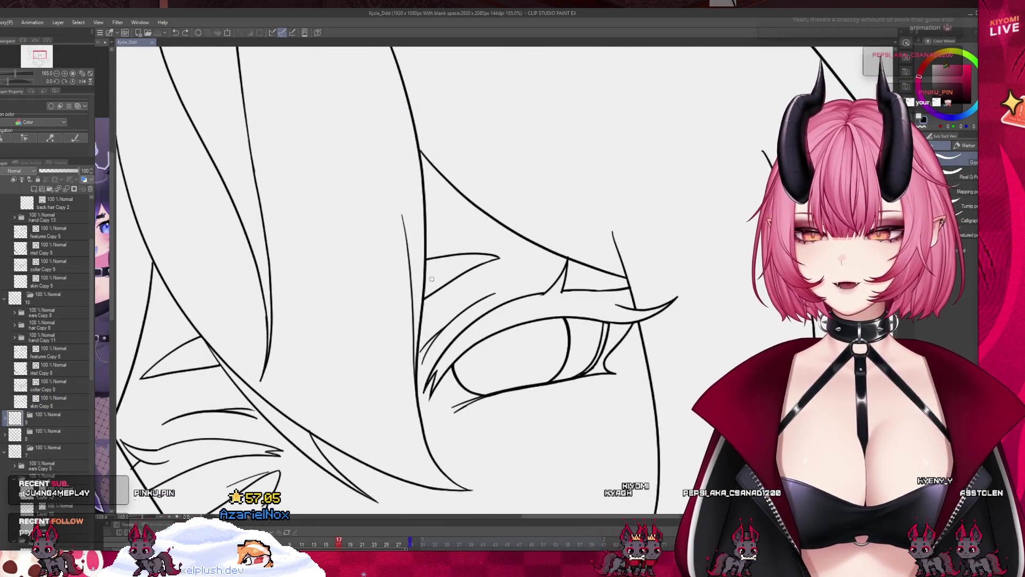
{"action": "left_click", "coordinate": [4, 417]}
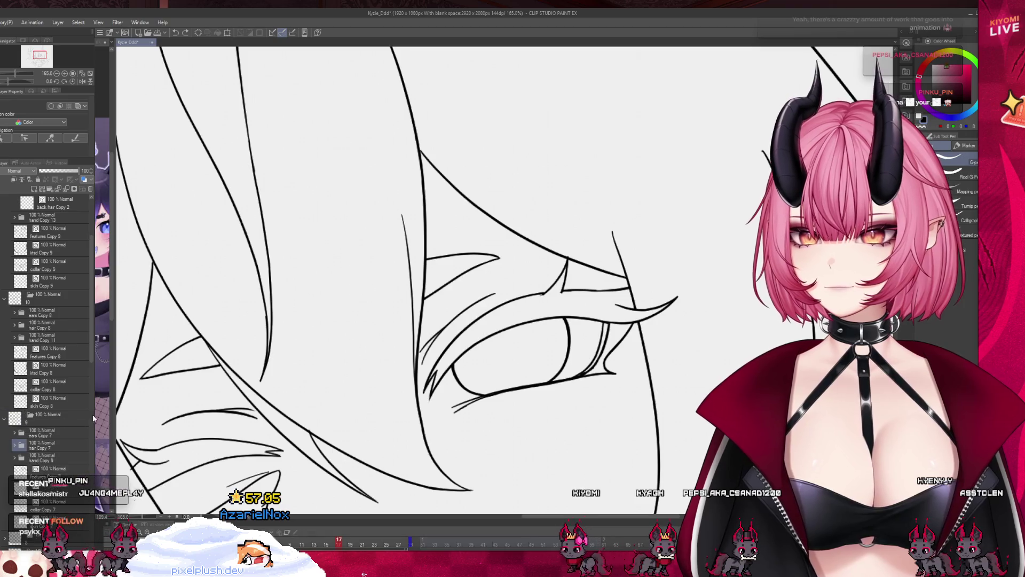
{"action": "scroll", "coordinate": [46, 400], "scroll_direction": "down", "scroll_amount": 3}
{"action": "left_click", "coordinate": [14, 355]}
{"action": "left_click", "coordinate": [47, 394]}
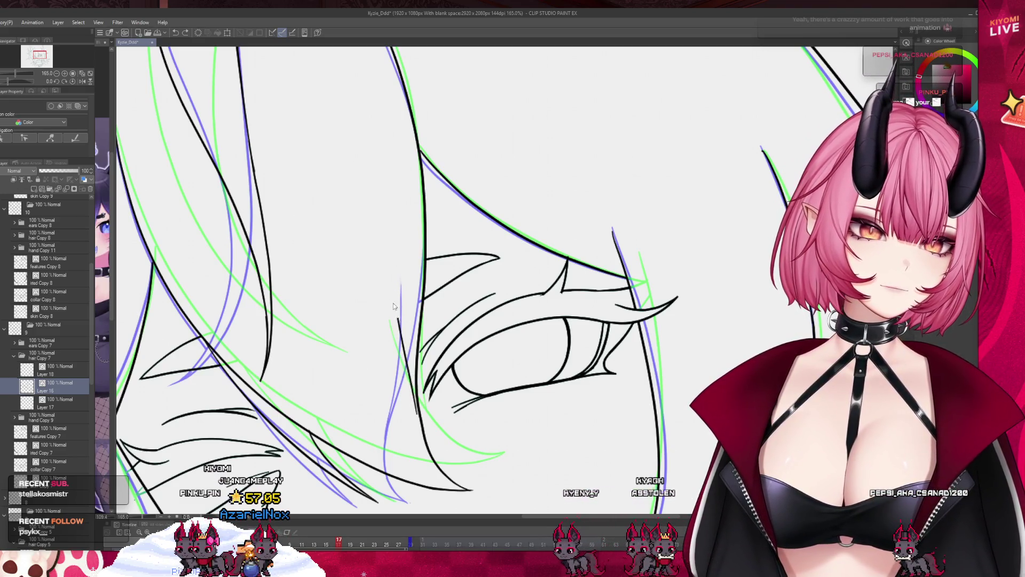
- Step back one animation frame and restart the playback
{"action": "scroll", "coordinate": [419, 300], "scroll_direction": "down", "scroll_amount": 6}
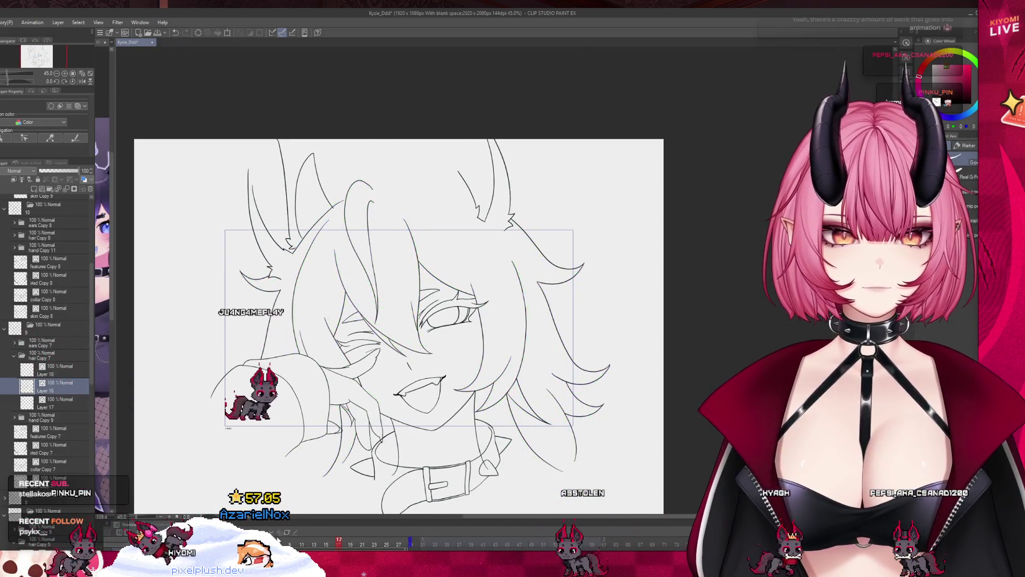
{"action": "key", "text": "Left"}
{"action": "key", "text": "Return"}
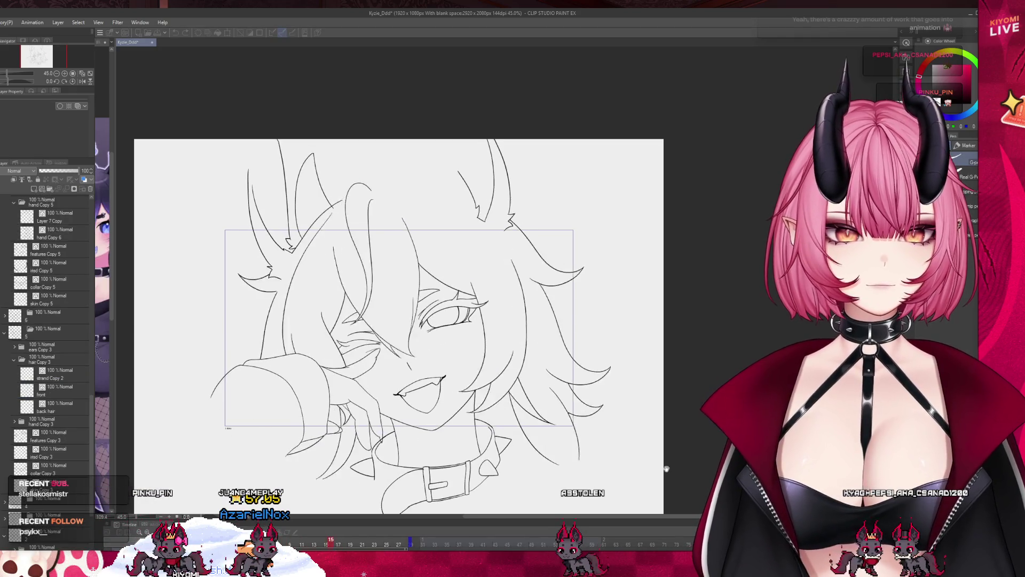
{"action": "scroll", "coordinate": [412, 367], "scroll_direction": "up", "scroll_amount": 2}
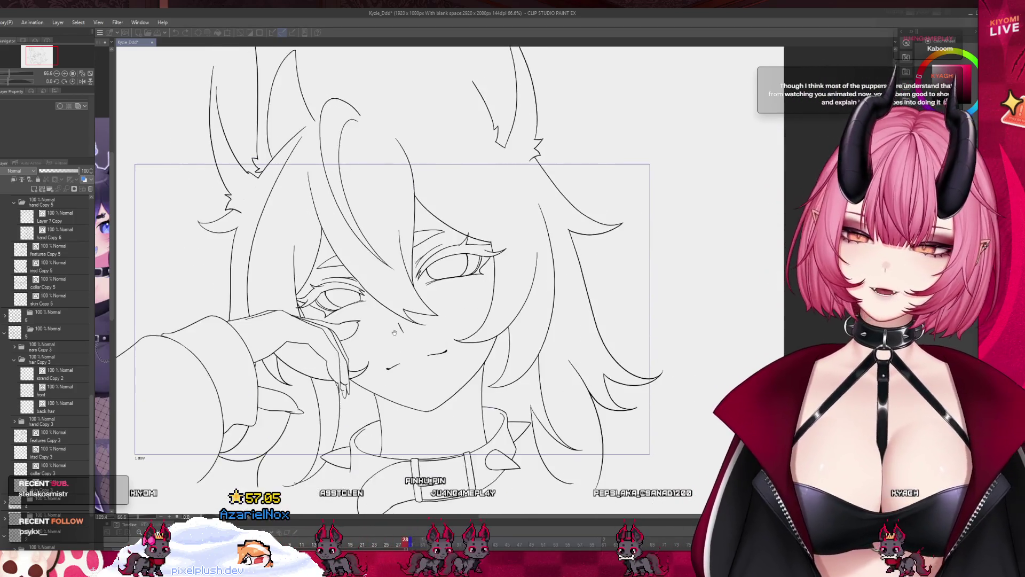
- Stop playback on frame 13 and ink a stroke on the hair beside the eye
{"action": "key", "text": "Right"}
{"action": "key", "text": "Right"}
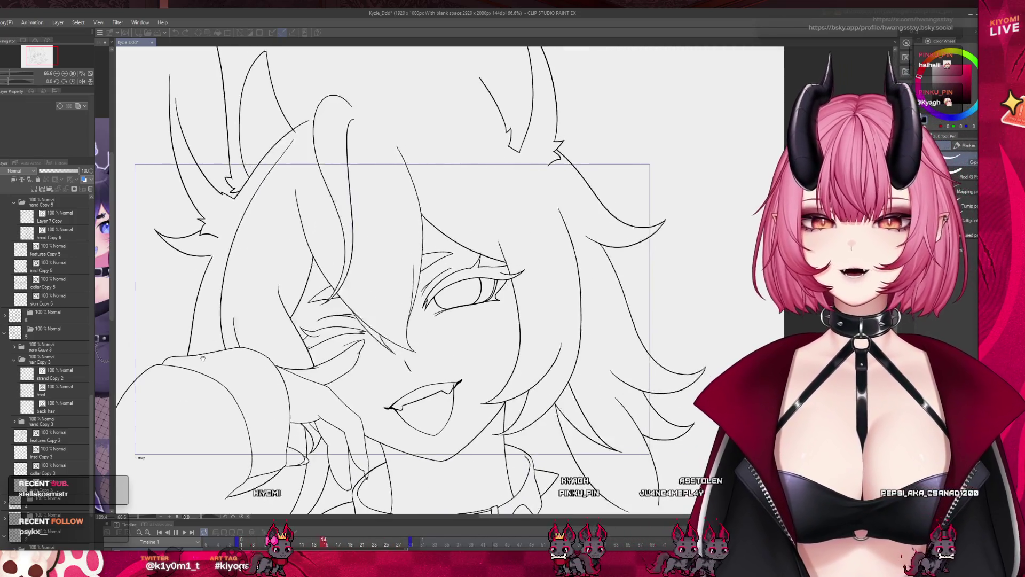
{"action": "key", "text": "space"}
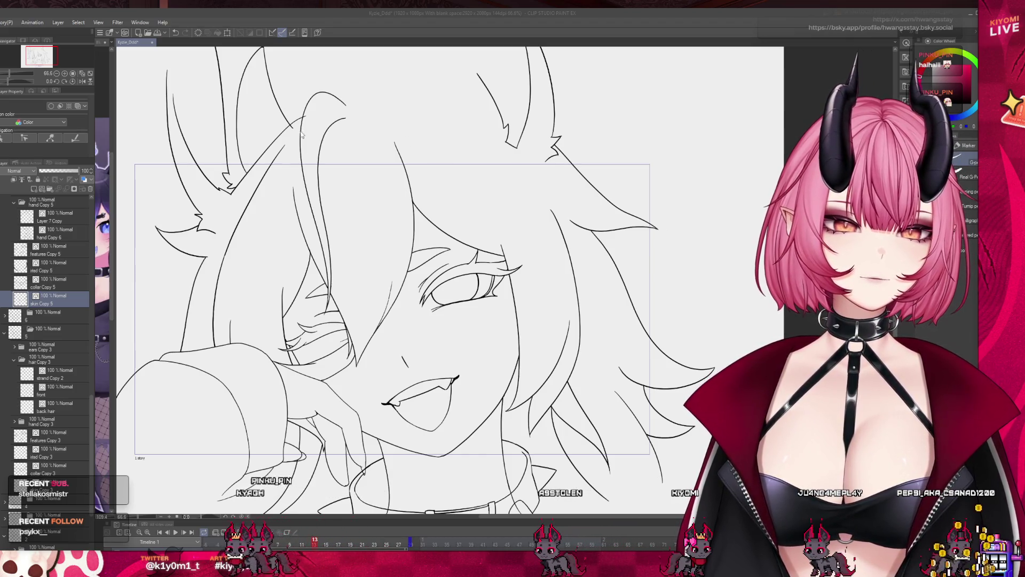
{"action": "left_click_drag", "start_coordinate": [284, 143], "coordinate": [245, 171]}
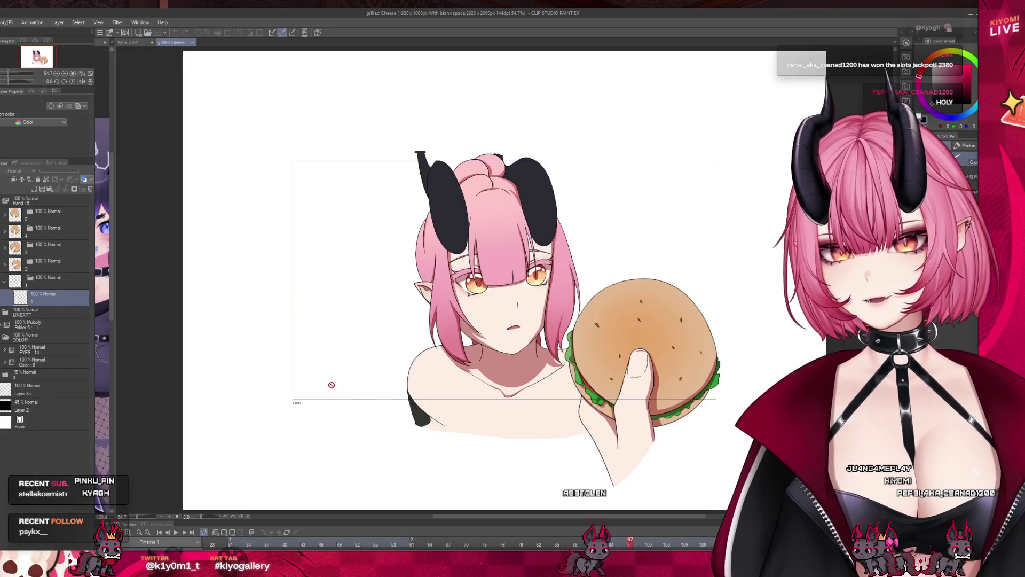
- Scrub the timeline and play the grilled Cheese burger animation
{"action": "scroll", "coordinate": [609, 313], "scroll_direction": "up", "scroll_amount": 2}
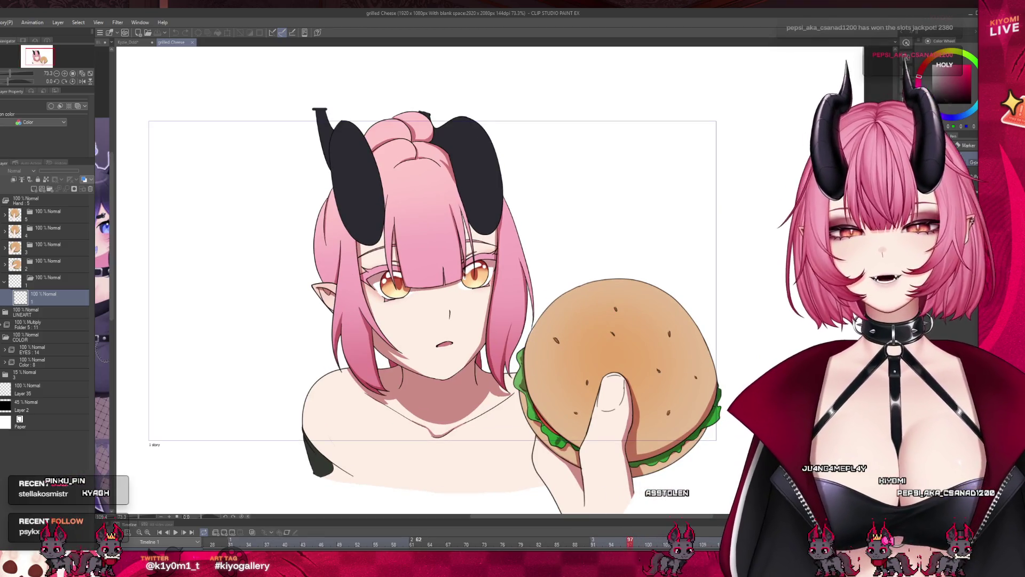
{"action": "left_click_drag", "start_coordinate": [291, 547], "coordinate": [301, 547]}
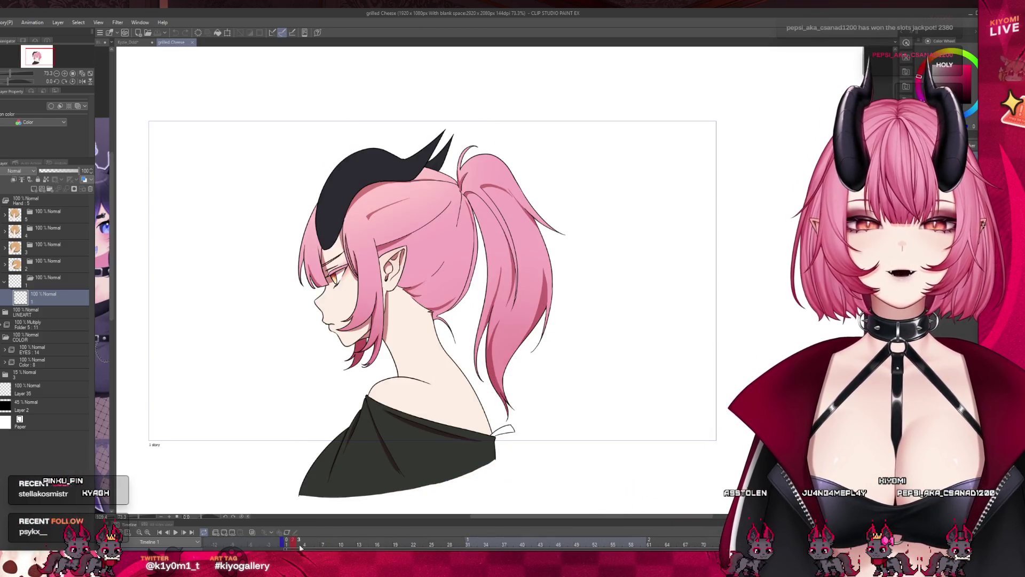
{"action": "left_click", "coordinate": [175, 532]}
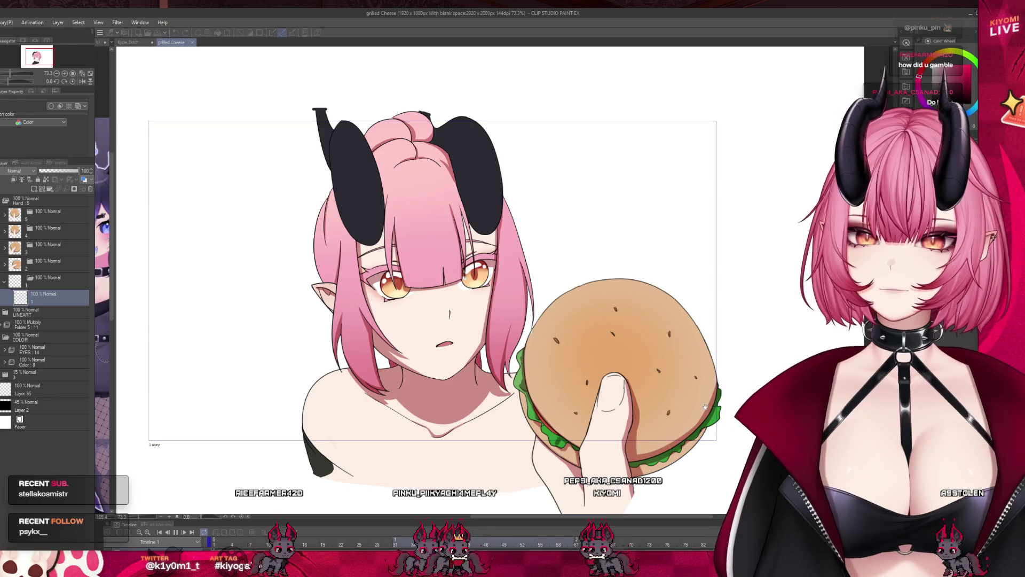
{"action": "scroll", "coordinate": [444, 262], "scroll_direction": "down", "scroll_amount": 2}
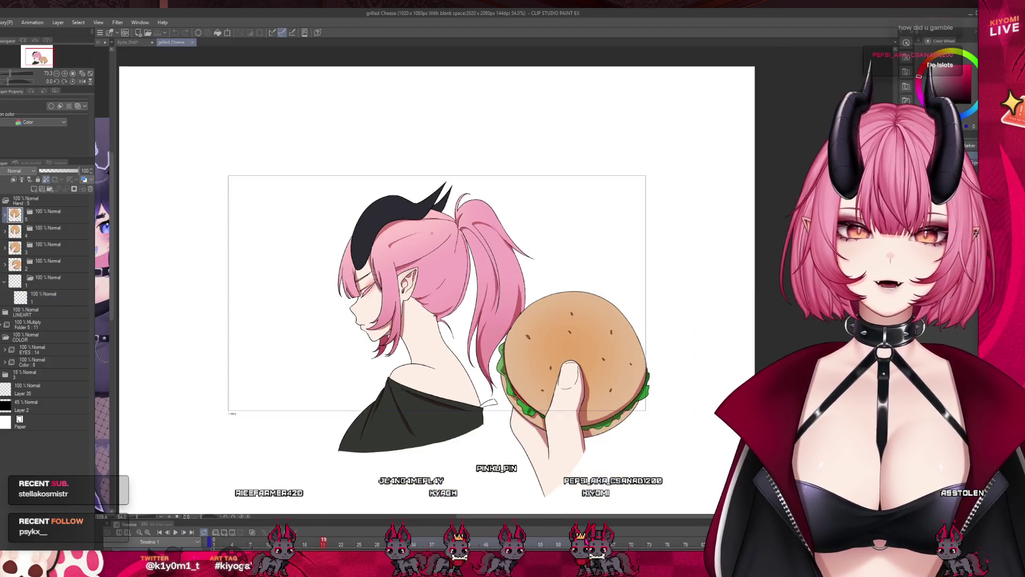
{"action": "scroll", "coordinate": [444, 262], "scroll_direction": "up", "scroll_amount": 1}
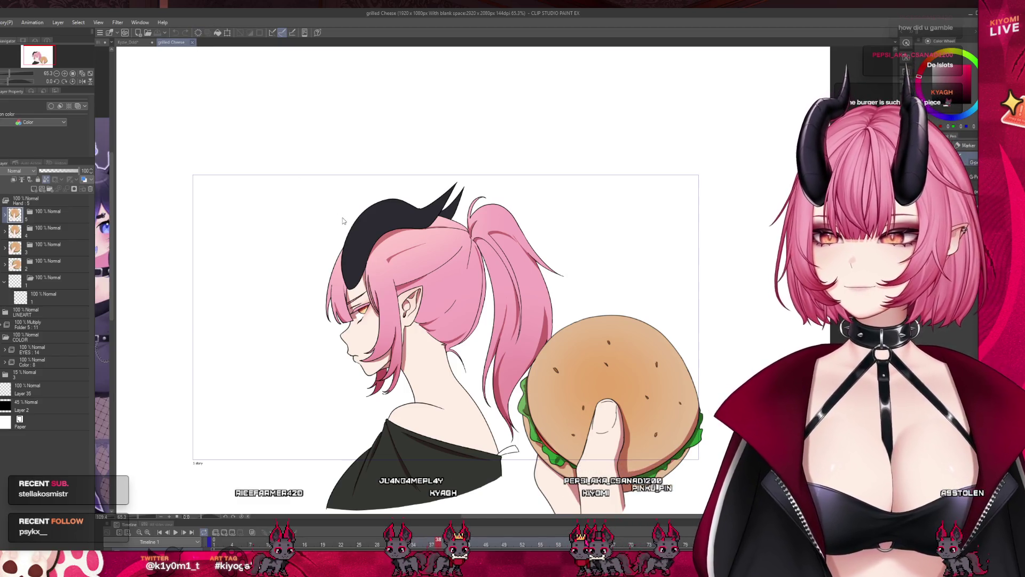
- Close the grilled Cheese document to return to the fox-girl file
{"action": "key", "text": "ctrl+w"}
{"action": "scroll", "coordinate": [304, 263], "scroll_direction": "down", "scroll_amount": 2}
{"action": "scroll", "coordinate": [304, 263], "scroll_direction": "up", "scroll_amount": 2}
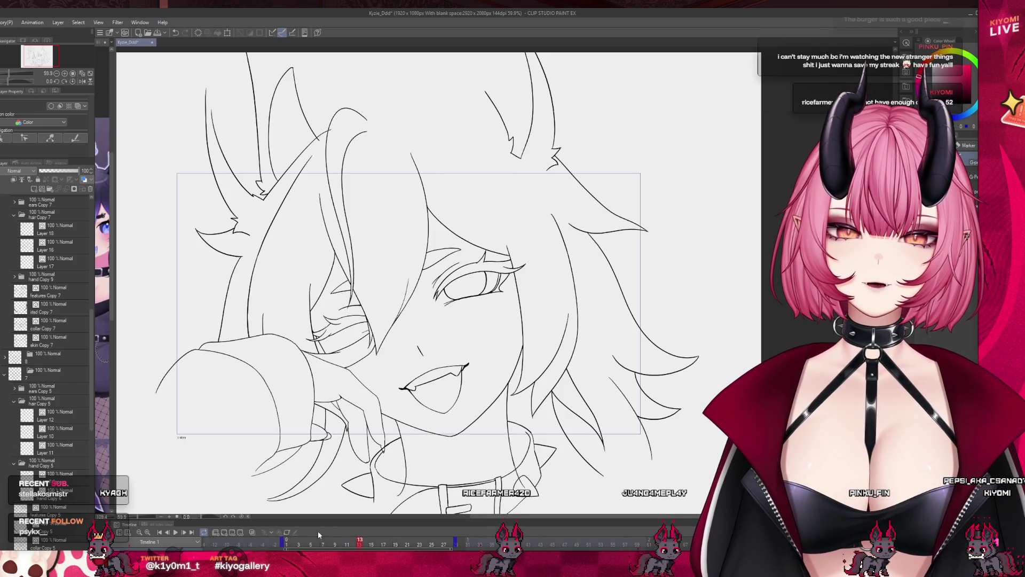
- Go to frame 1, select the features Copy 9 layer and zoom in on the eye
{"action": "left_click", "coordinate": [286, 543]}
{"action": "scroll", "coordinate": [278, 390], "scroll_direction": "up", "scroll_amount": 1}
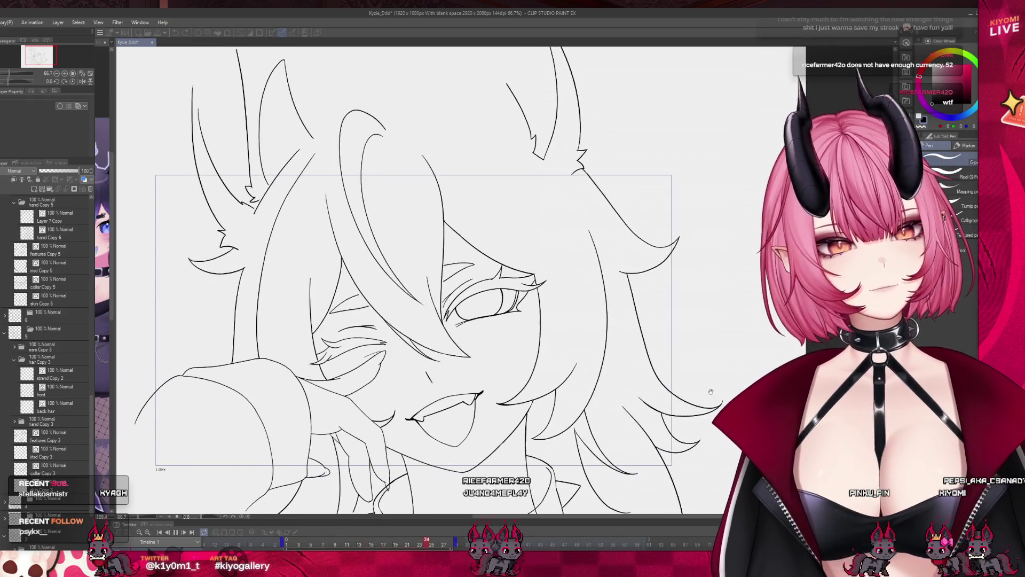
{"action": "scroll", "coordinate": [431, 225], "scroll_direction": "up", "scroll_amount": 5}
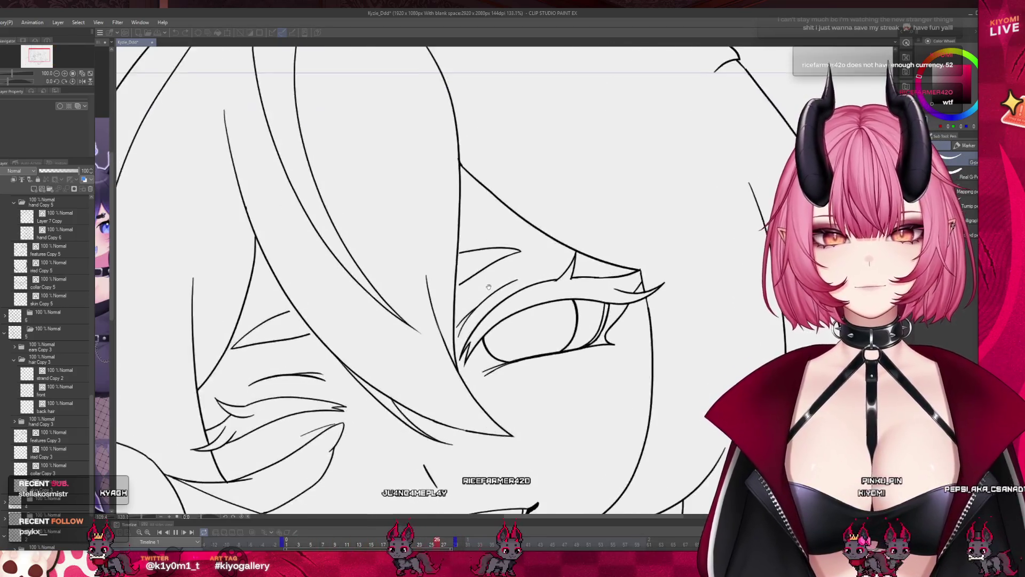
{"action": "scroll", "coordinate": [458, 255], "scroll_direction": "up", "scroll_amount": 1}
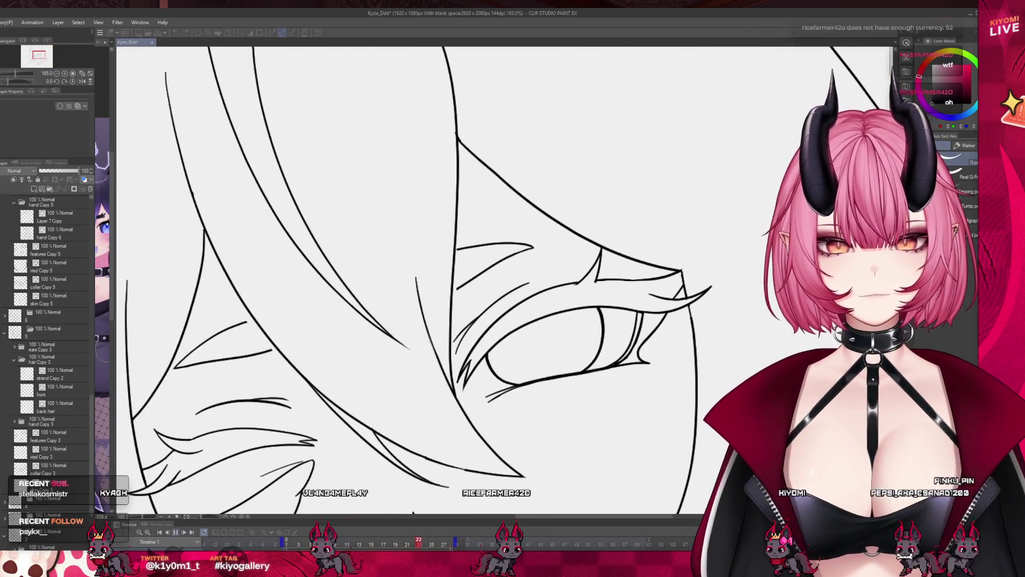
{"action": "scroll", "coordinate": [76, 386], "scroll_direction": "up", "scroll_amount": 3}
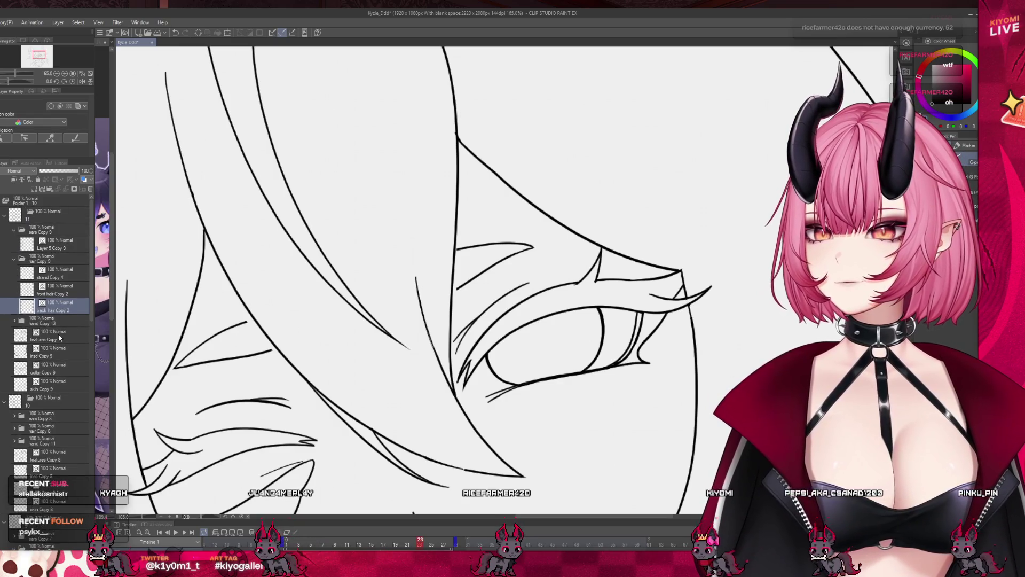
{"action": "left_click", "coordinate": [59, 334]}
{"action": "scroll", "coordinate": [510, 211], "scroll_direction": "up", "scroll_amount": 1}
{"action": "scroll", "coordinate": [510, 211], "scroll_direction": "up", "scroll_amount": 1}
{"action": "scroll", "coordinate": [471, 278], "scroll_direction": "up", "scroll_amount": 1}
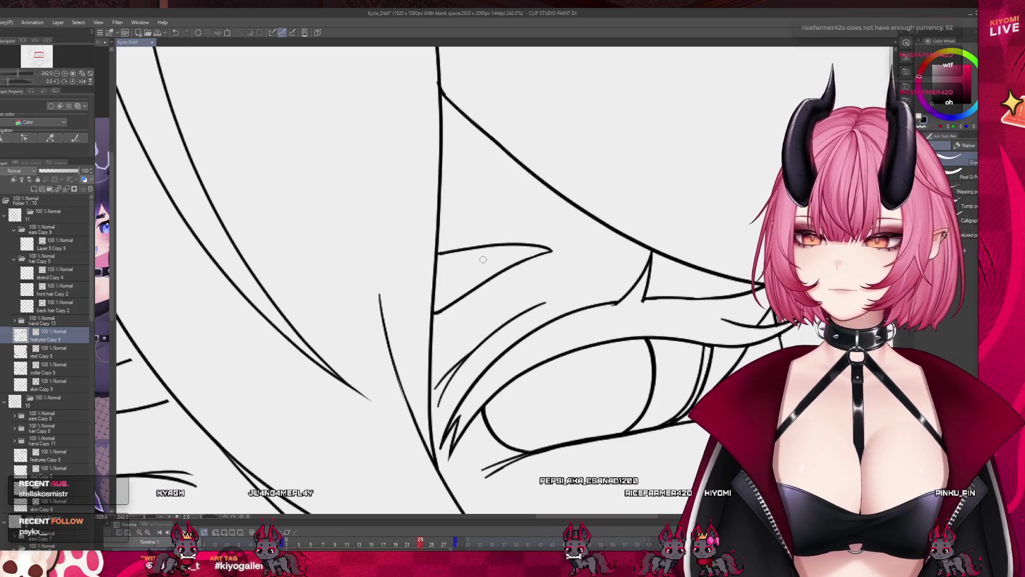
- Zoom back out, reposition the face in view and save the drawing
{"action": "scroll", "coordinate": [493, 345], "scroll_direction": "down", "scroll_amount": 2}
{"action": "scroll", "coordinate": [493, 345], "scroll_direction": "down", "scroll_amount": 5}
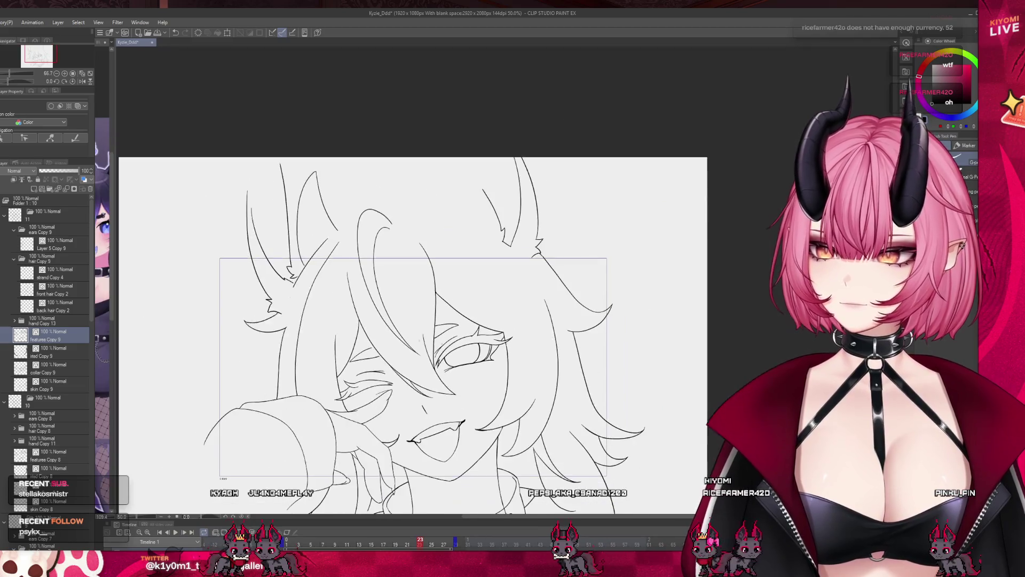
{"action": "left_click_drag", "start_coordinate": [448, 425], "coordinate": [416, 342]}
{"action": "key", "text": "ctrl+s"}
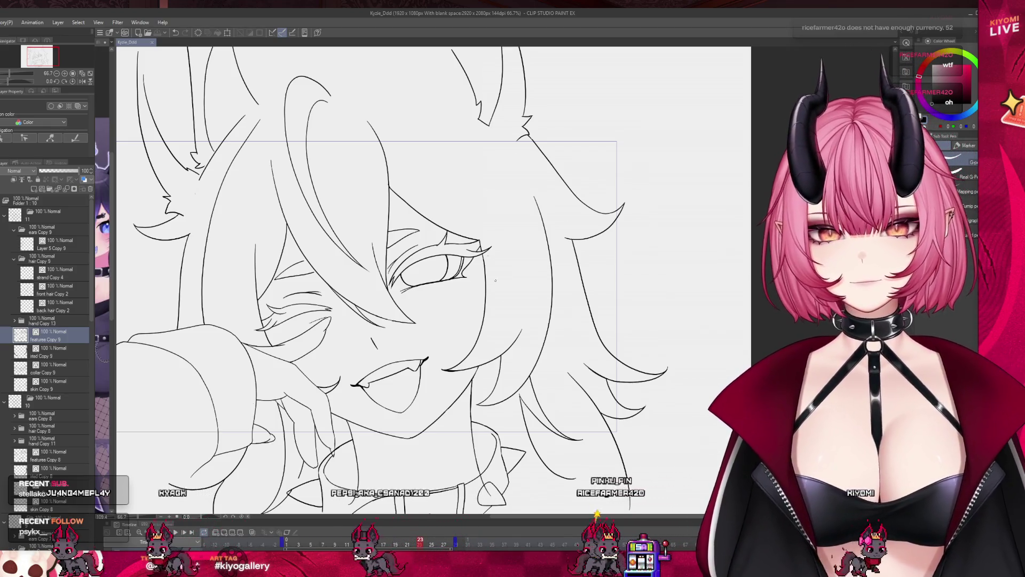
{"action": "left_click_drag", "start_coordinate": [488, 256], "coordinate": [526, 267]}
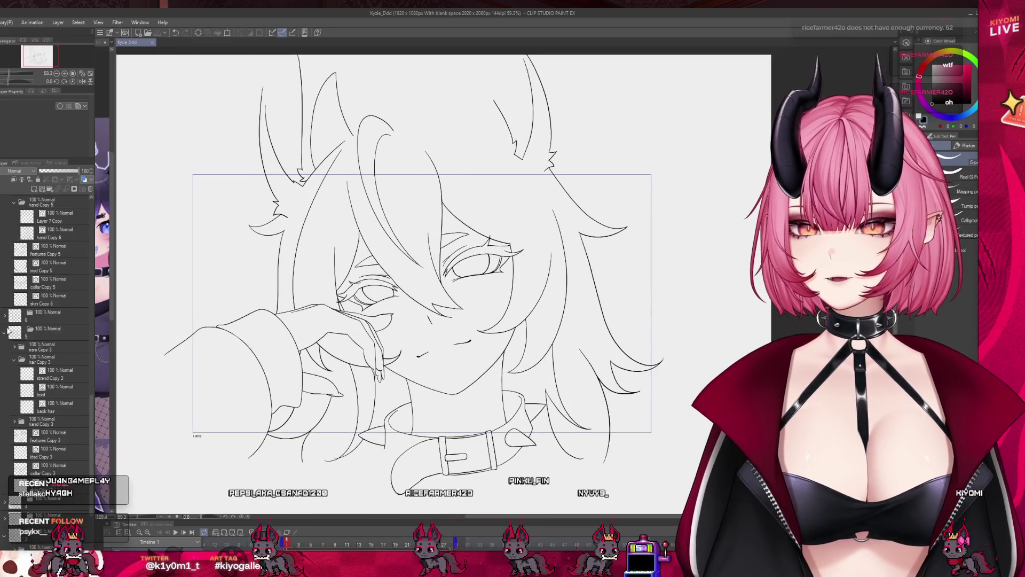
- Collapse the line-art folder's contents in the Layer panel
{"action": "scroll", "coordinate": [33, 331], "scroll_direction": "up", "scroll_amount": 3}
{"action": "scroll", "coordinate": [13, 398], "scroll_direction": "up", "scroll_amount": 3}
{"action": "scroll", "coordinate": [14, 398], "scroll_direction": "up", "scroll_amount": 8}
{"action": "scroll", "coordinate": [8, 295], "scroll_direction": "up", "scroll_amount": 5}
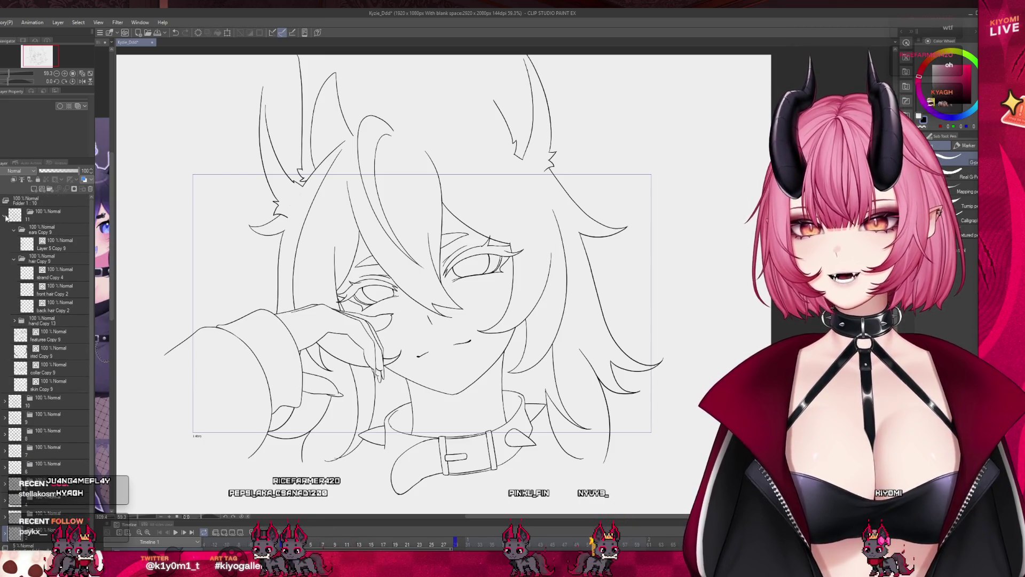
{"action": "left_click", "coordinate": [4, 200]}
- Rename Folder 1 : 10 to LINEART and enlarge the timeline to show the layer tracks
{"action": "left_click", "coordinate": [32, 213]}
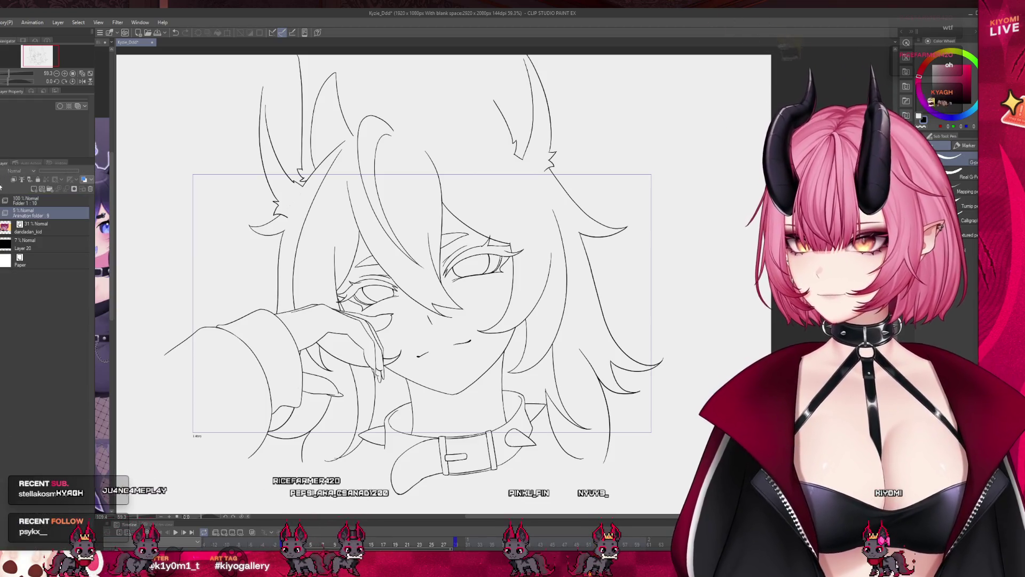
{"action": "left_click", "coordinate": [38, 203]}
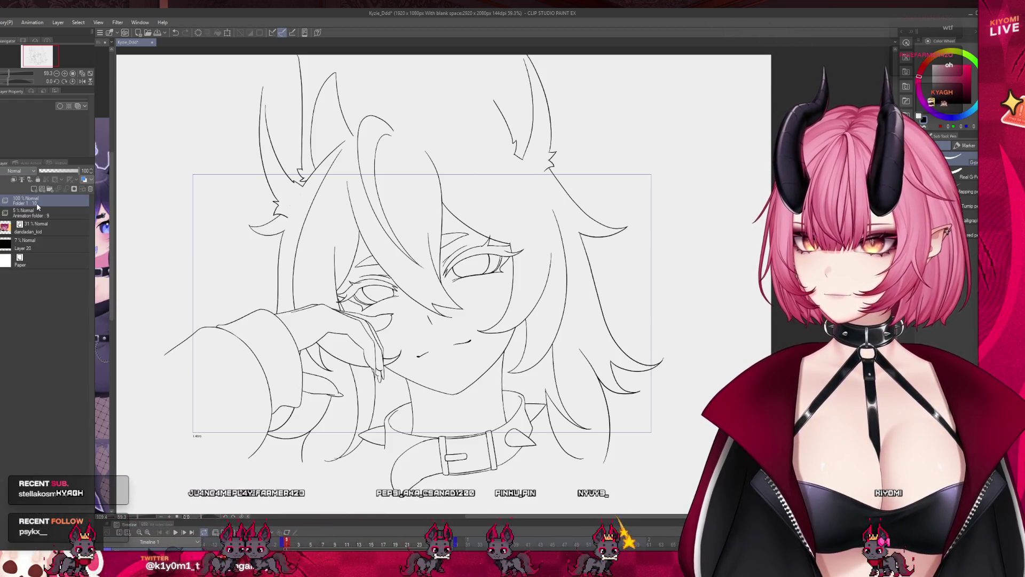
{"action": "double_click", "coordinate": [26, 203]}
{"action": "type", "text": "LINEART"}
{"action": "key", "text": "Return"}
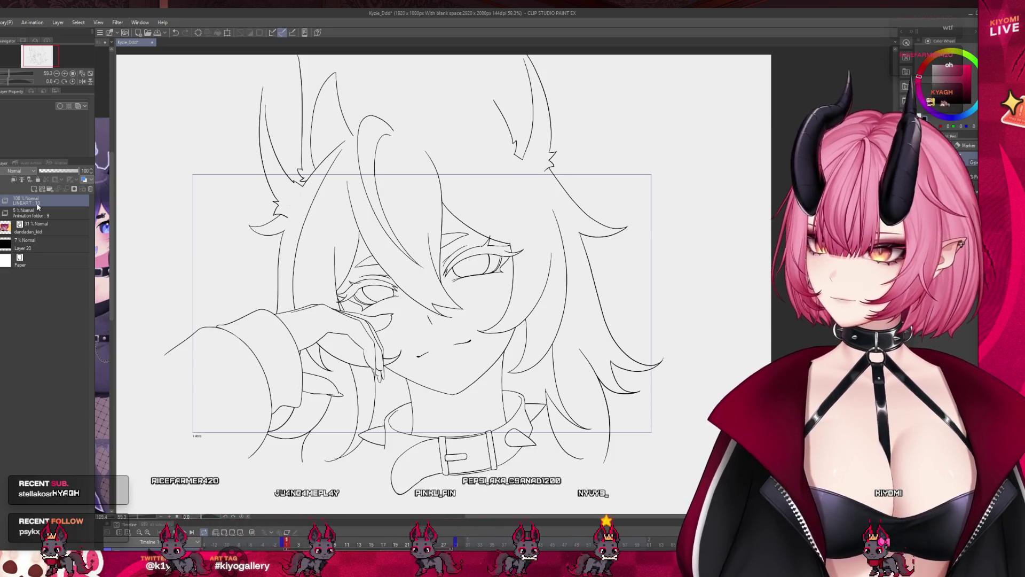
{"action": "left_click", "coordinate": [37, 212]}
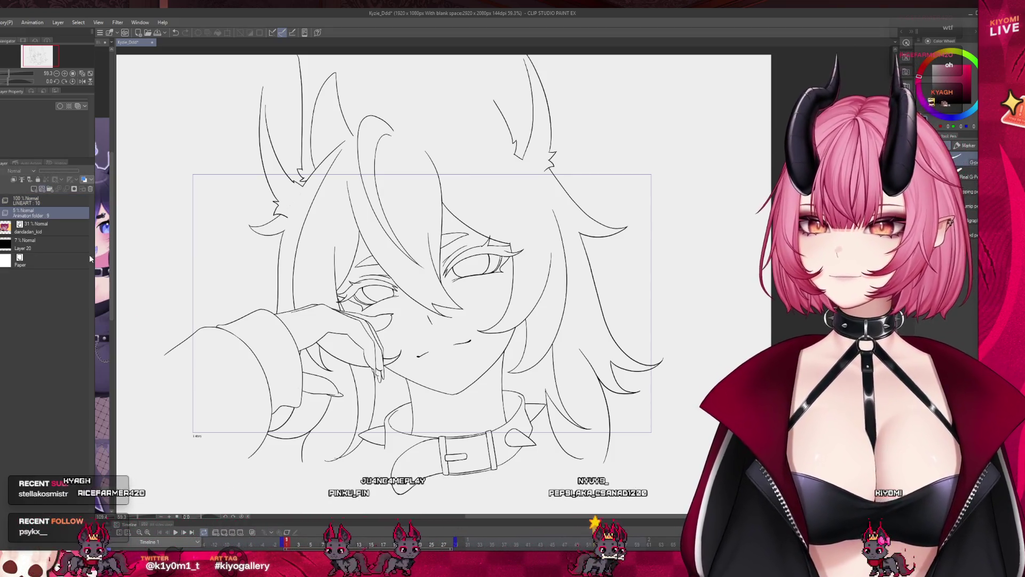
{"action": "left_click_drag", "start_coordinate": [289, 520], "coordinate": [289, 373]}
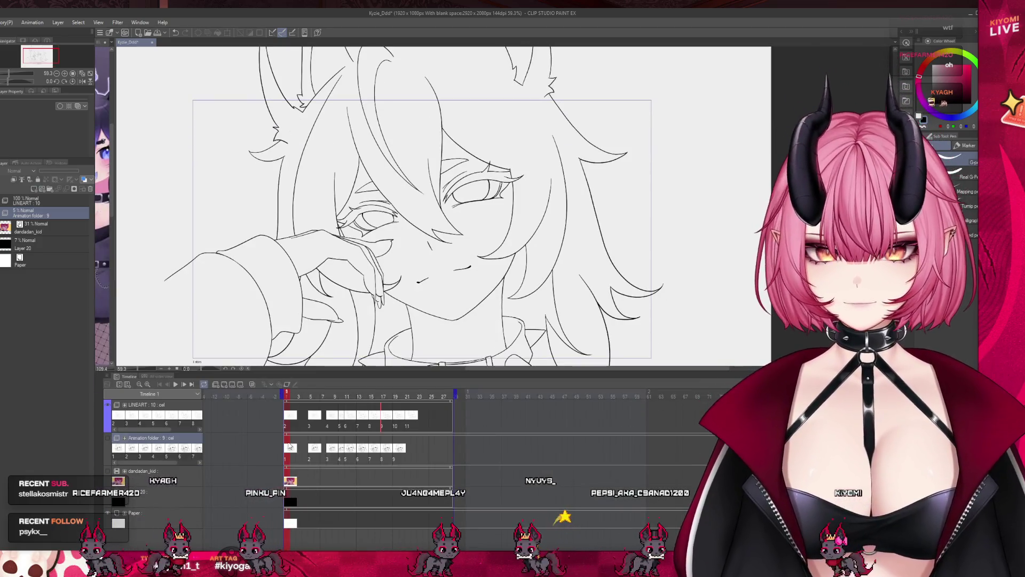
- Create a new animation folder and undo the cels added to it
{"action": "left_click", "coordinate": [224, 384]}
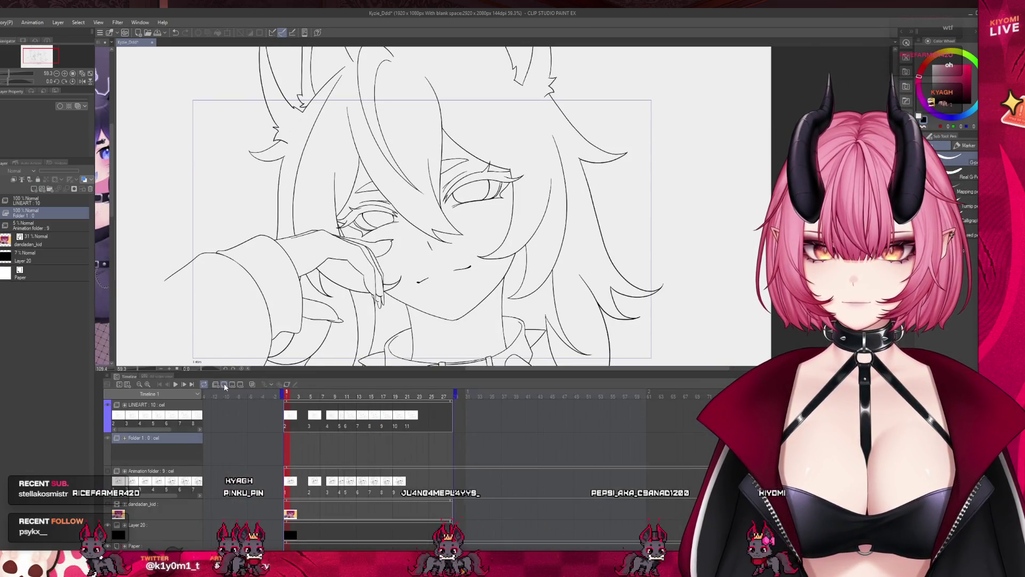
{"action": "double_click", "coordinate": [224, 384]}
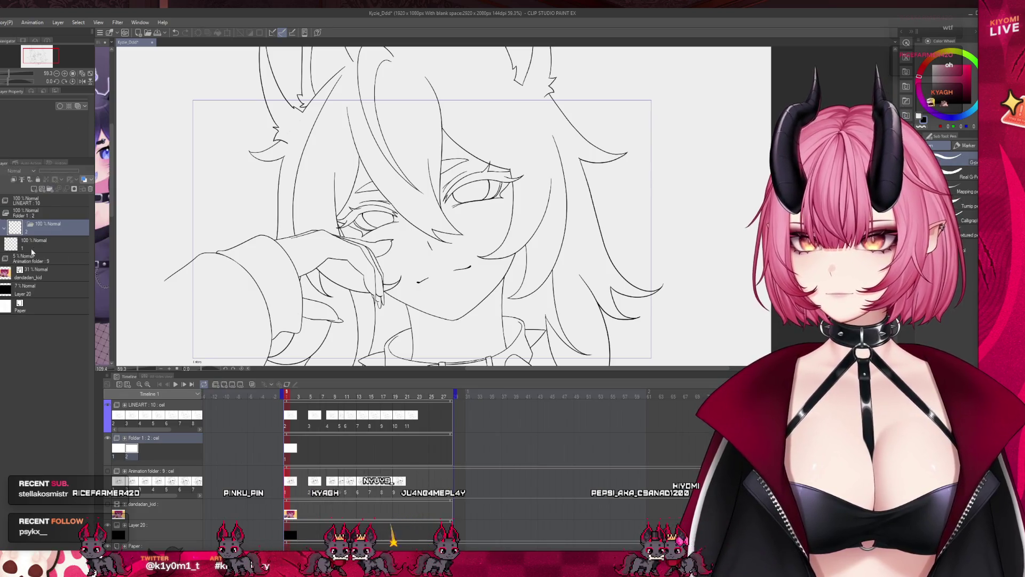
{"action": "left_click", "coordinate": [291, 461]}
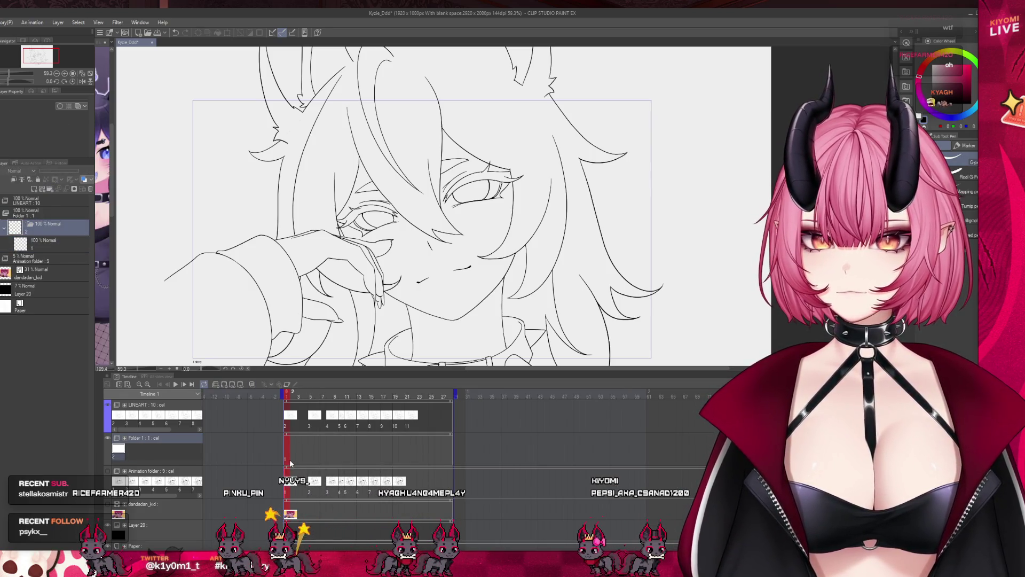
{"action": "key", "text": "ctrl+z"}
{"action": "key", "text": "ctrl+z"}
{"action": "key", "text": "ctrl+z"}
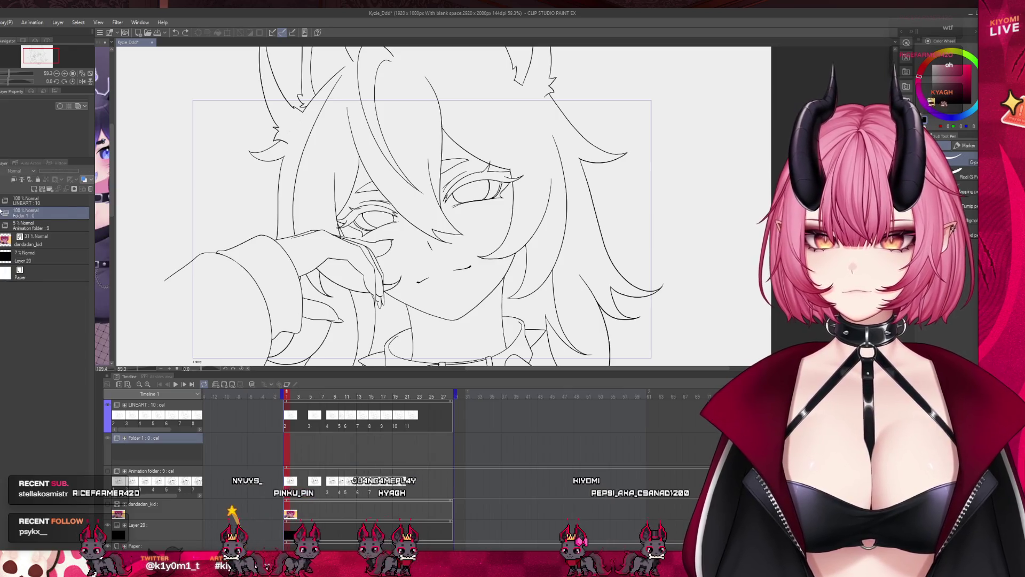
- Leave the new folder with a single blank cel at frame 1 and shrink the timeline
{"action": "left_click", "coordinate": [51, 189]}
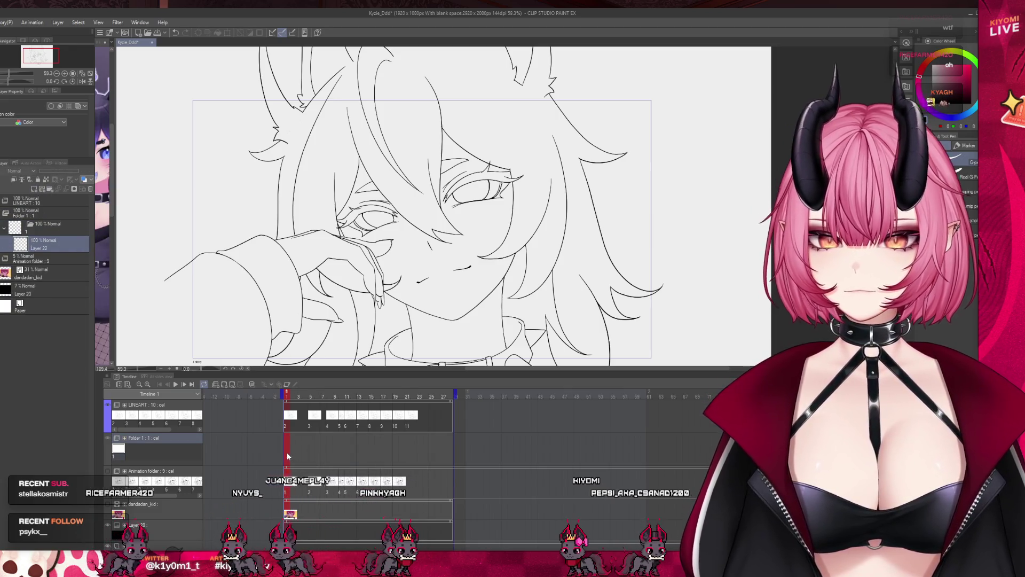
{"action": "left_click", "coordinate": [52, 190]}
{"action": "left_click", "coordinate": [38, 260]}
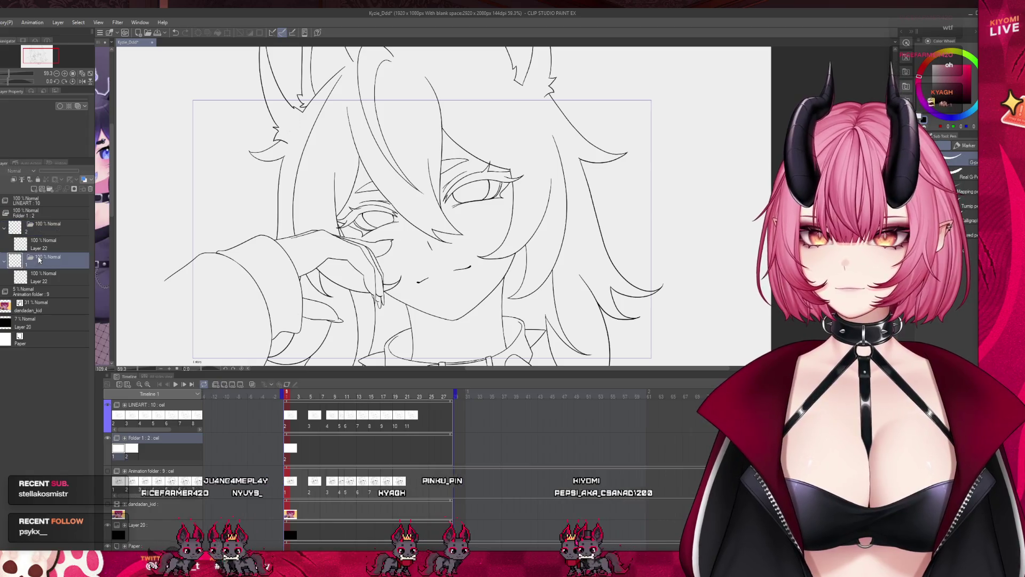
{"action": "left_click", "coordinate": [90, 190]}
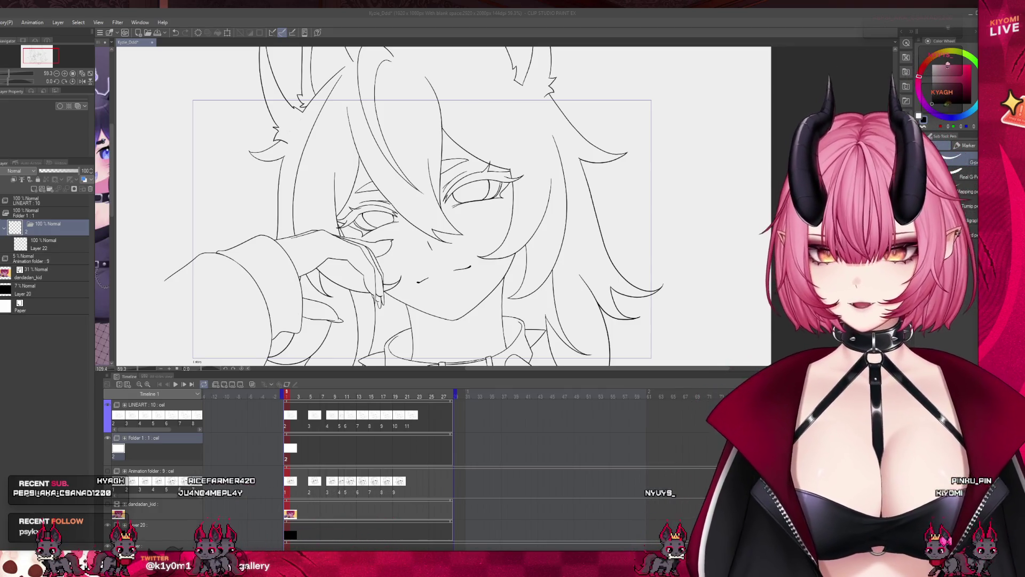
{"action": "left_click", "coordinate": [362, 372]}
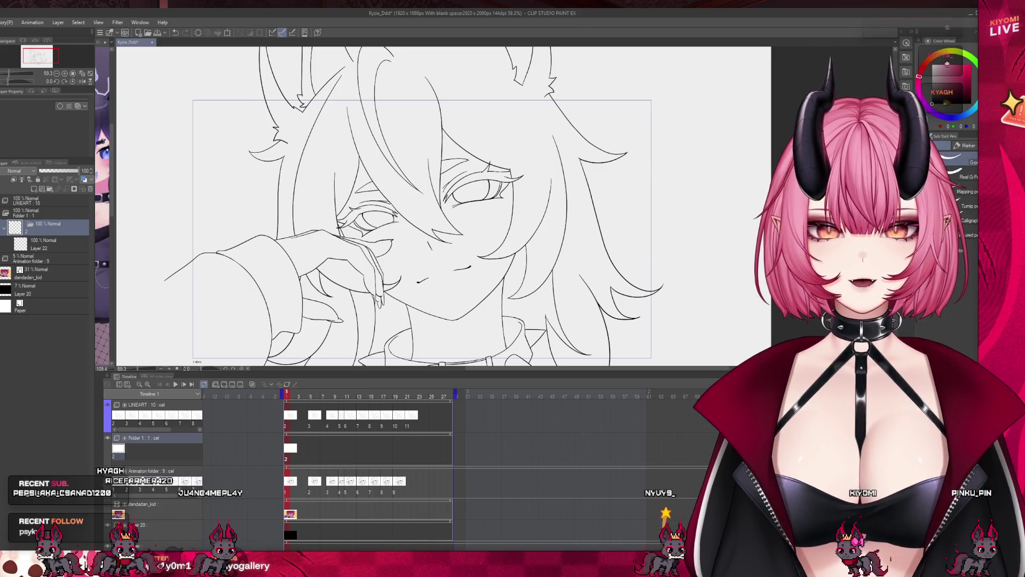
{"action": "left_click_drag", "start_coordinate": [362, 372], "coordinate": [362, 515]}
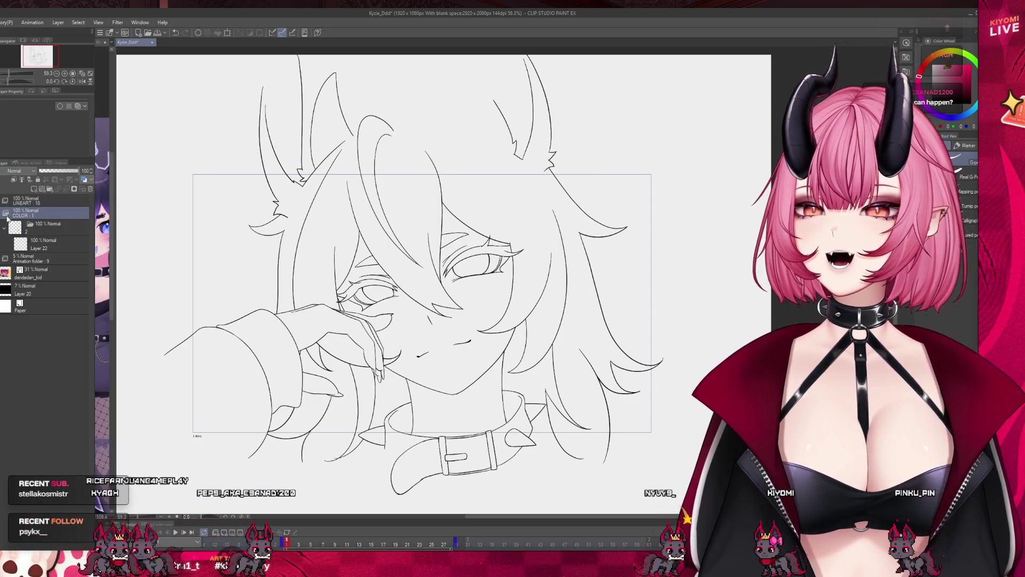
- Wrap Layer 22 in a new folder named skin
{"action": "left_click", "coordinate": [42, 244]}
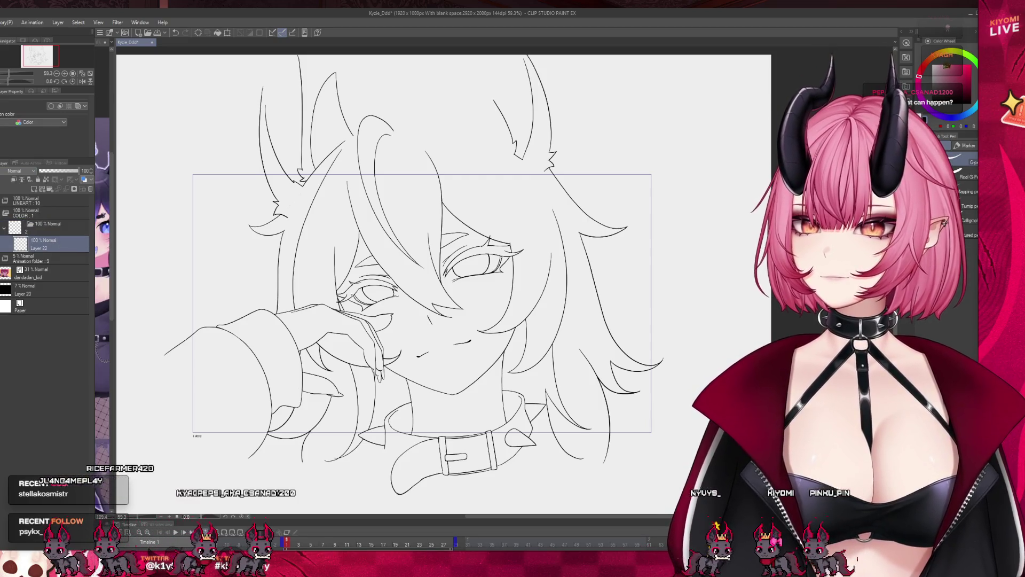
{"action": "scroll", "coordinate": [588, 276], "scroll_direction": "up", "scroll_amount": 1}
{"action": "left_click", "coordinate": [53, 189]}
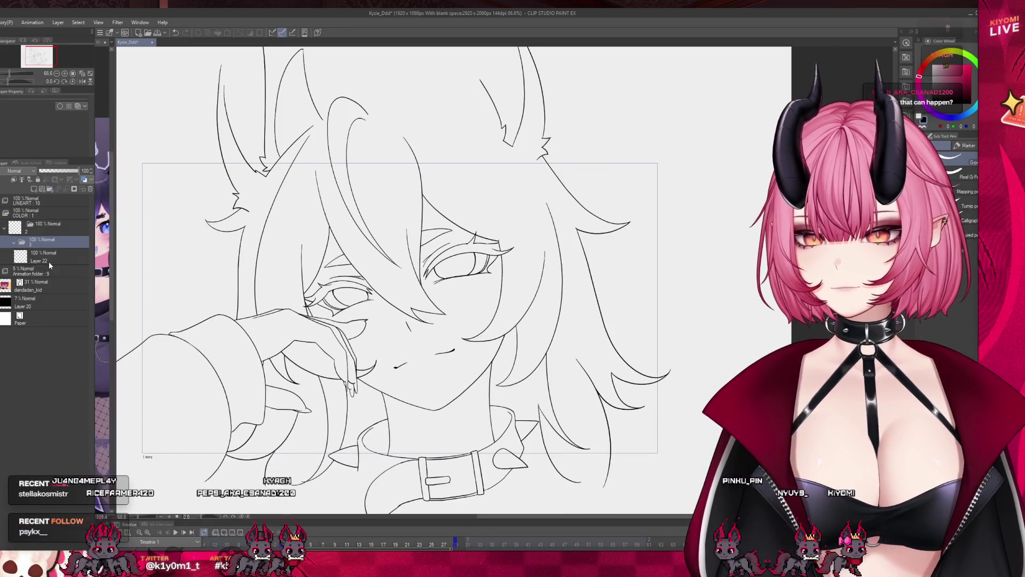
{"action": "type", "text": "skin"}
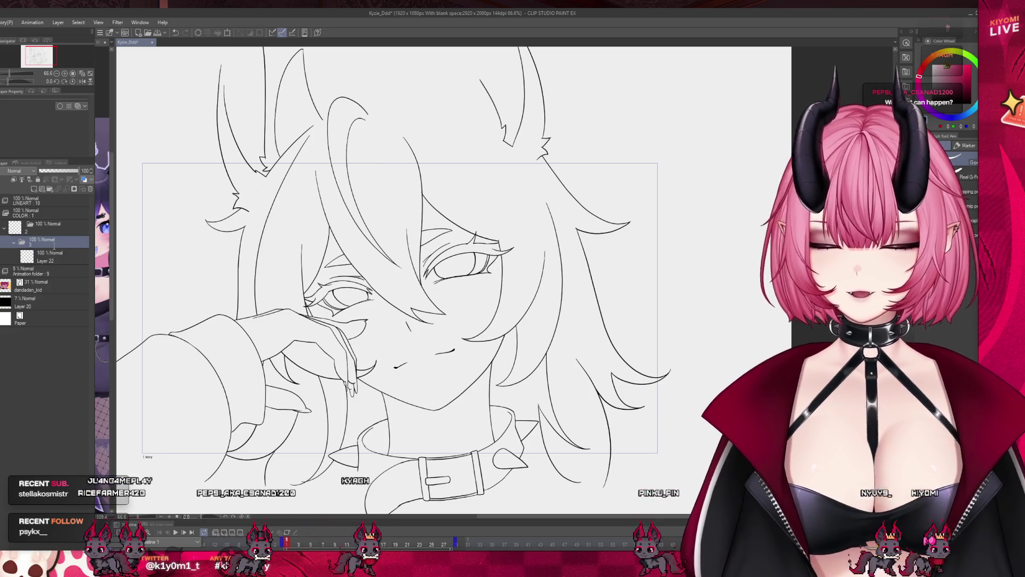
{"action": "key", "text": "Return"}
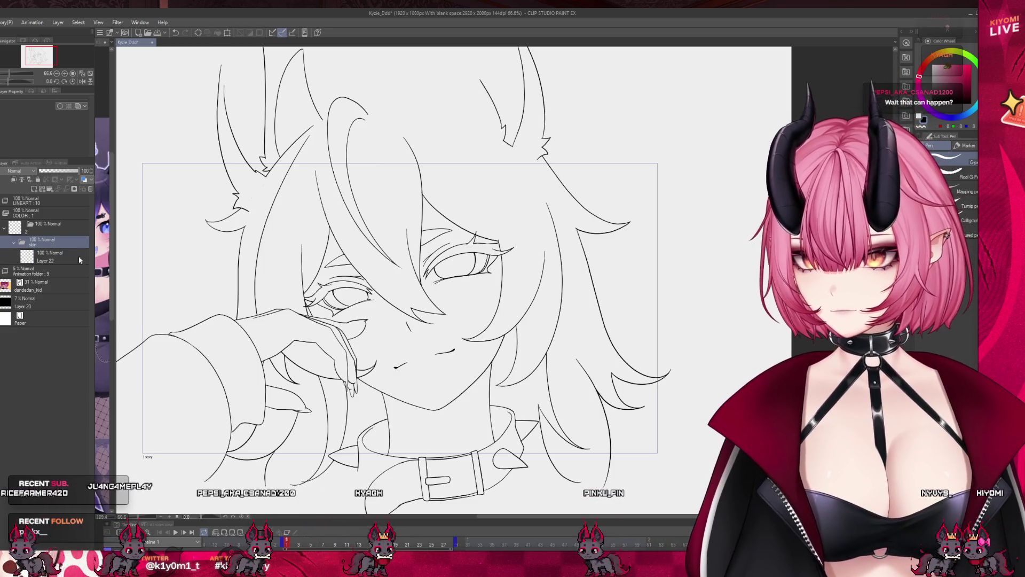
- Reselect Layer 22 and close the Illustration reference document
{"action": "left_click", "coordinate": [23, 203]}
{"action": "left_click", "coordinate": [50, 264]}
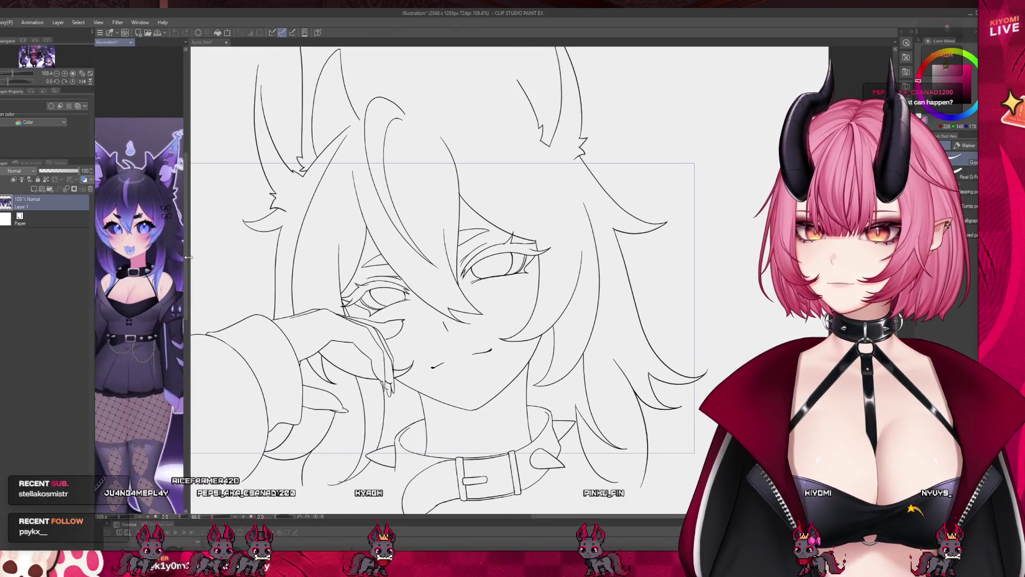
{"action": "key", "text": "ctrl+w"}
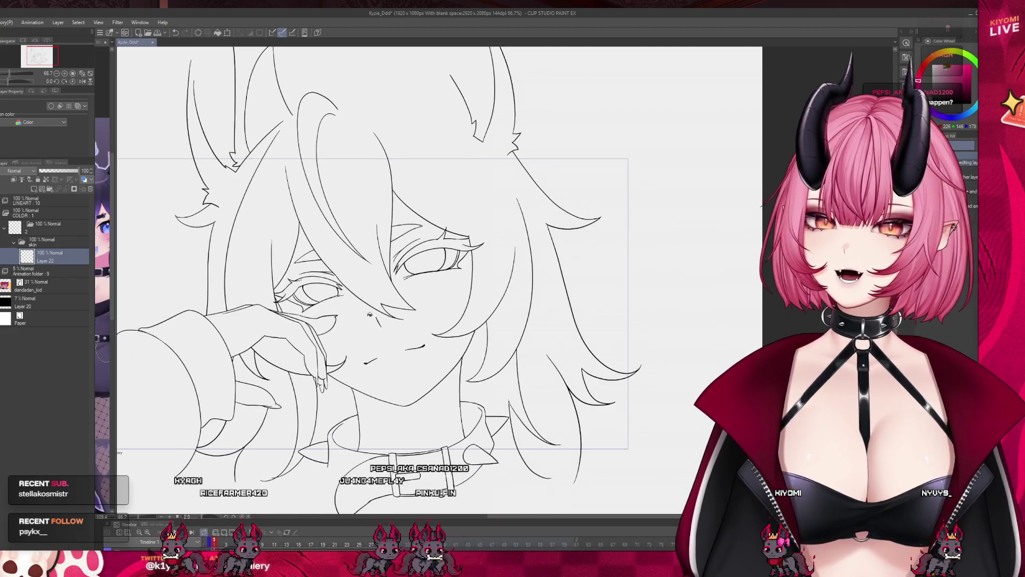
- Fill the neck, face and hand with flat pink
{"action": "left_click", "coordinate": [406, 408]}
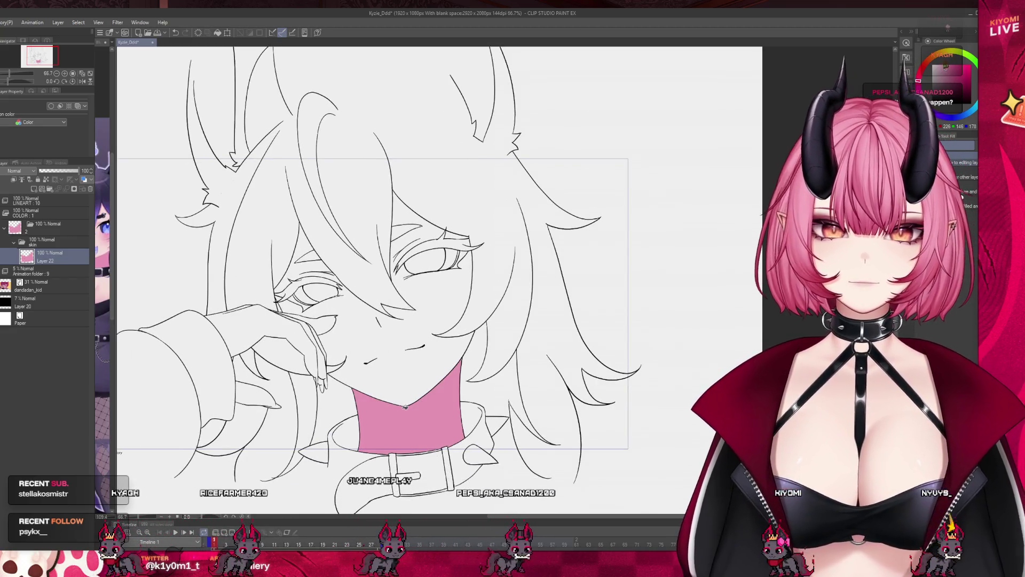
{"action": "left_click", "coordinate": [289, 321]}
{"action": "key", "text": "ctrl+z"}
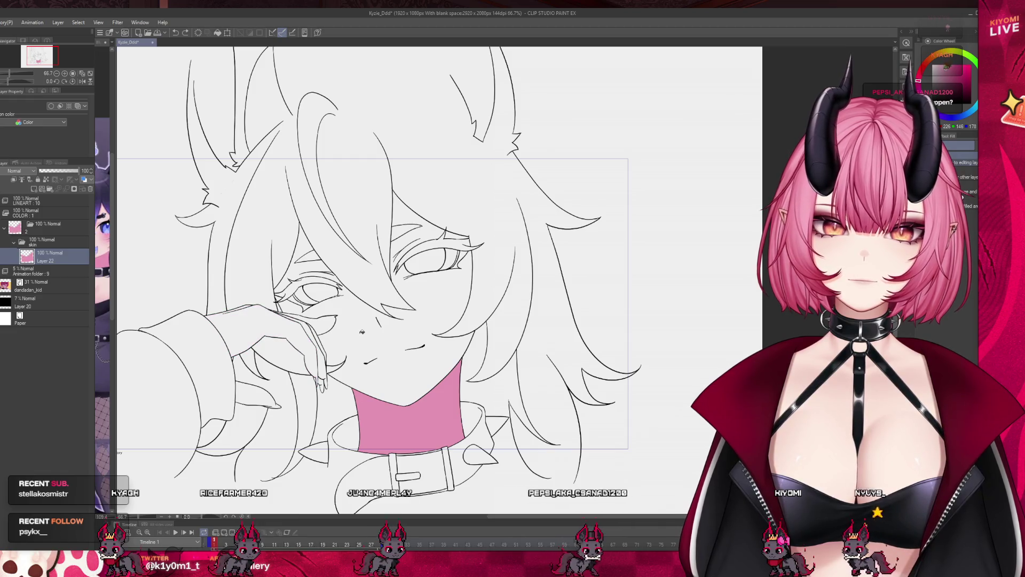
{"action": "left_click", "coordinate": [362, 332]}
{"action": "left_click", "coordinate": [310, 337]}
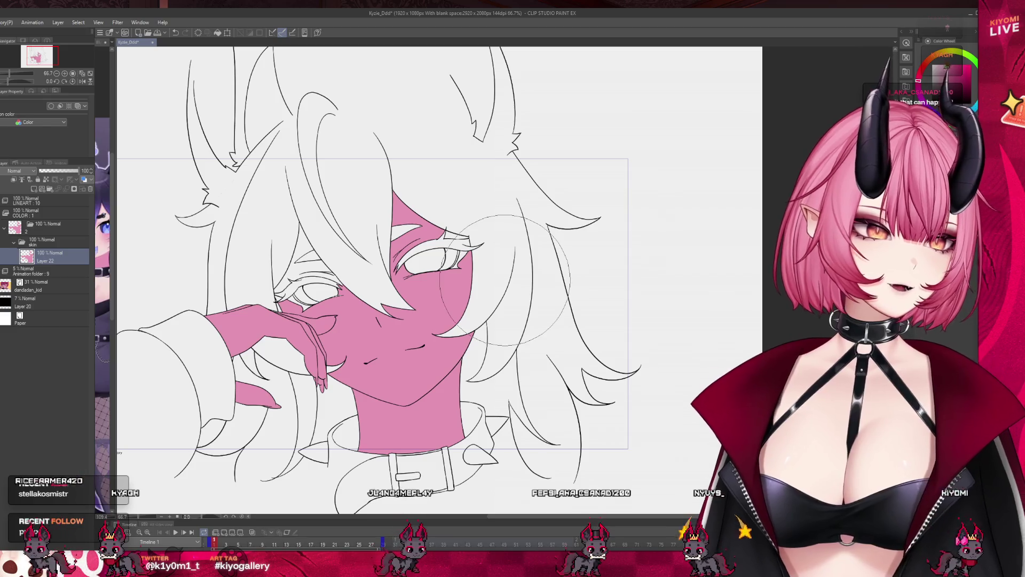
- Paint pink with the marker into the skin gaps under the hair, then shrink the brush
{"action": "key", "text": "p"}
{"action": "mouse_move", "coordinate": [359, 216]}
{"action": "left_mouse_down"}
{"action": "mouse_move", "coordinate": [363, 251]}
{"action": "mouse_move", "coordinate": [315, 229]}
{"action": "mouse_move", "coordinate": [297, 273]}
{"action": "left_mouse_up"}
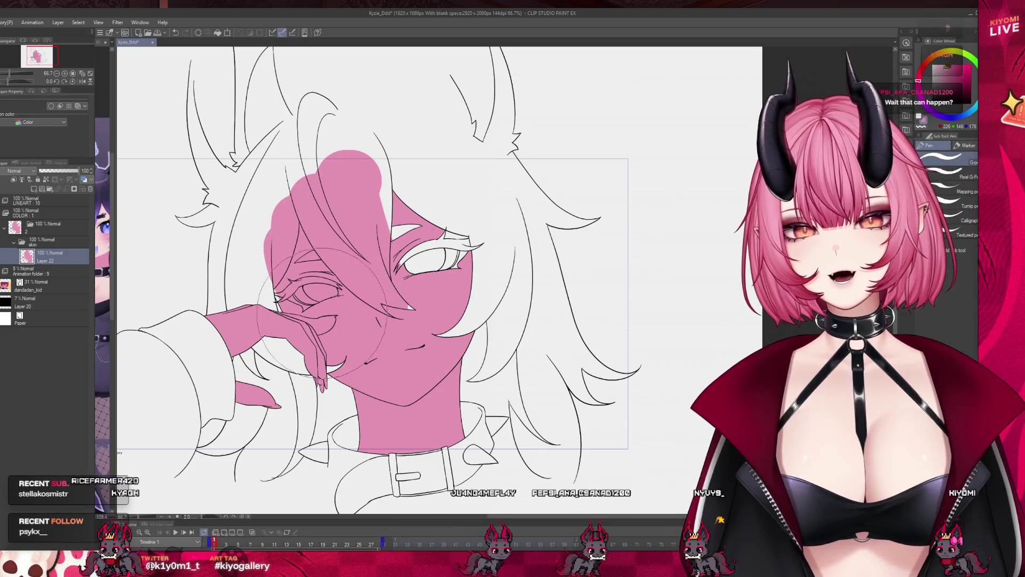
{"action": "mouse_move", "coordinate": [384, 213]}
{"action": "left_mouse_down"}
{"action": "mouse_move", "coordinate": [416, 198]}
{"action": "mouse_move", "coordinate": [449, 220]}
{"action": "mouse_move", "coordinate": [470, 272]}
{"action": "left_mouse_up"}
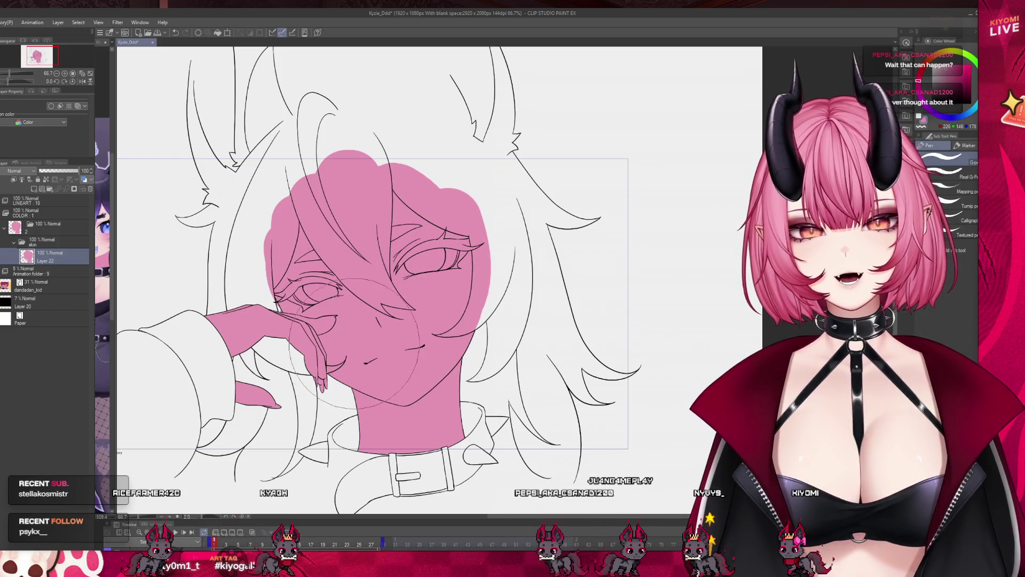
{"action": "key", "text": "bracketleft"}
{"action": "key", "text": "bracketleft"}
{"action": "key", "text": "bracketleft"}
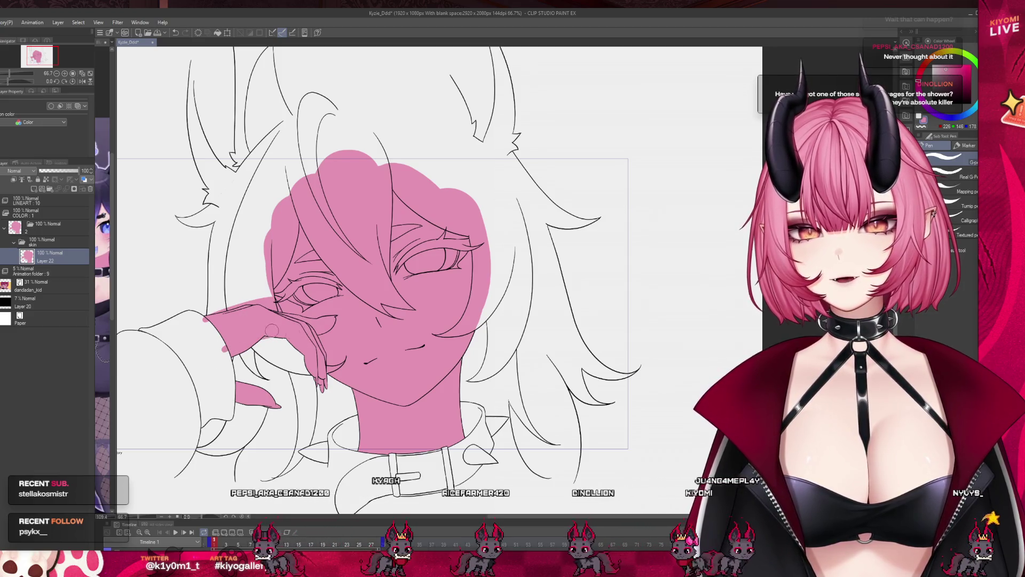
{"action": "scroll", "coordinate": [279, 326], "scroll_direction": "down", "scroll_amount": 2}
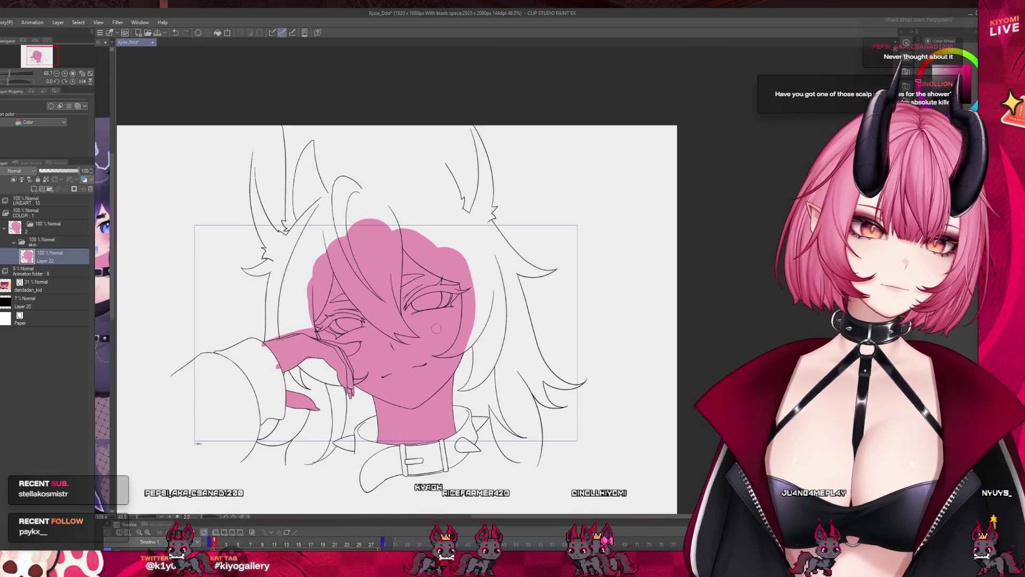
- Add a new empty folder above the skin folder
{"action": "scroll", "coordinate": [438, 363], "scroll_direction": "up", "scroll_amount": 2}
{"action": "scroll", "coordinate": [438, 363], "scroll_direction": "down", "scroll_amount": 1}
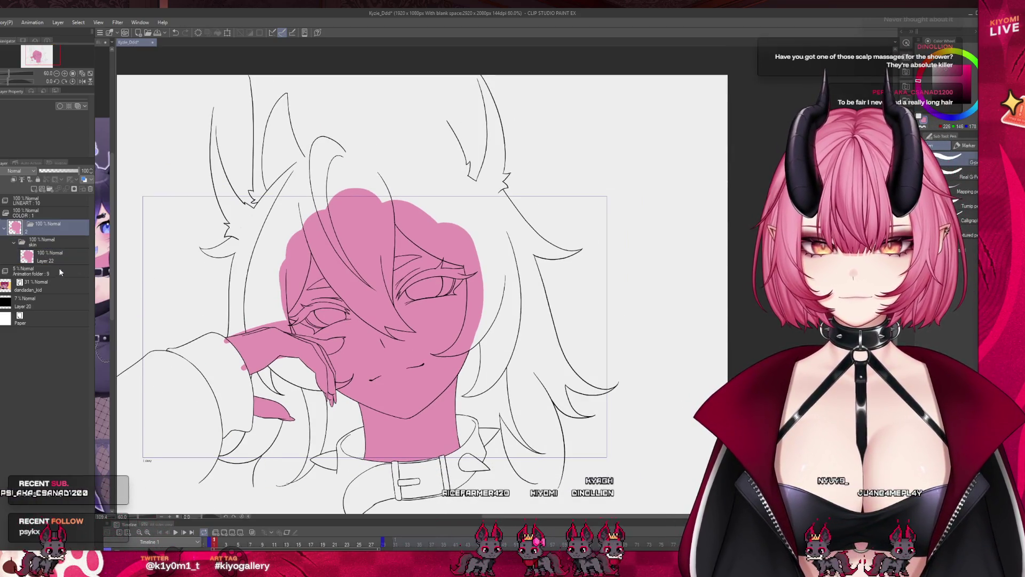
{"action": "left_click", "coordinate": [44, 242]}
{"action": "left_click", "coordinate": [50, 189]}
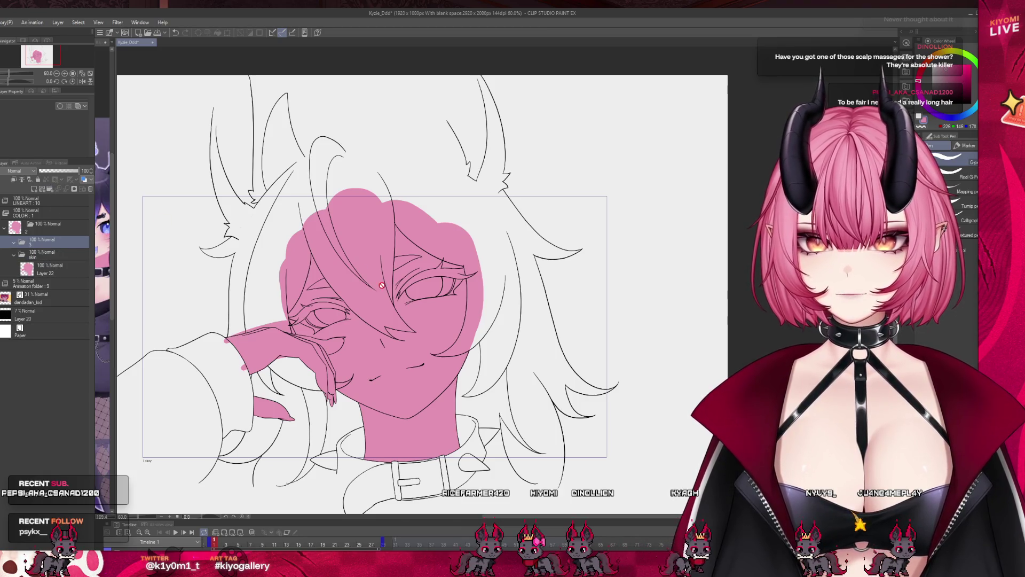
- Sample the pale skin tone from the reference and refill the skin layer with it
{"action": "scroll", "coordinate": [702, 179], "scroll_direction": "up", "scroll_amount": 2}
{"action": "left_click", "coordinate": [54, 269]}
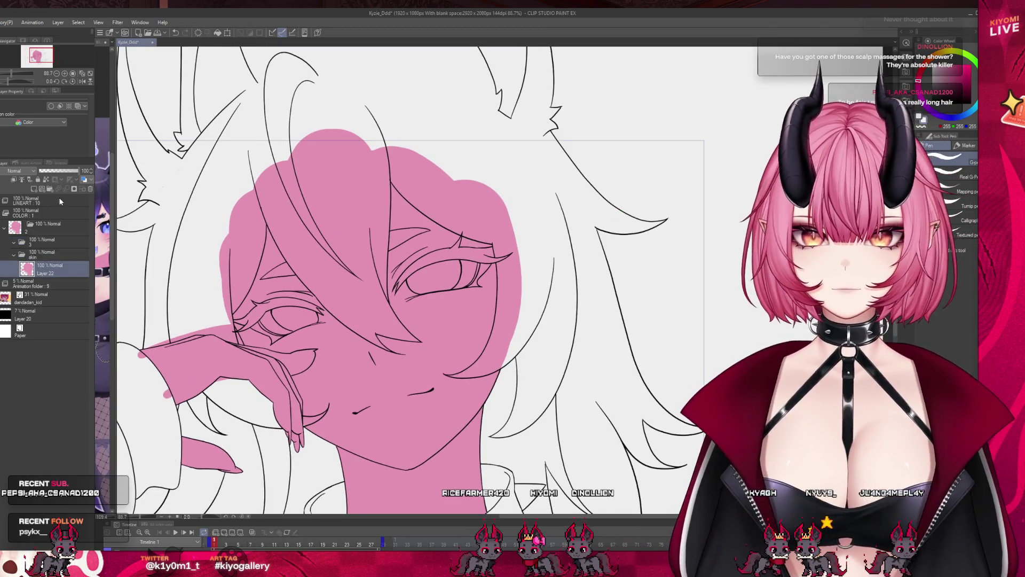
{"action": "scroll", "coordinate": [500, 209], "scroll_direction": "down", "scroll_amount": 1}
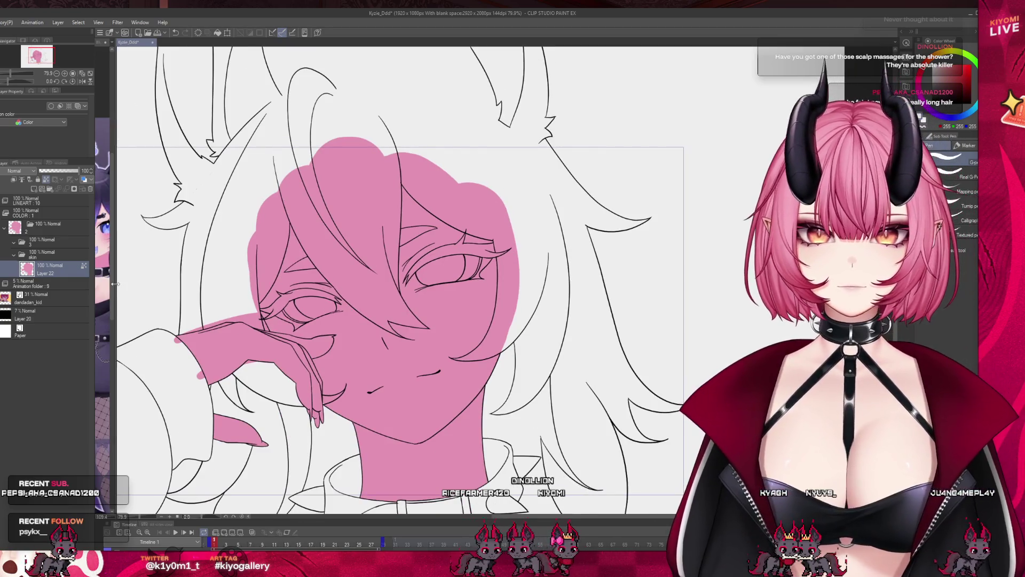
{"action": "key", "text": "ctrl+Tab"}
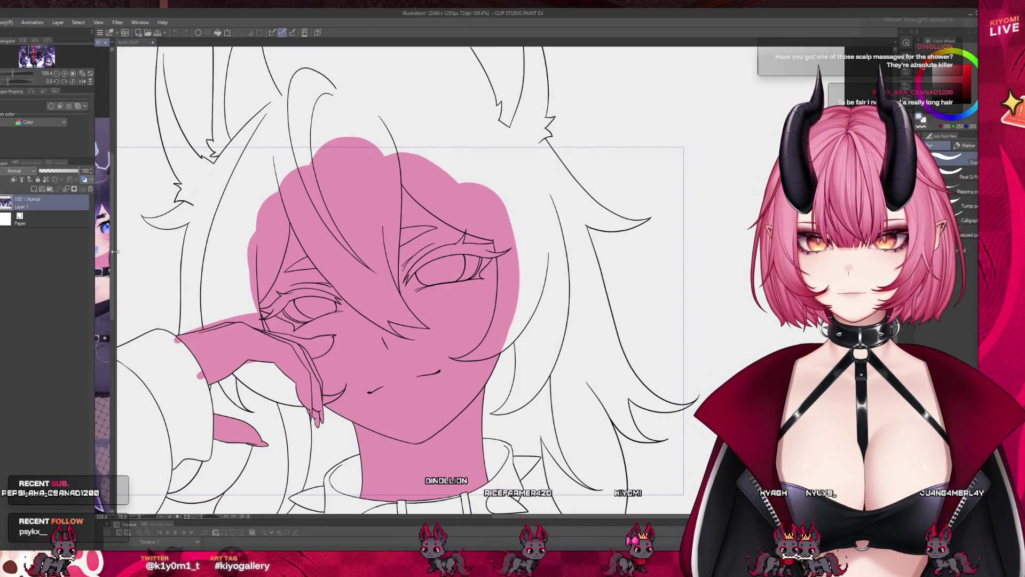
{"action": "left_click_drag", "start_coordinate": [115, 251], "coordinate": [185, 252]}
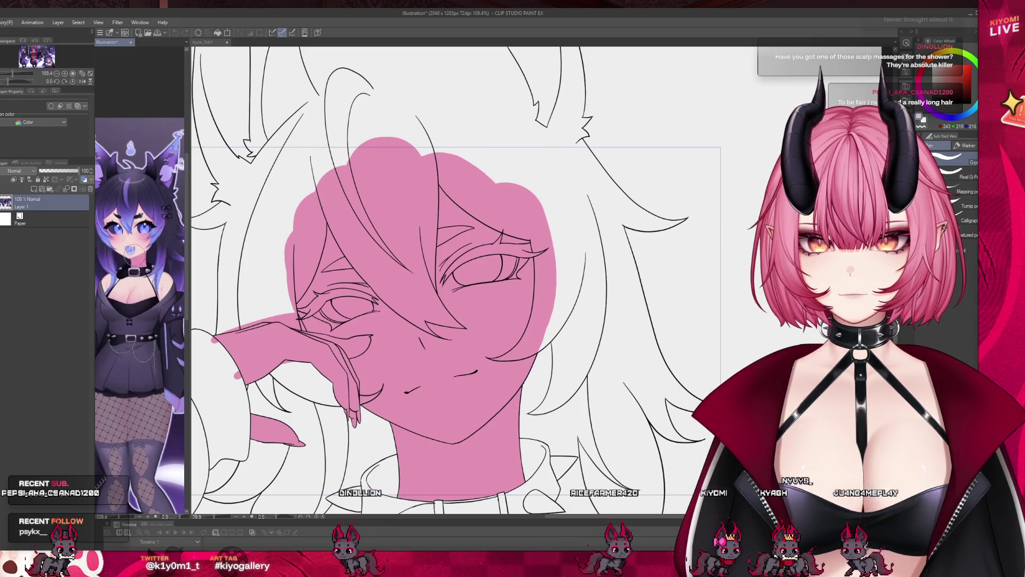
{"action": "left_click", "coordinate": [131, 236]}
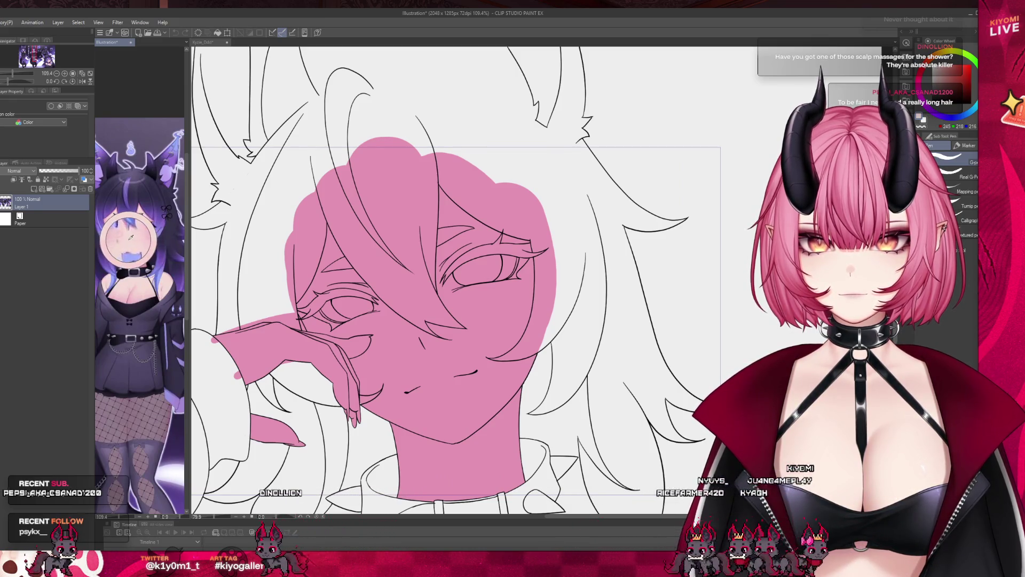
{"action": "key", "text": "ctrl+Tab"}
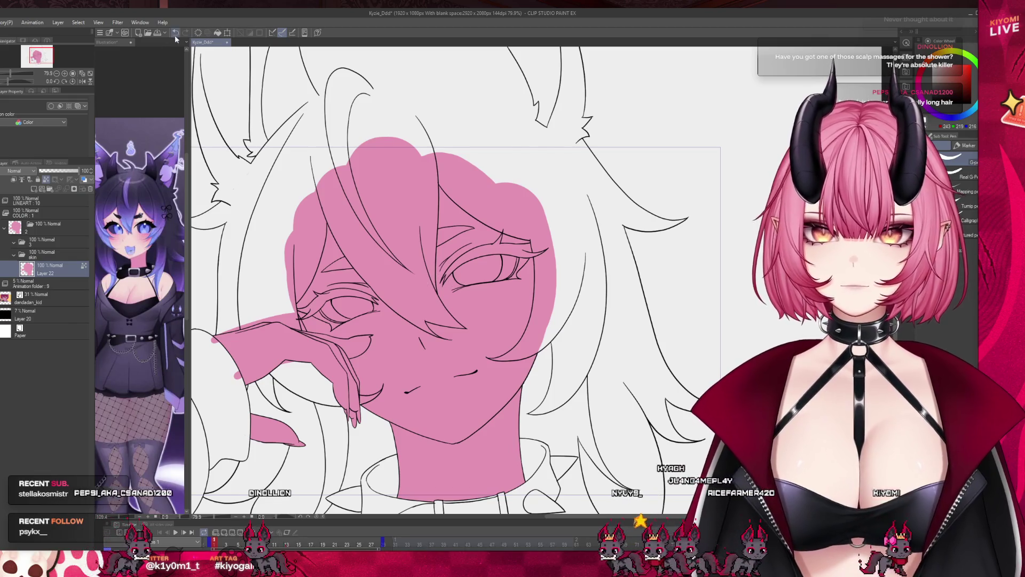
{"action": "key", "text": "alt+Delete"}
- Raise the background tint layer's opacity to 44% and select the new empty folder
{"action": "key", "text": "ctrl+minus"}
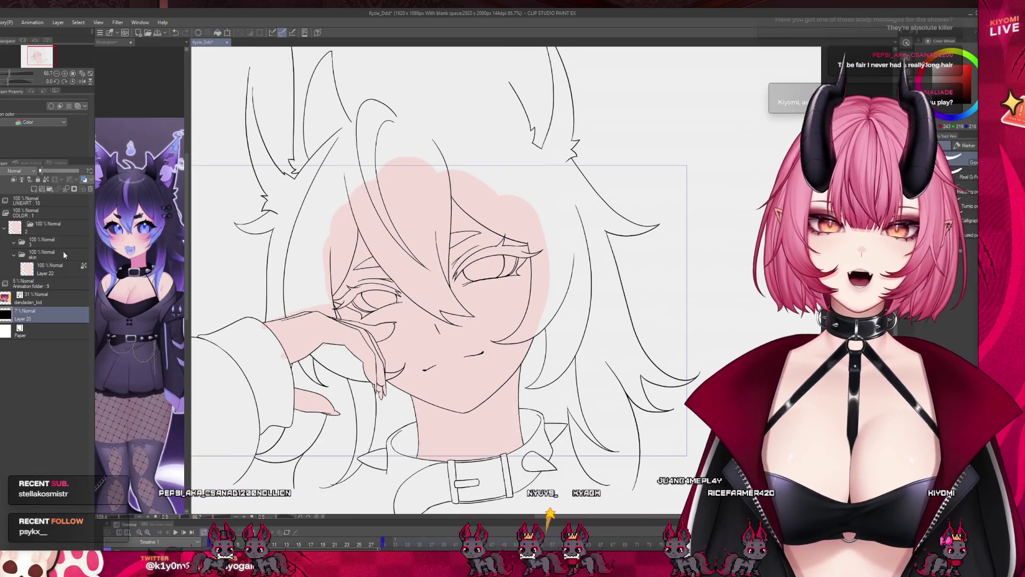
{"action": "left_click_drag", "start_coordinate": [43, 171], "coordinate": [57, 172]}
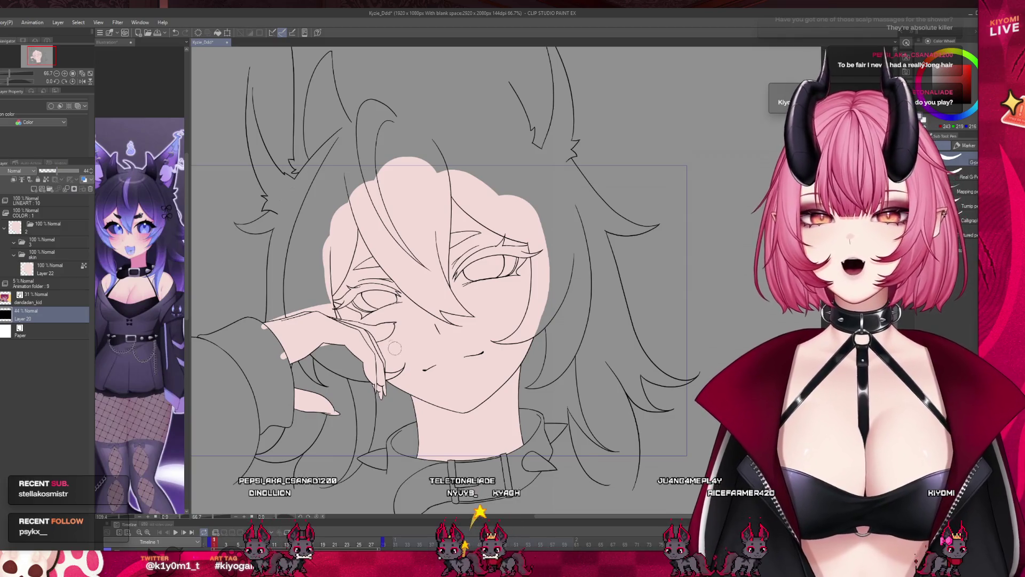
{"action": "key", "text": "ctrl+plus"}
{"action": "left_click", "coordinate": [40, 242]}
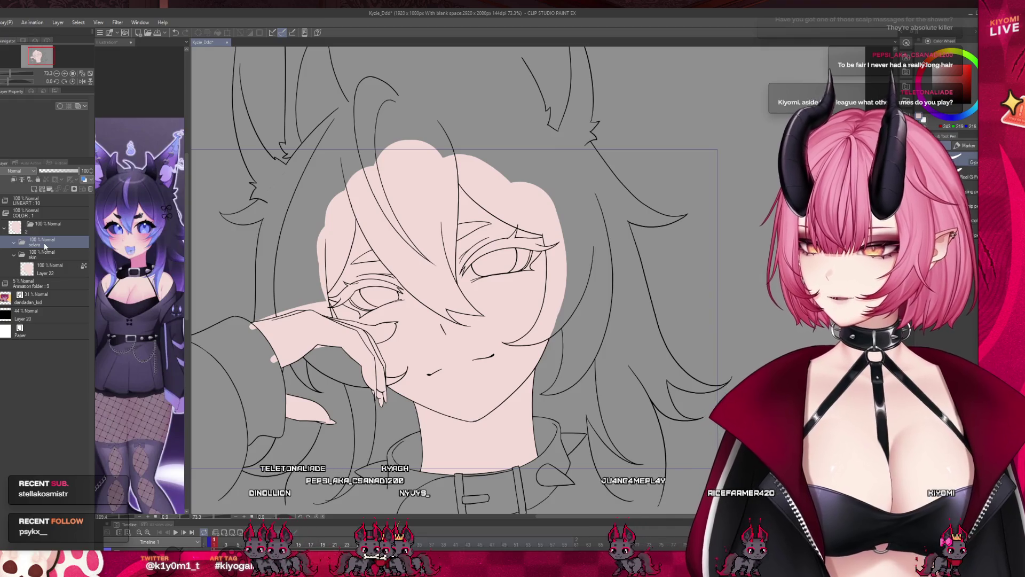
{"action": "left_click_drag", "start_coordinate": [186, 314], "coordinate": [159, 314]}
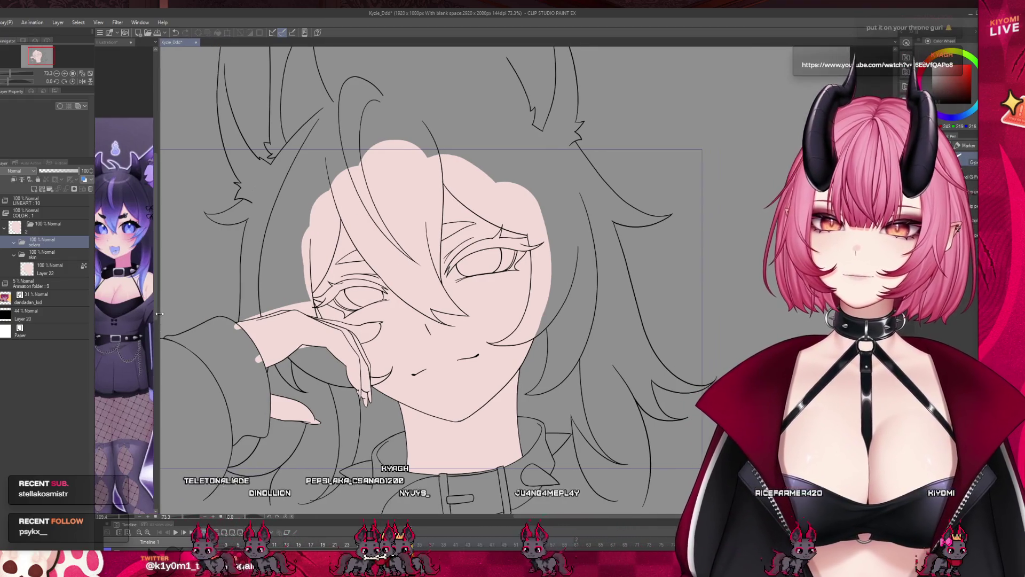
- Add a new raster layer in the sclera folder and paint the right eye's white
{"action": "left_click", "coordinate": [34, 189]}
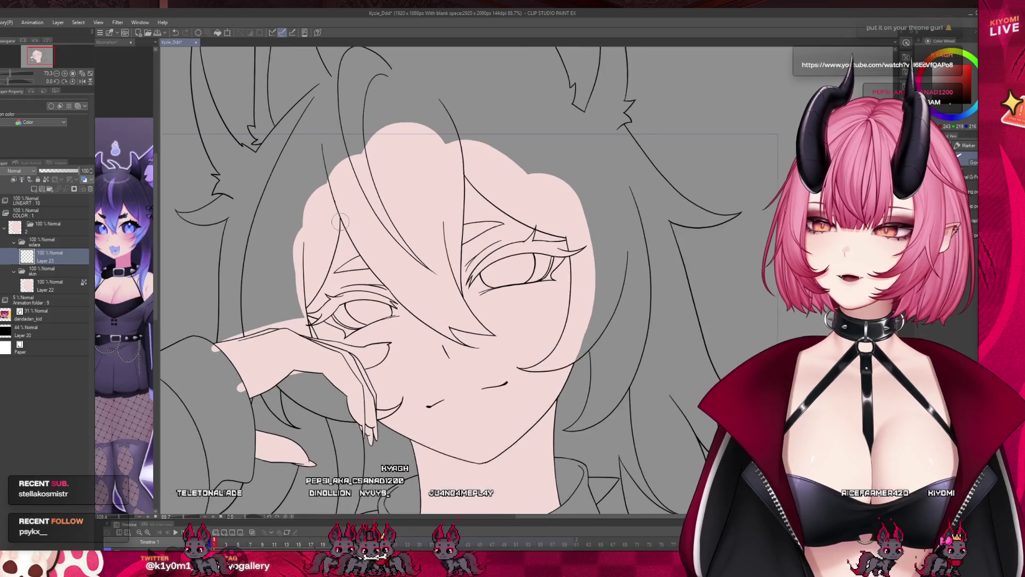
{"action": "scroll", "coordinate": [347, 221], "scroll_direction": "up", "scroll_amount": 3}
{"action": "scroll", "coordinate": [382, 294], "scroll_direction": "up", "scroll_amount": 4}
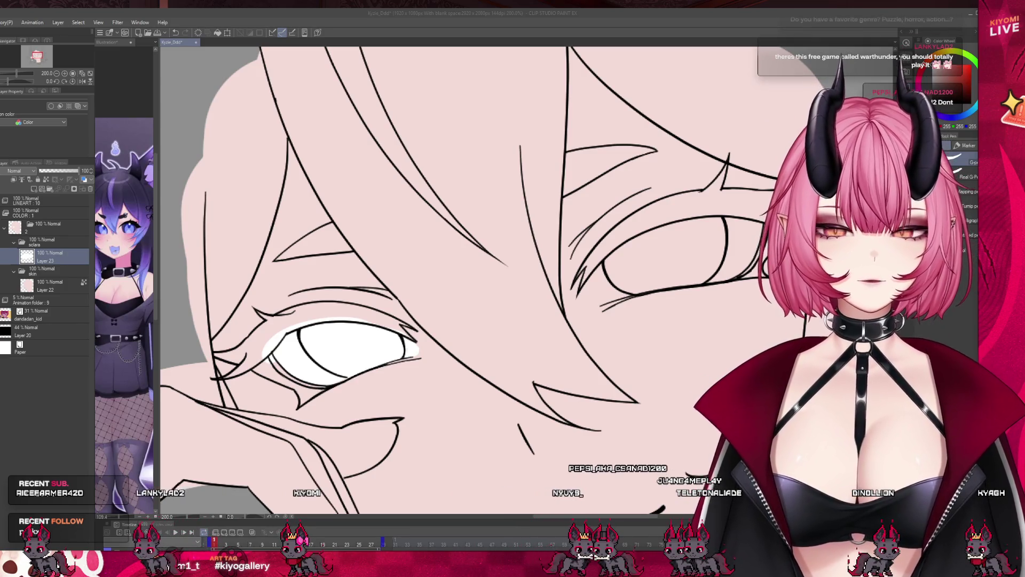
{"action": "scroll", "coordinate": [520, 277], "scroll_direction": "down", "scroll_amount": 2}
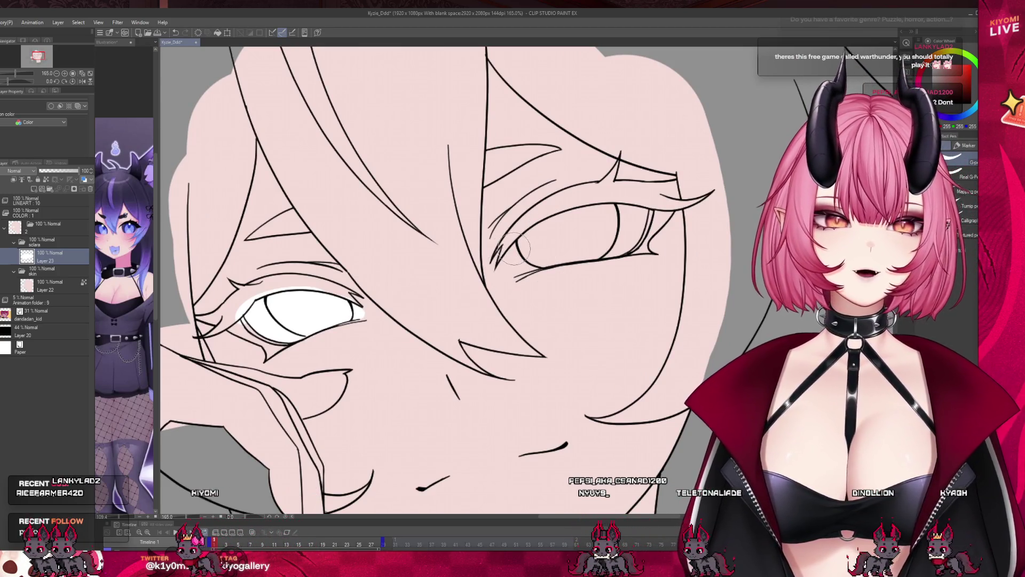
{"action": "left_click_drag", "start_coordinate": [536, 220], "coordinate": [502, 273]}
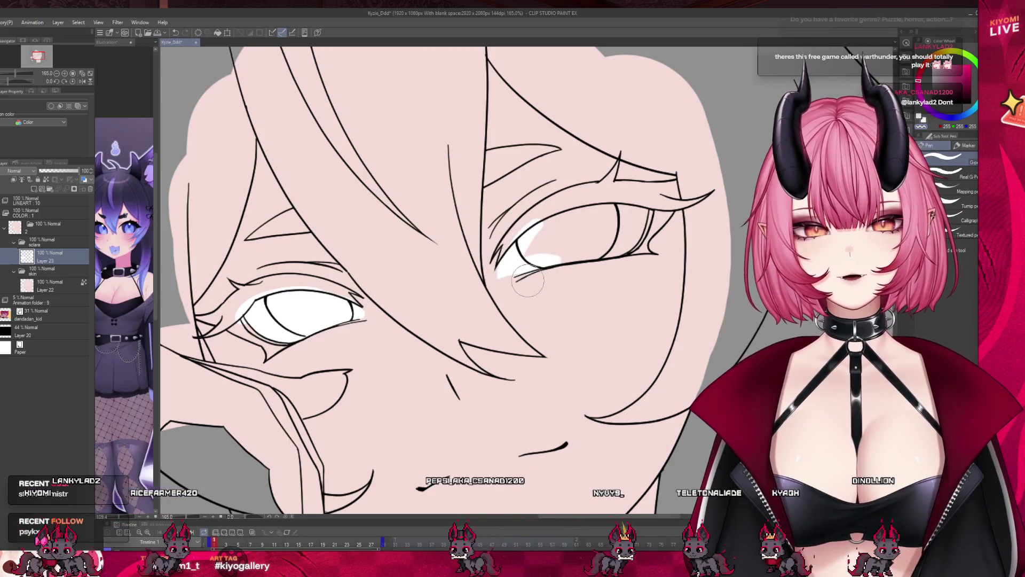
{"action": "mouse_move", "coordinate": [534, 243]}
{"action": "left_mouse_down"}
{"action": "mouse_move", "coordinate": [611, 240]}
{"action": "mouse_move", "coordinate": [630, 235]}
{"action": "mouse_move", "coordinate": [624, 214]}
{"action": "mouse_move", "coordinate": [643, 221]}
{"action": "left_mouse_up"}
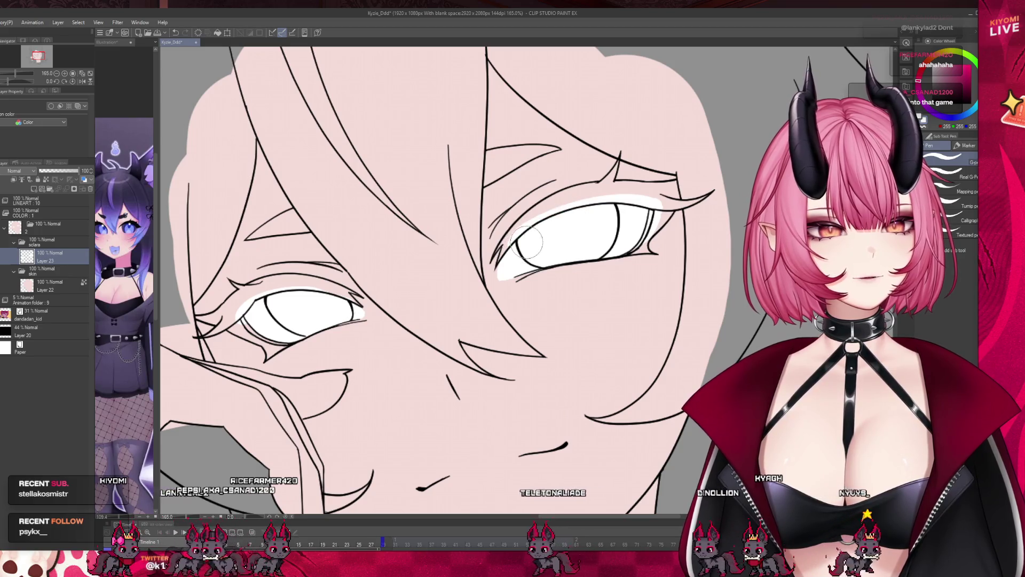
{"action": "left_click_drag", "start_coordinate": [563, 203], "coordinate": [515, 235]}
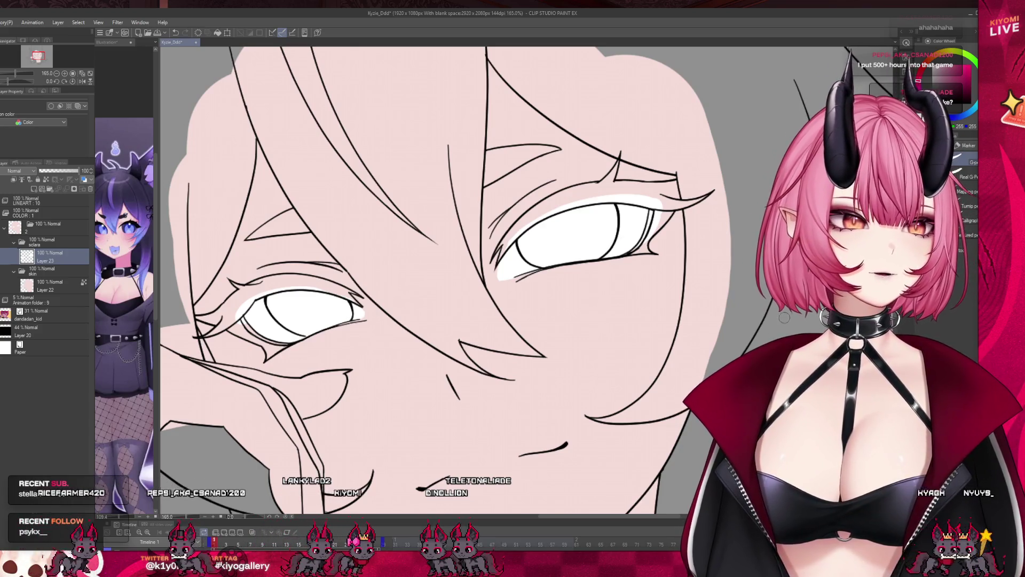
- Compare the eye colour against the reference illustration, then return to the fox-girl drawing
{"action": "scroll", "coordinate": [689, 300], "scroll_direction": "down", "scroll_amount": 6}
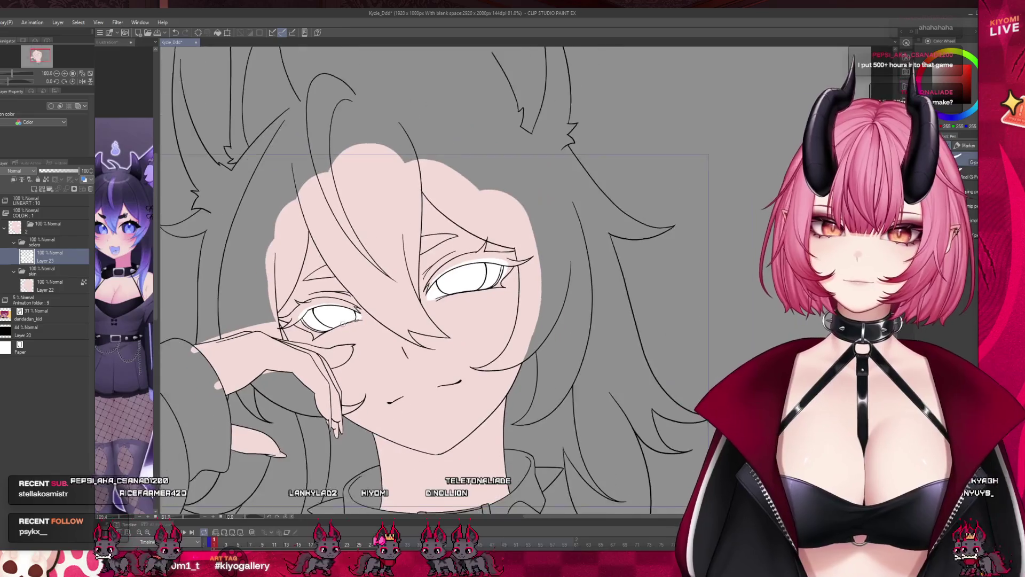
{"action": "scroll", "coordinate": [437, 323], "scroll_direction": "up", "scroll_amount": 8}
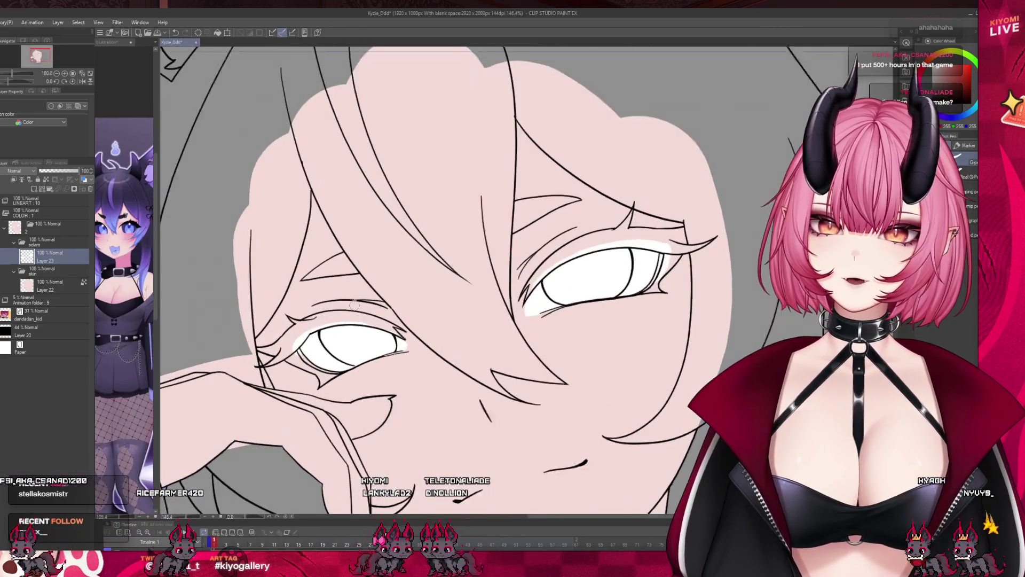
{"action": "key", "text": "ctrl+Tab"}
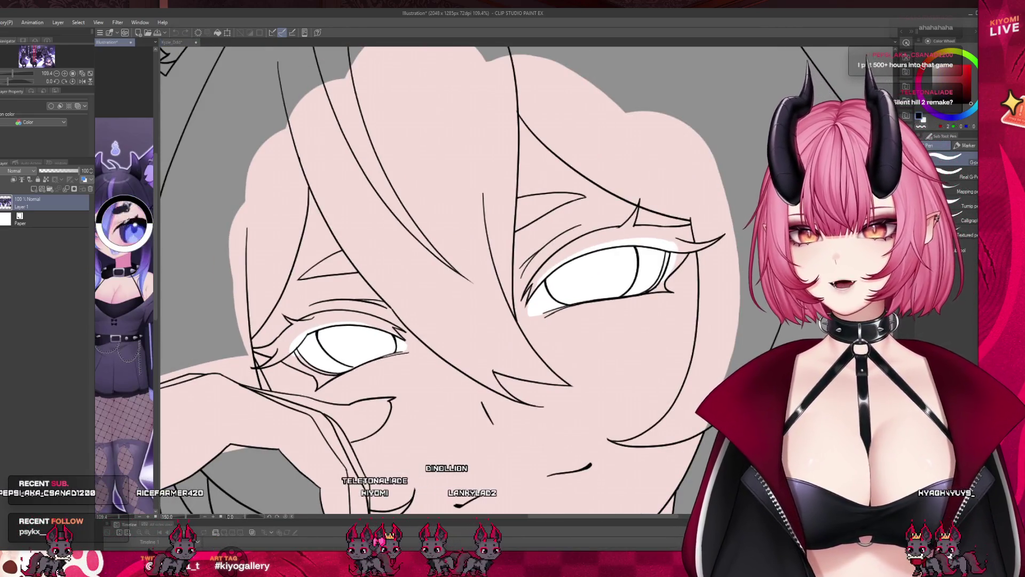
{"action": "key", "text": "ctrl+Tab"}
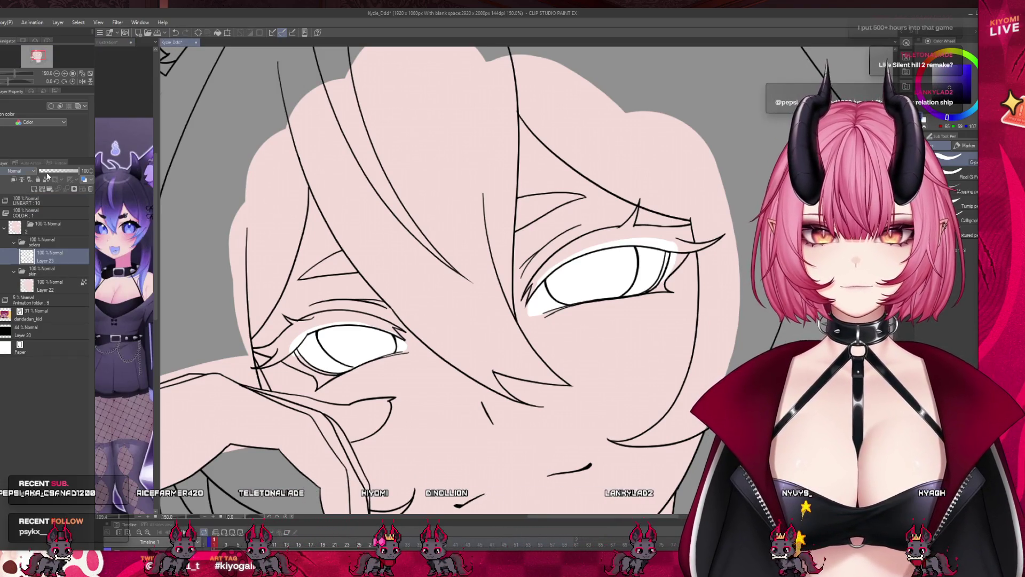
- Fill both eye shapes with a greyish dark slate colour, then select the sclara folder
{"action": "left_click", "coordinate": [217, 32]}
{"action": "scroll", "coordinate": [416, 341], "scroll_direction": "up", "scroll_amount": 2}
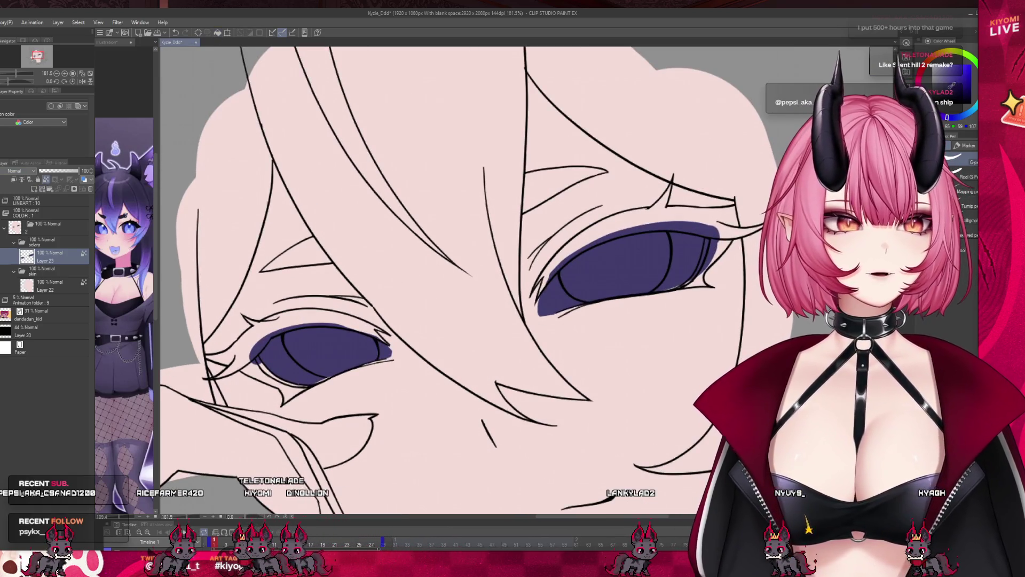
{"action": "left_click", "coordinate": [226, 33]}
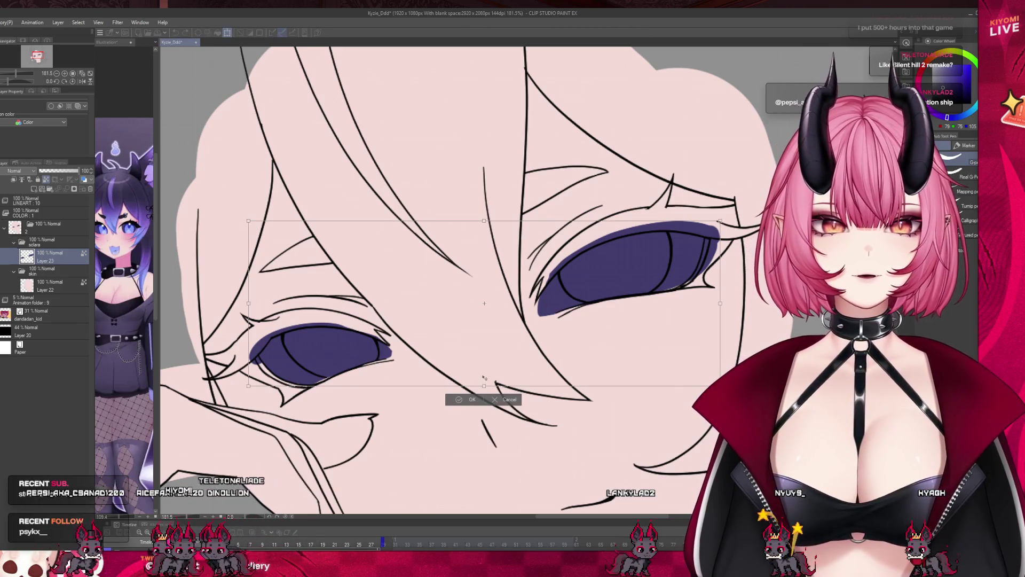
{"action": "left_click", "coordinate": [504, 400]}
{"action": "left_click", "coordinate": [217, 33]}
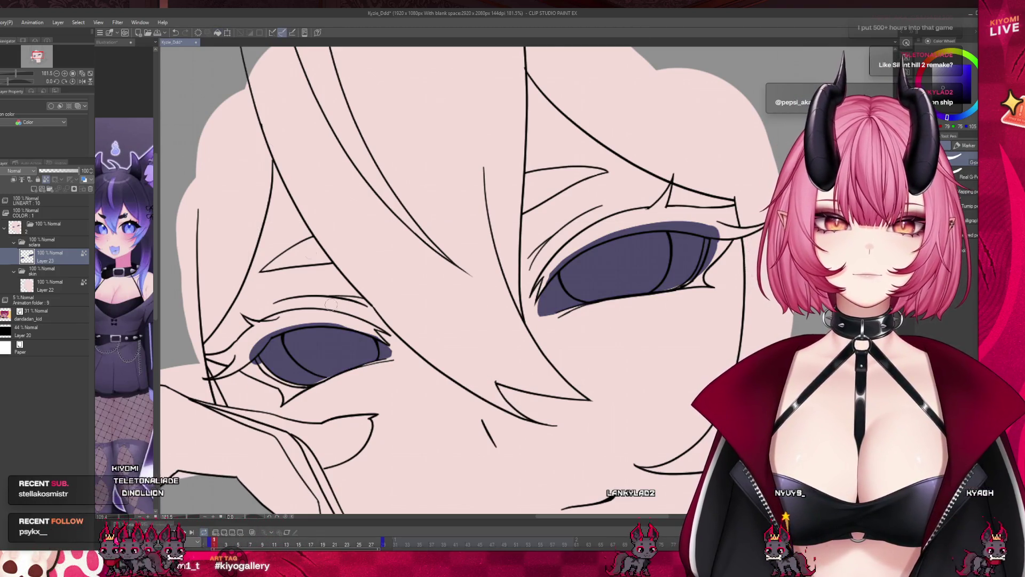
{"action": "scroll", "coordinate": [270, 353], "scroll_direction": "up", "scroll_amount": 1}
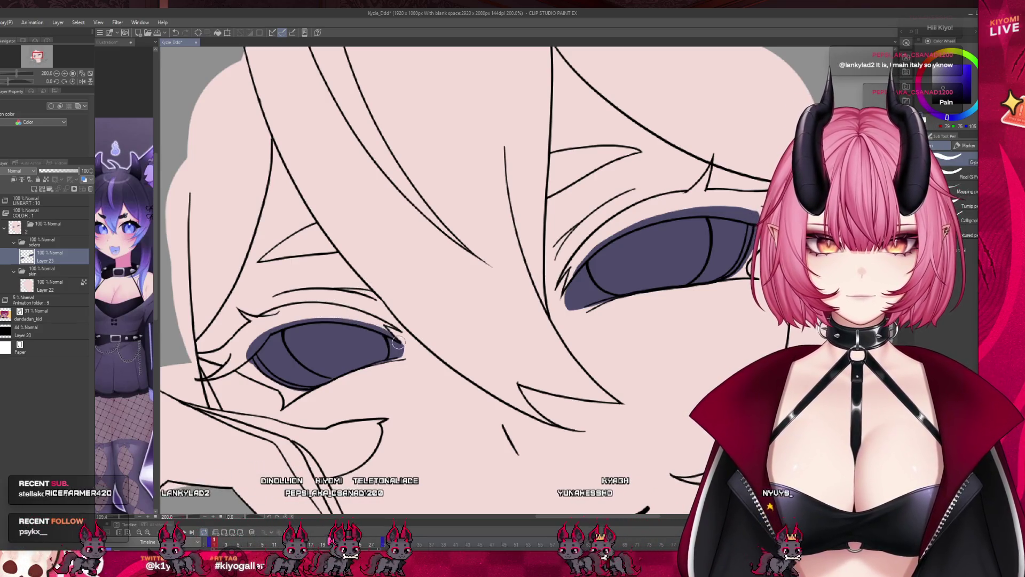
{"action": "scroll", "coordinate": [432, 258], "scroll_direction": "down", "scroll_amount": 1}
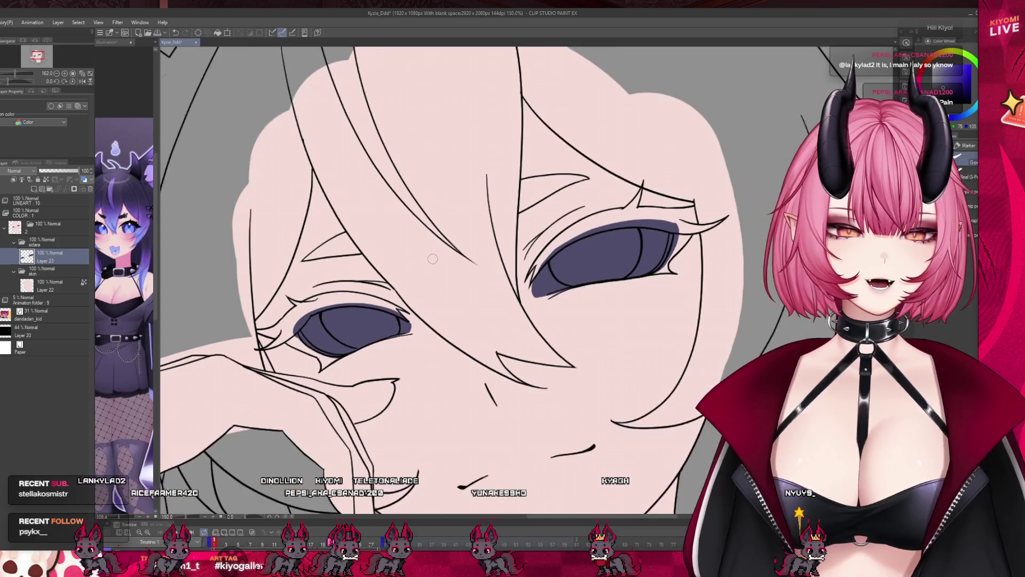
{"action": "scroll", "coordinate": [432, 259], "scroll_direction": "down", "scroll_amount": 1}
{"action": "scroll", "coordinate": [481, 297], "scroll_direction": "down", "scroll_amount": 1}
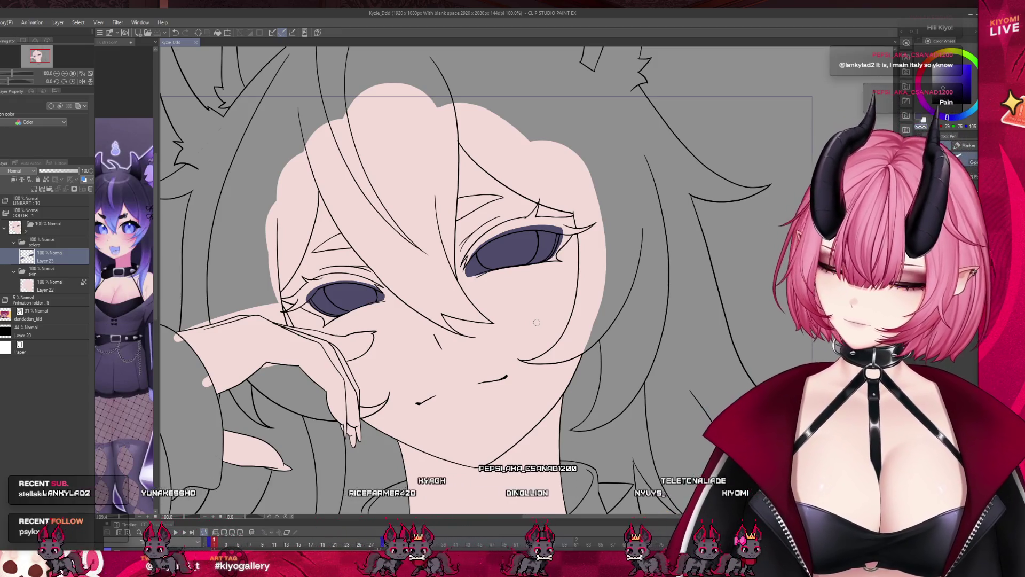
{"action": "scroll", "coordinate": [537, 322], "scroll_direction": "up", "scroll_amount": 1}
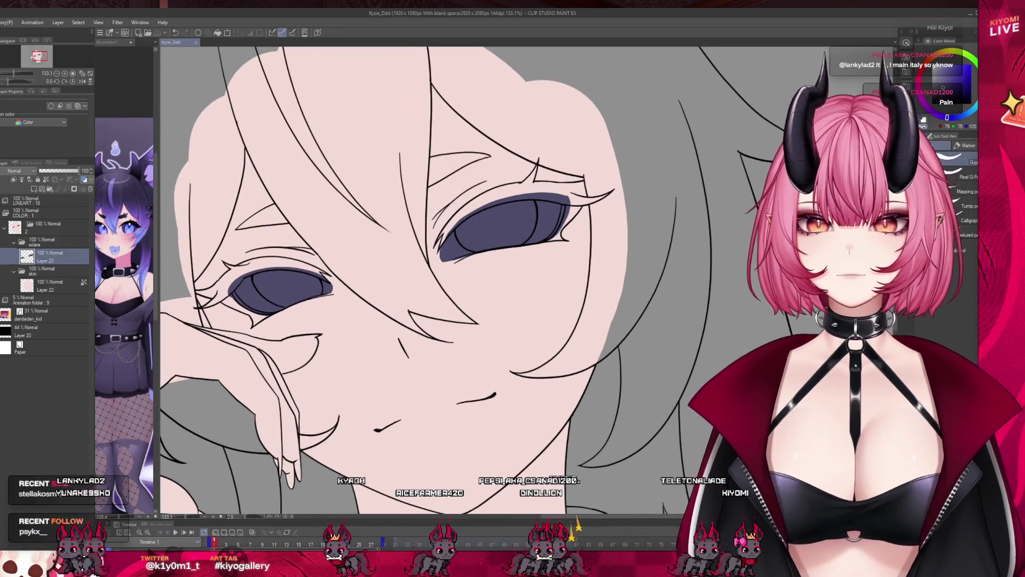
{"action": "key", "text": "alt+bracketright"}
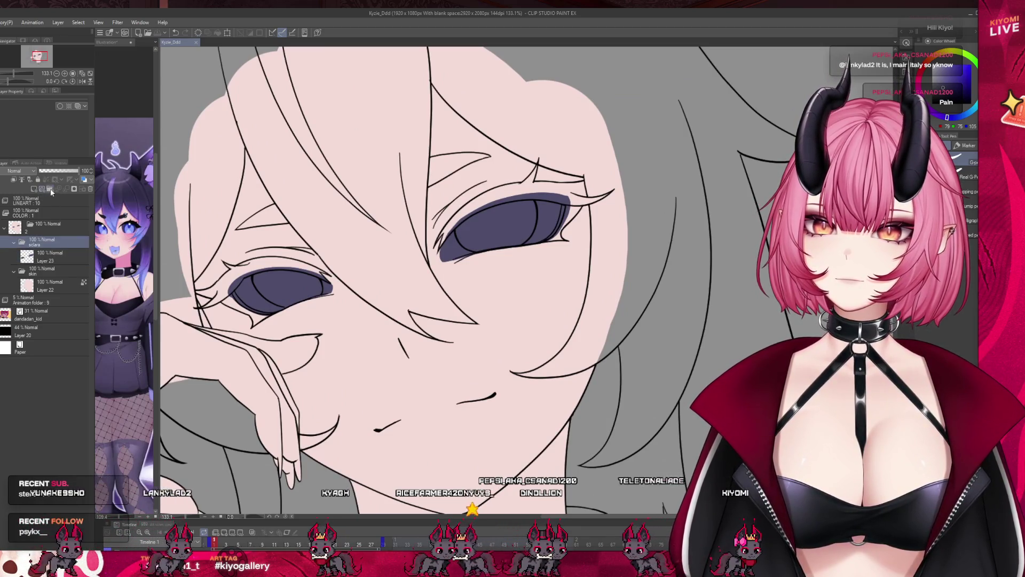
- Add a new folder and layer above sclara and fill both irises light blue
{"action": "left_click", "coordinate": [50, 190]}
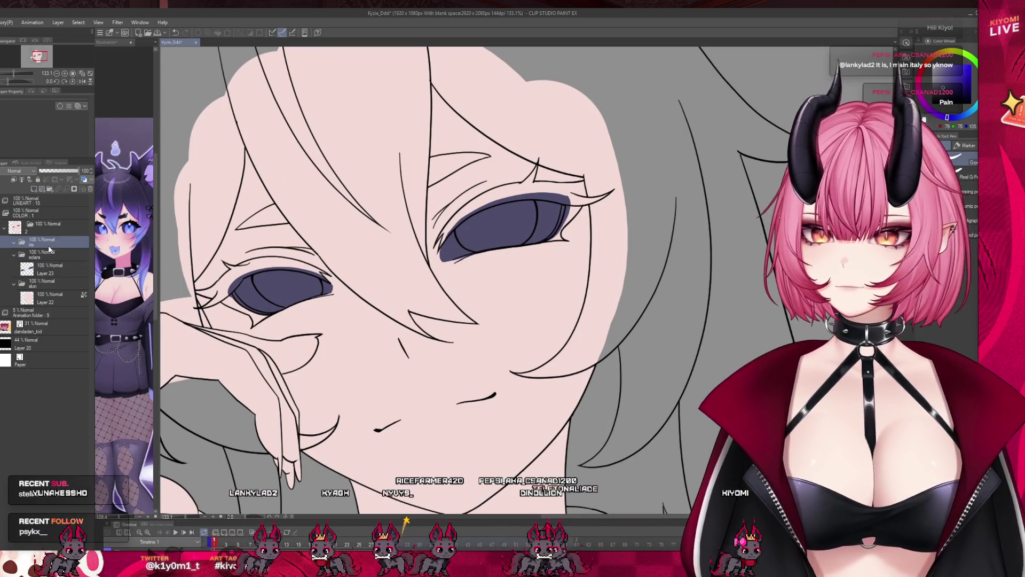
{"action": "scroll", "coordinate": [234, 246], "scroll_direction": "up", "scroll_amount": 2}
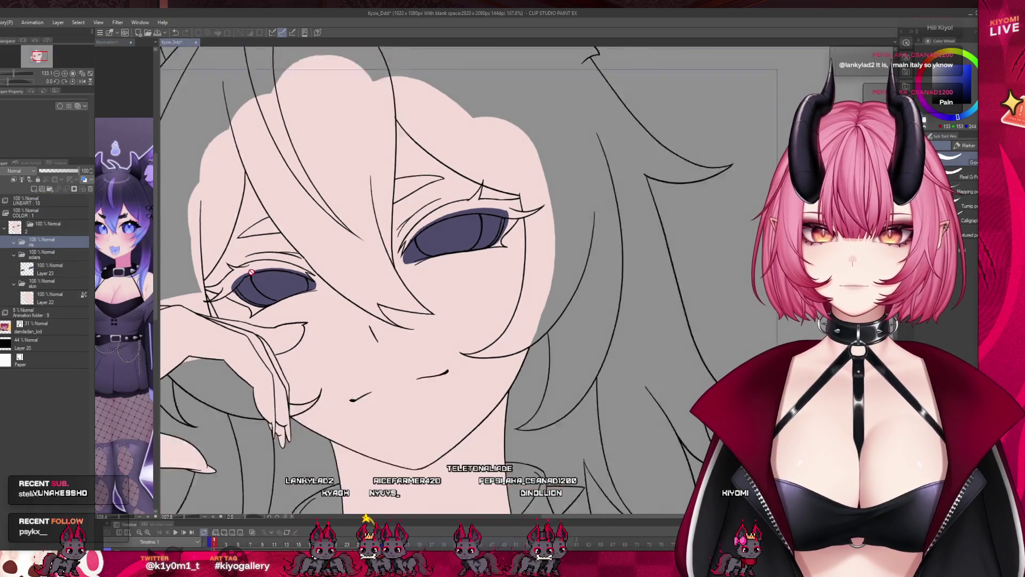
{"action": "scroll", "coordinate": [235, 247], "scroll_direction": "up", "scroll_amount": 2}
{"action": "left_click", "coordinate": [33, 190]}
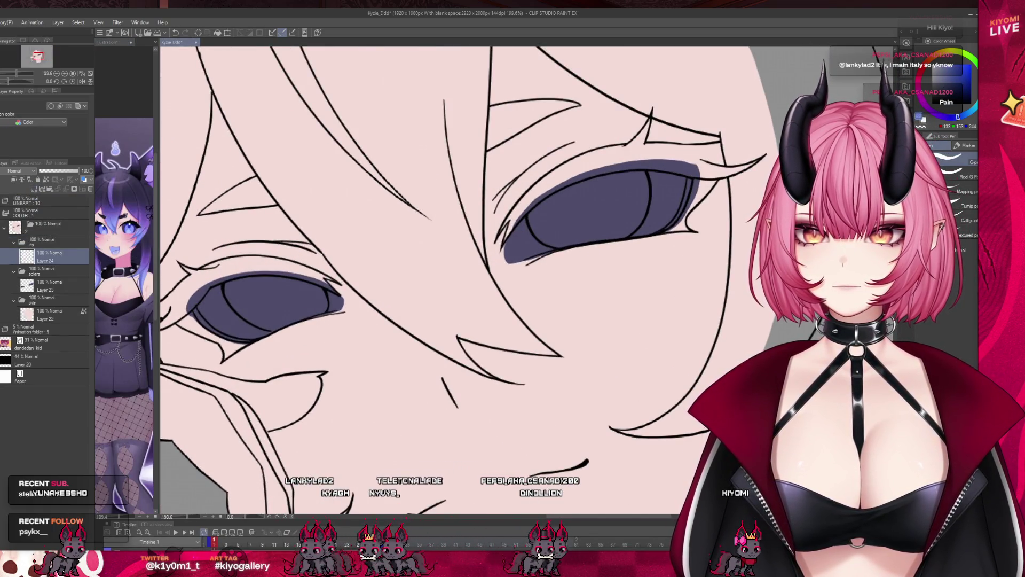
{"action": "left_click", "coordinate": [283, 305]}
{"action": "left_click", "coordinate": [592, 208]}
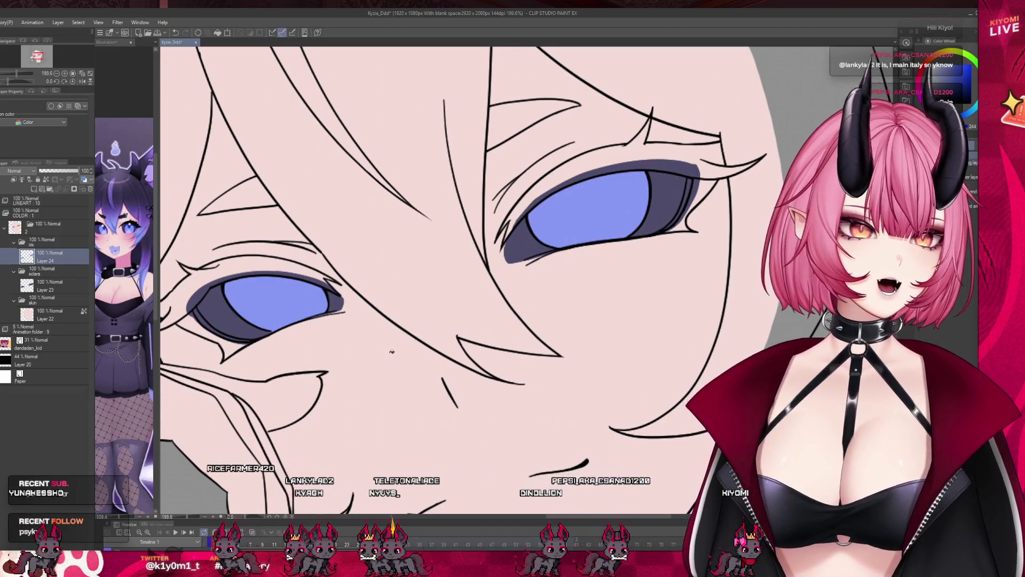
- Create a new folder above the iris folder and briefly check the other open document
{"action": "scroll", "coordinate": [367, 300], "scroll_direction": "down", "scroll_amount": 3}
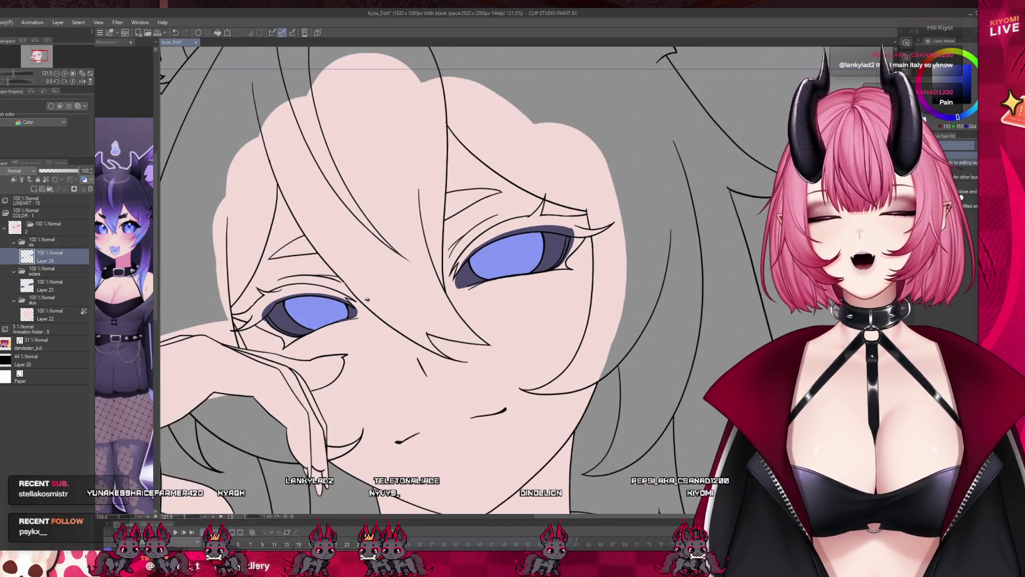
{"action": "scroll", "coordinate": [357, 285], "scroll_direction": "down", "scroll_amount": 3}
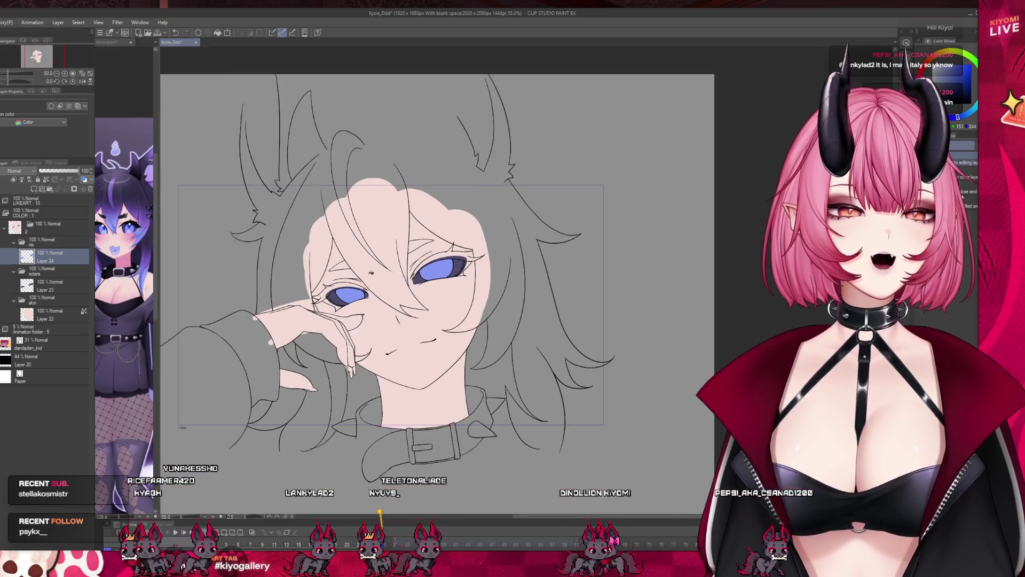
{"action": "left_click", "coordinate": [43, 240]}
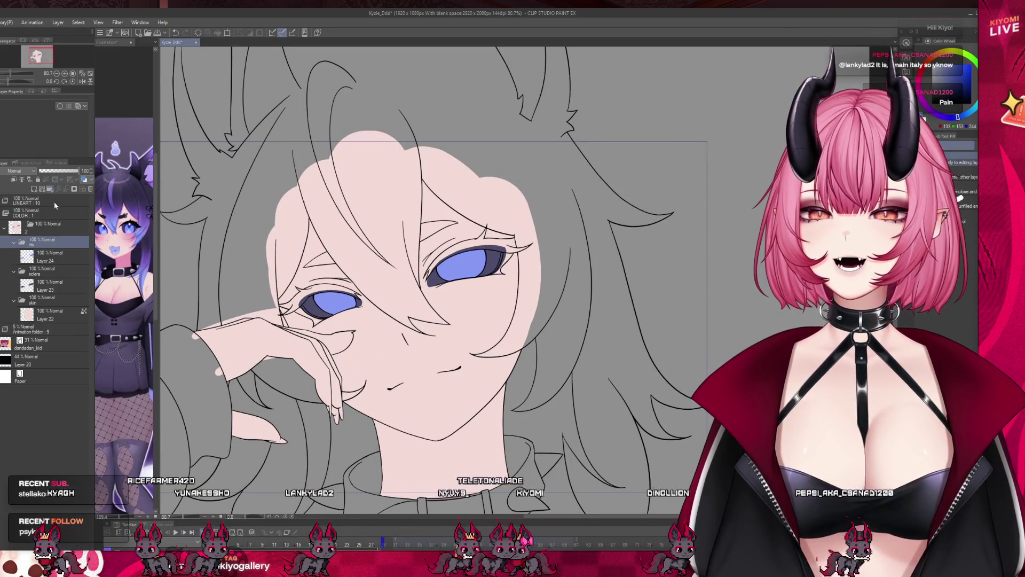
{"action": "key", "text": "ctrl+g"}
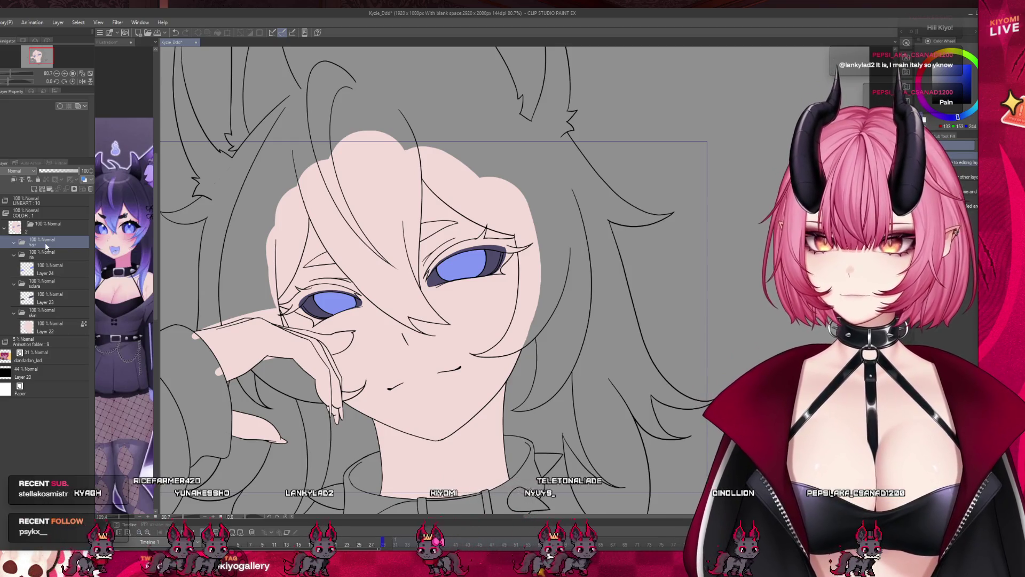
{"action": "key", "text": "ctrl+Tab"}
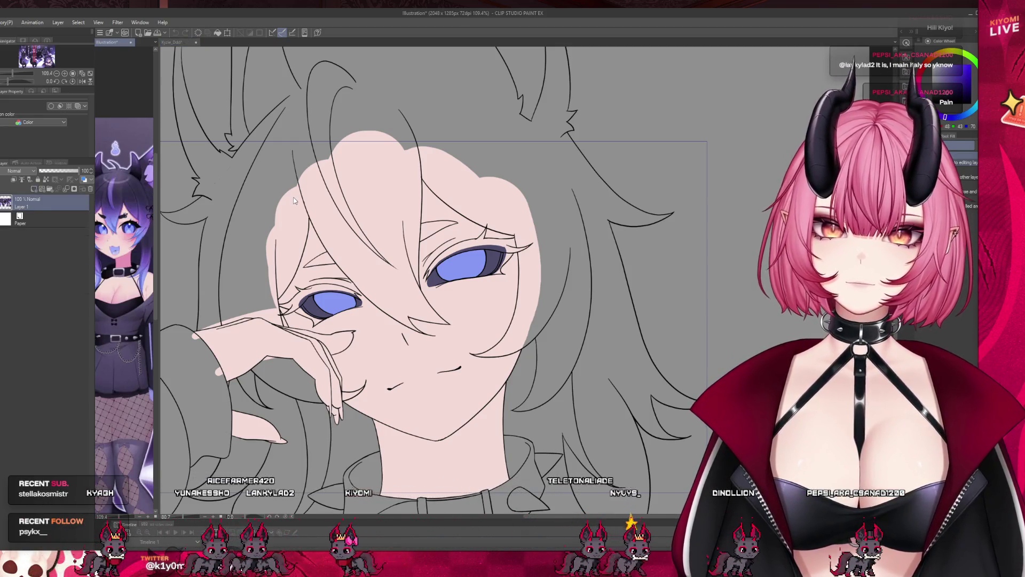
{"action": "key", "text": "ctrl+Tab"}
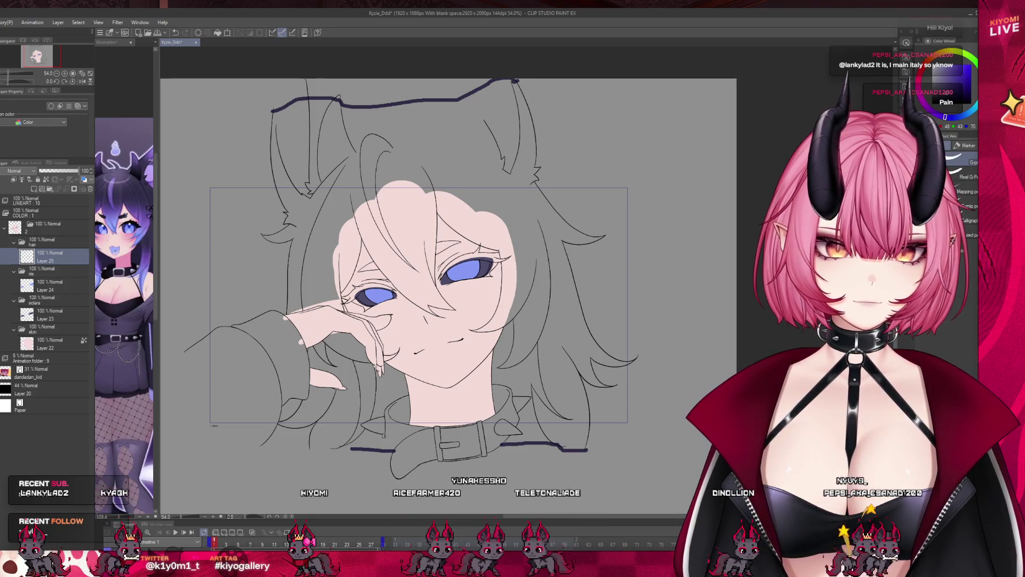
- Close the hair's bottom edge and fill all hair regions dark navy, undoing a stray eyelid fill
{"action": "left_click_drag", "start_coordinate": [353, 450], "coordinate": [307, 448]}
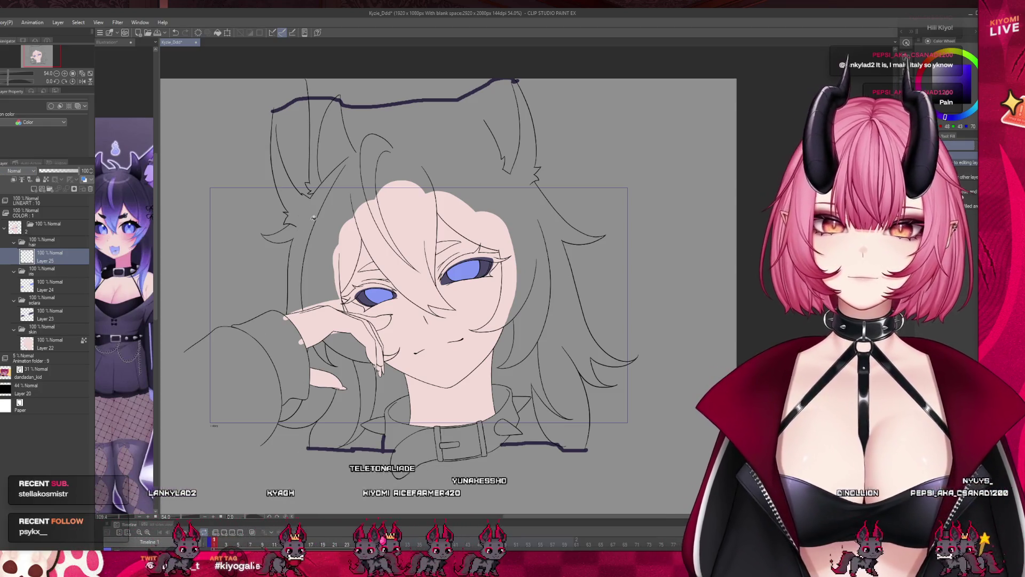
{"action": "left_click", "coordinate": [318, 119]}
{"action": "left_click", "coordinate": [318, 119]}
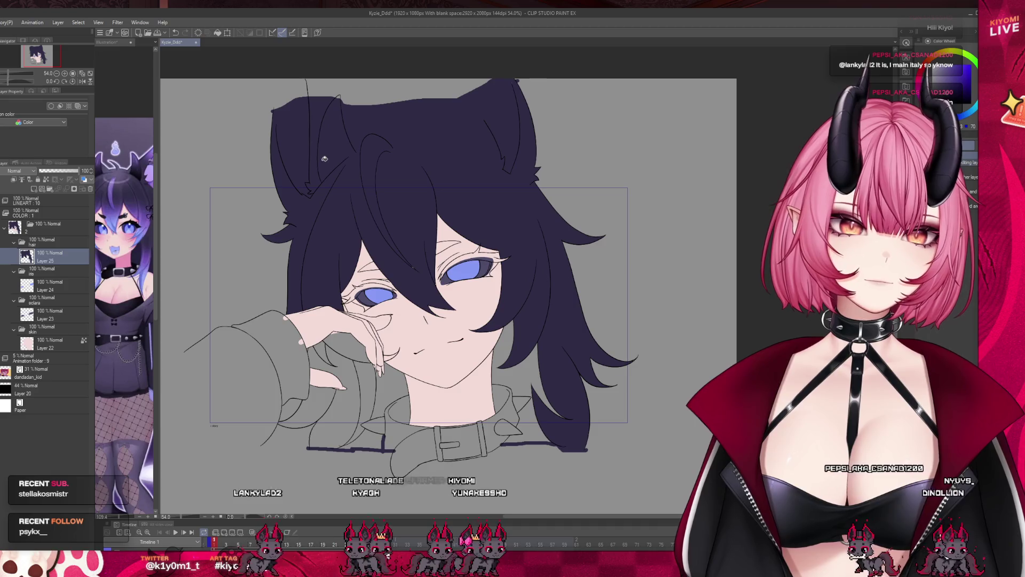
{"action": "left_click", "coordinate": [330, 374]}
{"action": "left_click", "coordinate": [366, 411]}
{"action": "left_click", "coordinate": [390, 395]}
{"action": "left_click", "coordinate": [302, 408]}
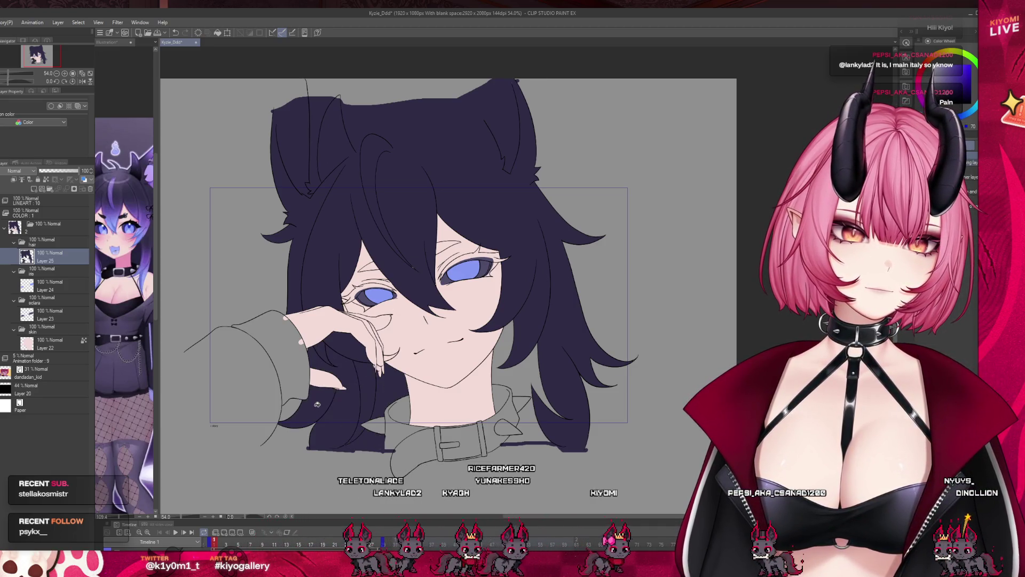
{"action": "left_click", "coordinate": [529, 374]}
{"action": "left_click", "coordinate": [531, 422]}
{"action": "scroll", "coordinate": [374, 276], "scroll_direction": "up", "scroll_amount": 5}
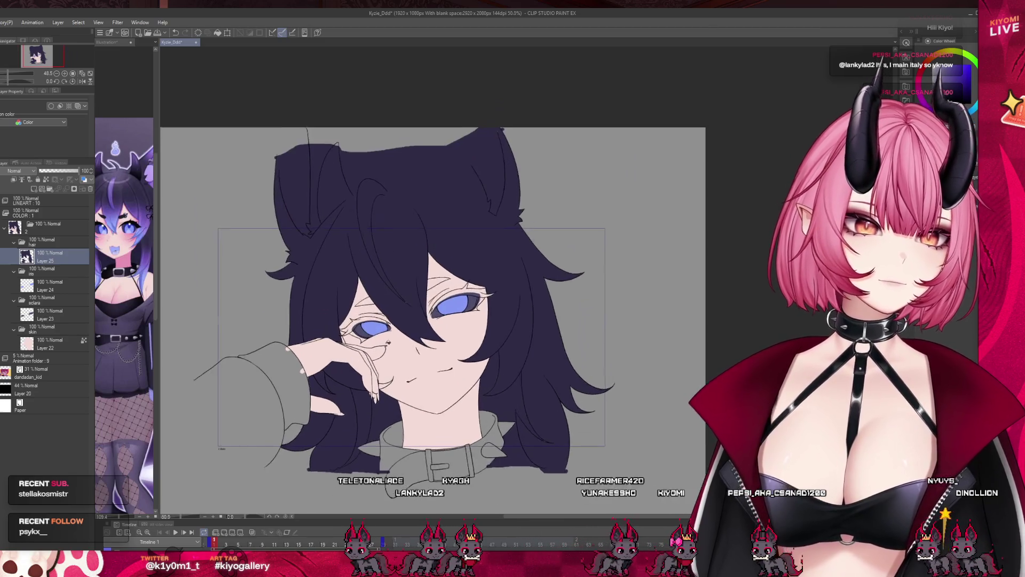
{"action": "scroll", "coordinate": [375, 276], "scroll_direction": "up", "scroll_amount": 1}
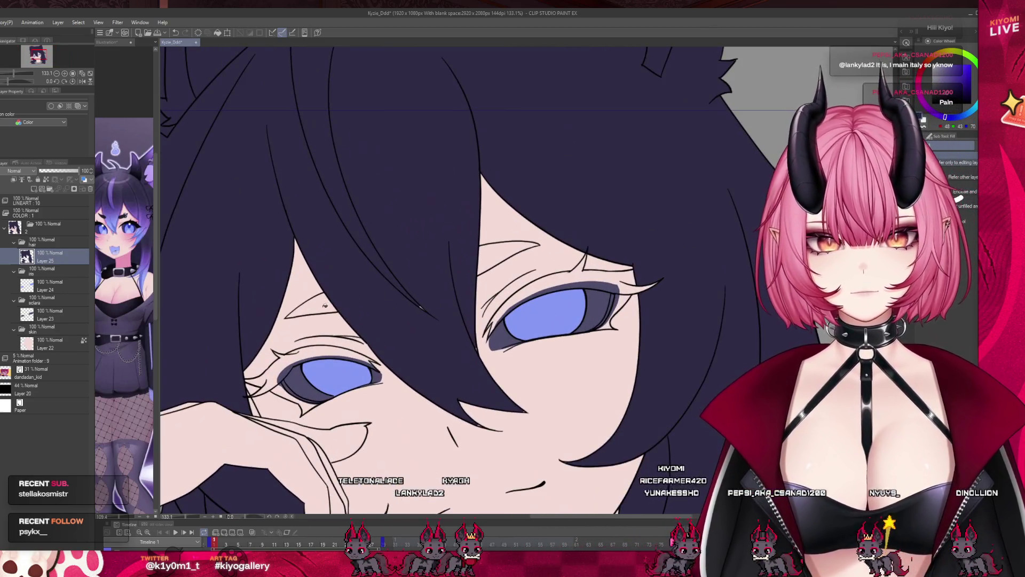
{"action": "left_click", "coordinate": [308, 363]}
{"action": "key", "text": "ctrl+z"}
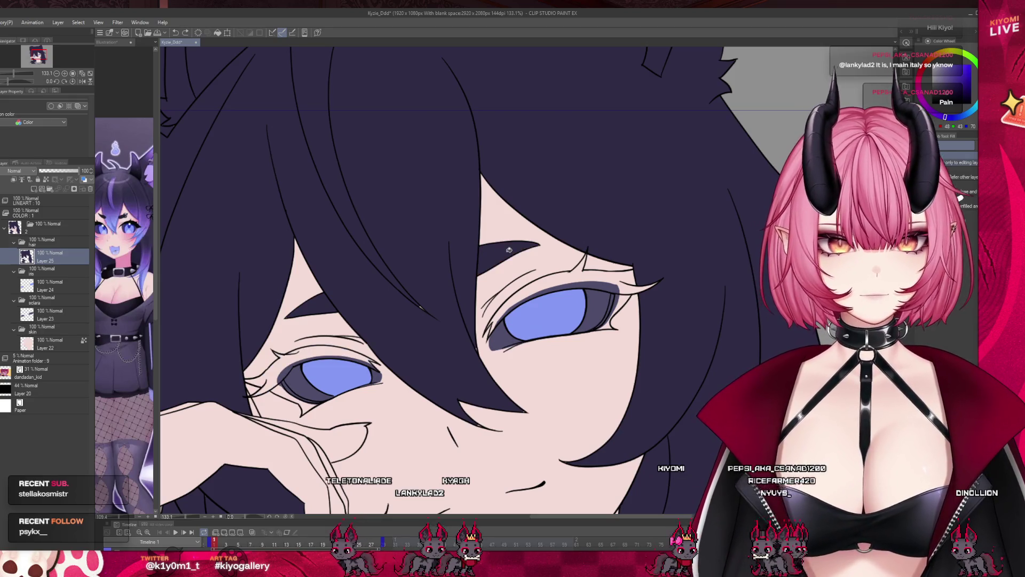
{"action": "scroll", "coordinate": [509, 249], "scroll_direction": "down", "scroll_amount": 2}
{"action": "scroll", "coordinate": [509, 249], "scroll_direction": "up", "scroll_amount": 2}
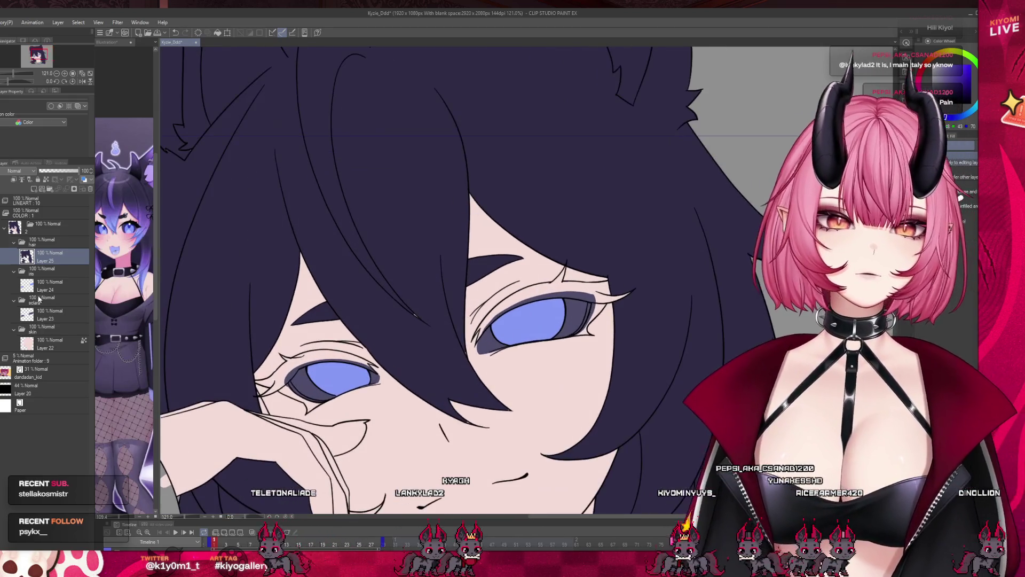
- Add a layer named 'lashes' above iris Layer 24 and hide the hair layer
{"action": "left_click", "coordinate": [48, 284]}
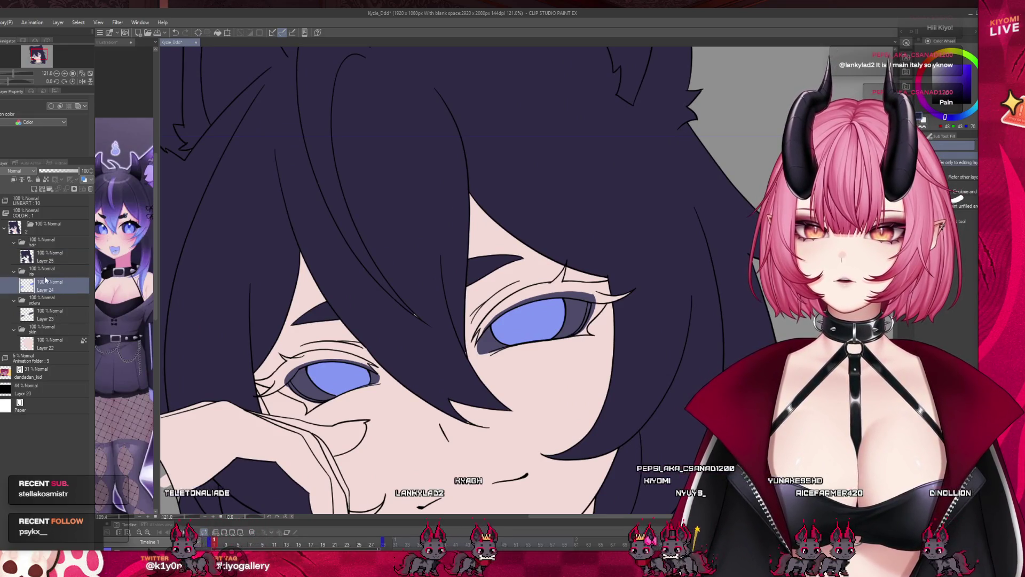
{"action": "key", "text": "ctrl+shift+n"}
{"action": "double_click", "coordinate": [45, 290]}
{"action": "type", "text": "lashes"}
{"action": "key", "text": "Return"}
{"action": "left_click", "coordinate": [5, 241]}
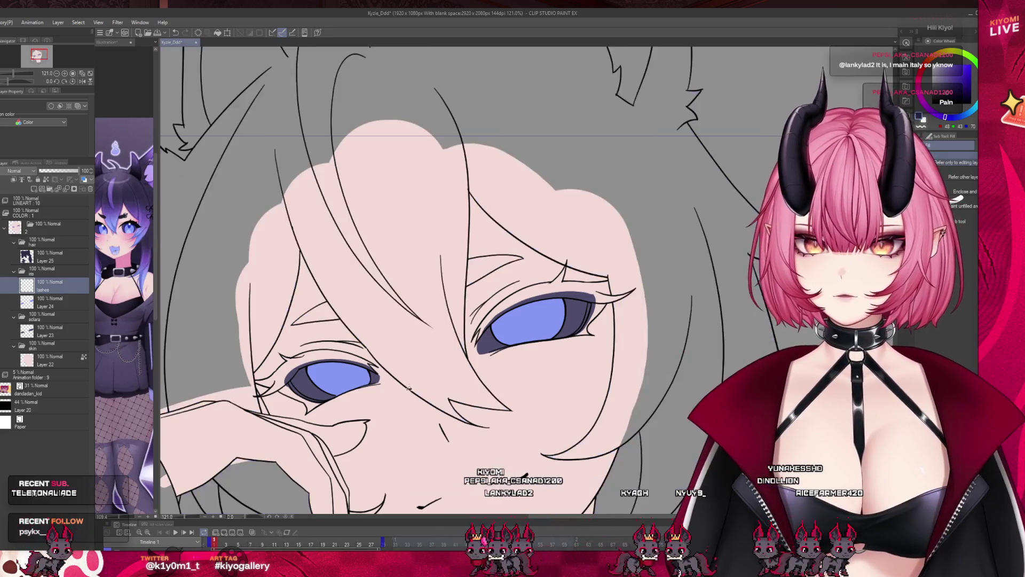
- Paint dark eyeliner strokes along the left eye's lid and outer corner and the right eye's upper lid
{"action": "scroll", "coordinate": [410, 389], "scroll_direction": "up", "scroll_amount": 3}
{"action": "left_click_drag", "start_coordinate": [384, 357], "coordinate": [185, 379]}
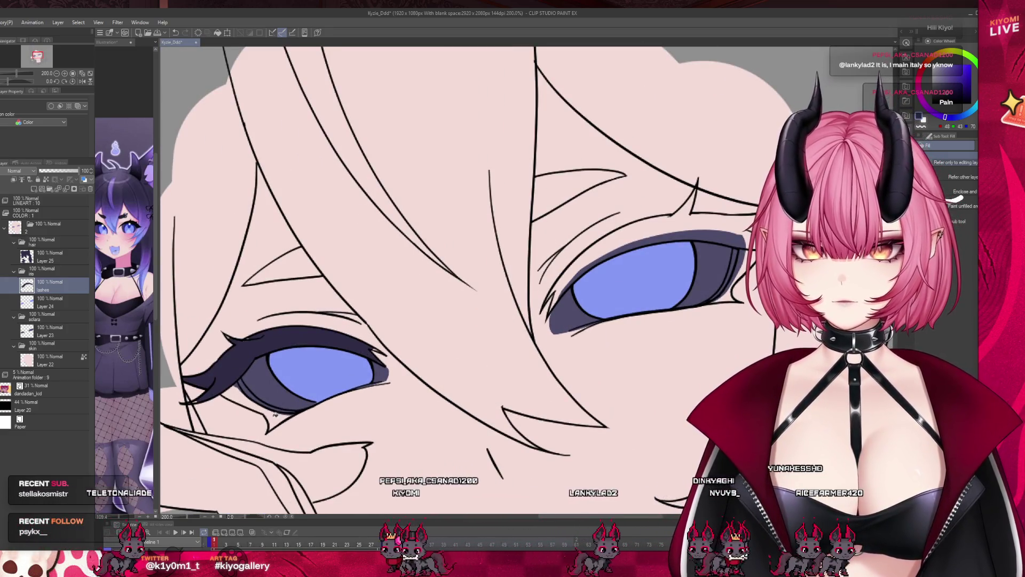
{"action": "left_click_drag", "start_coordinate": [275, 413], "coordinate": [266, 432]}
{"action": "left_click_drag", "start_coordinate": [740, 271], "coordinate": [739, 241]}
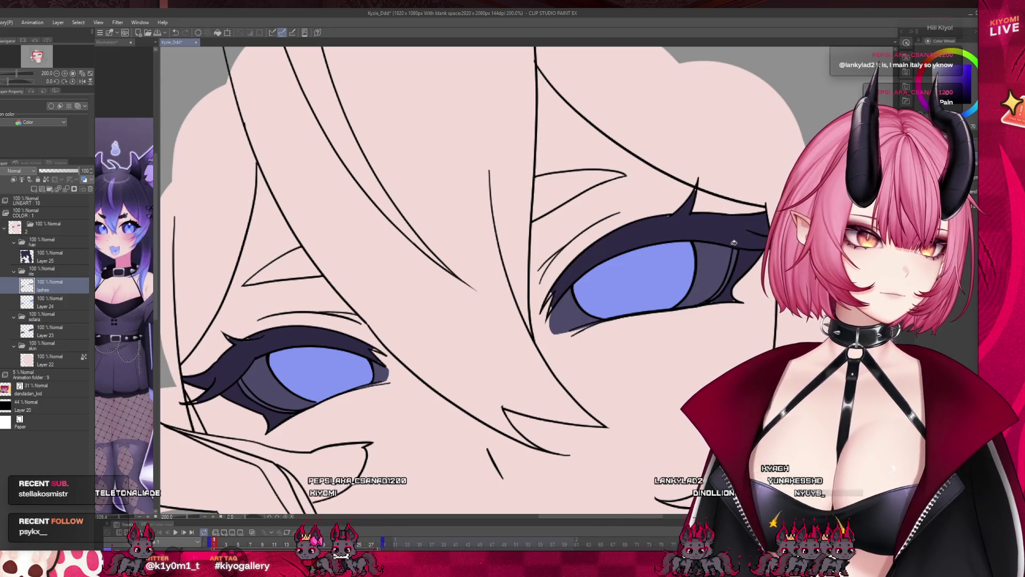